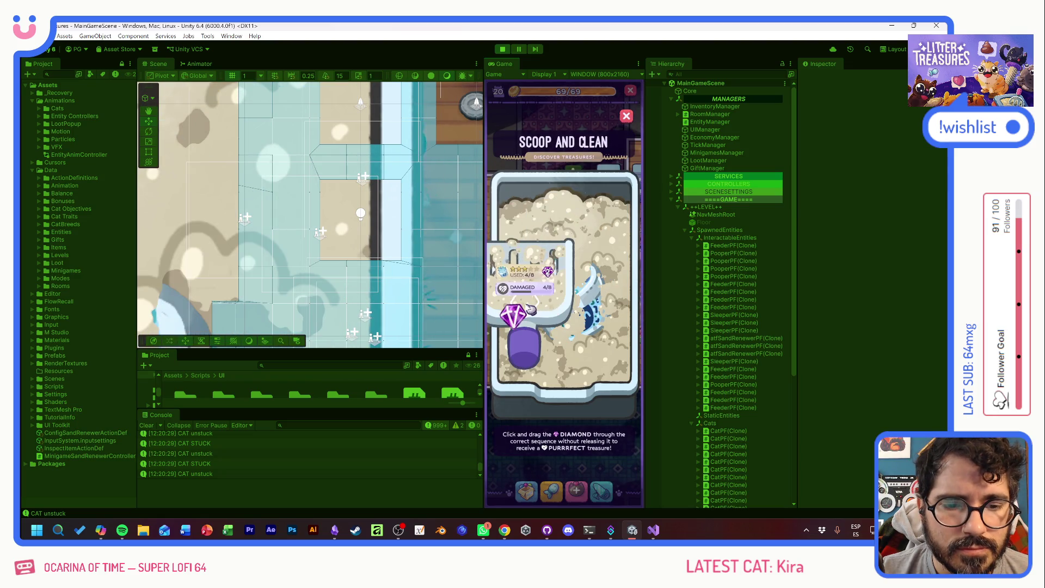
- Finish the scoop minigame, open and close Kira's cat card, and leave room editing mode
mouse_move(512, 311)
left_mouse_down()
mouse_move(556, 259)
mouse_move(501, 369)
mouse_move(595, 380)
mouse_move(561, 278)
left_mouse_up()
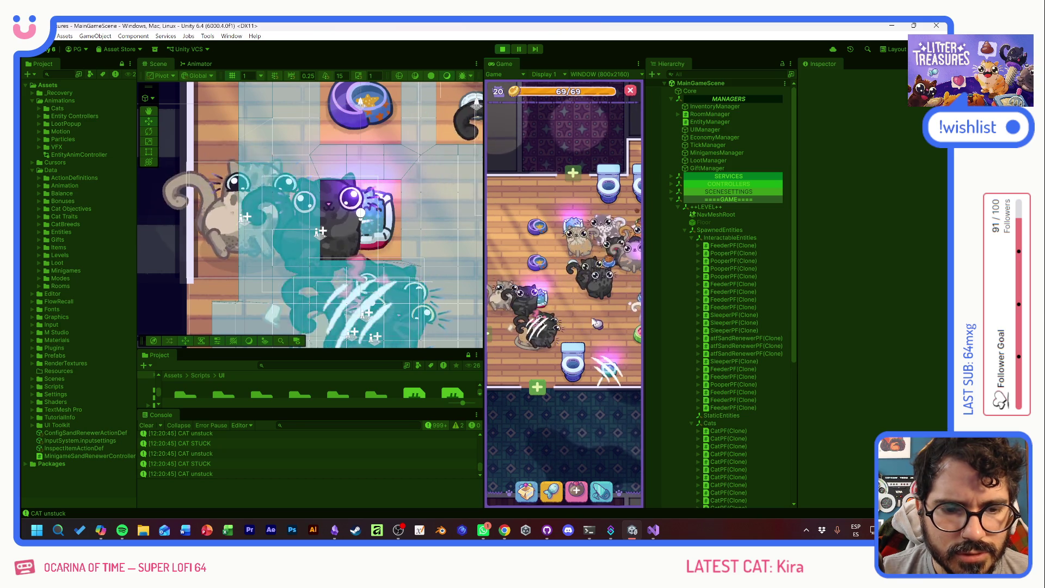
left_click(582, 234)
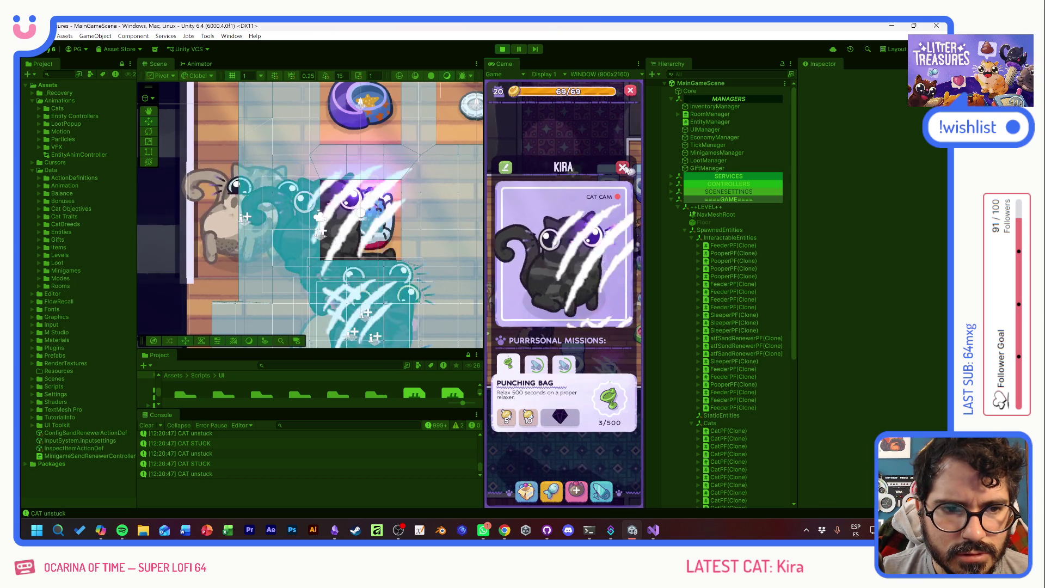
left_click(505, 167)
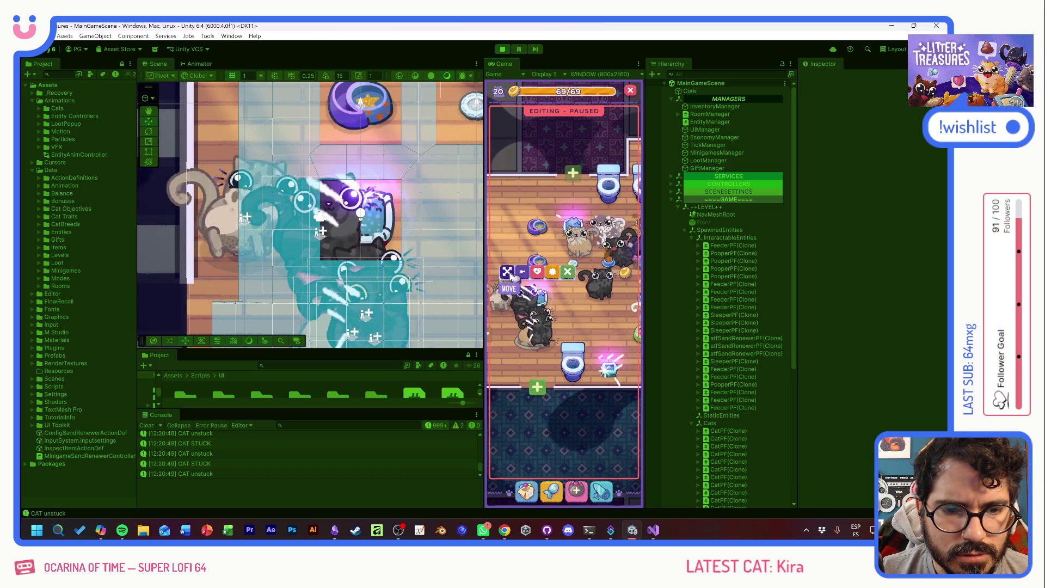
left_click(568, 271)
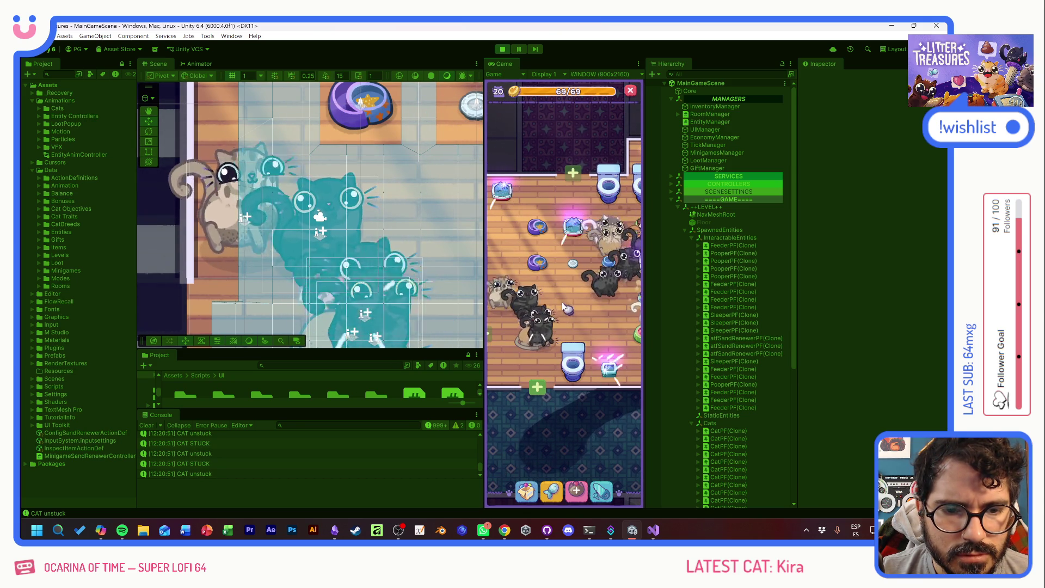
- Pan the Game view across the room toward the toilets and select a cat's NeedsCanvas
mouse_move(519, 303)
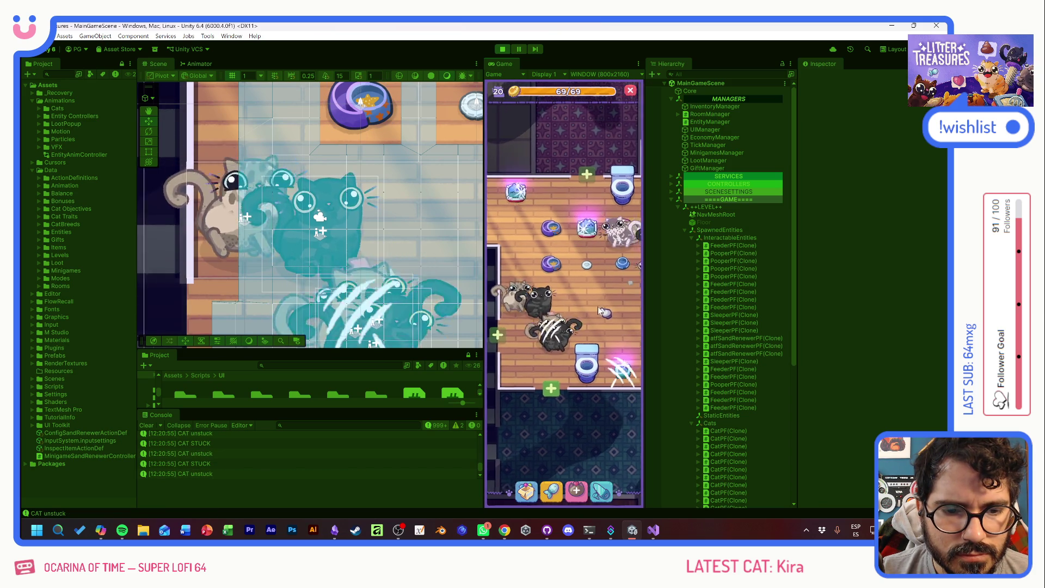
mouse_move(529, 322)
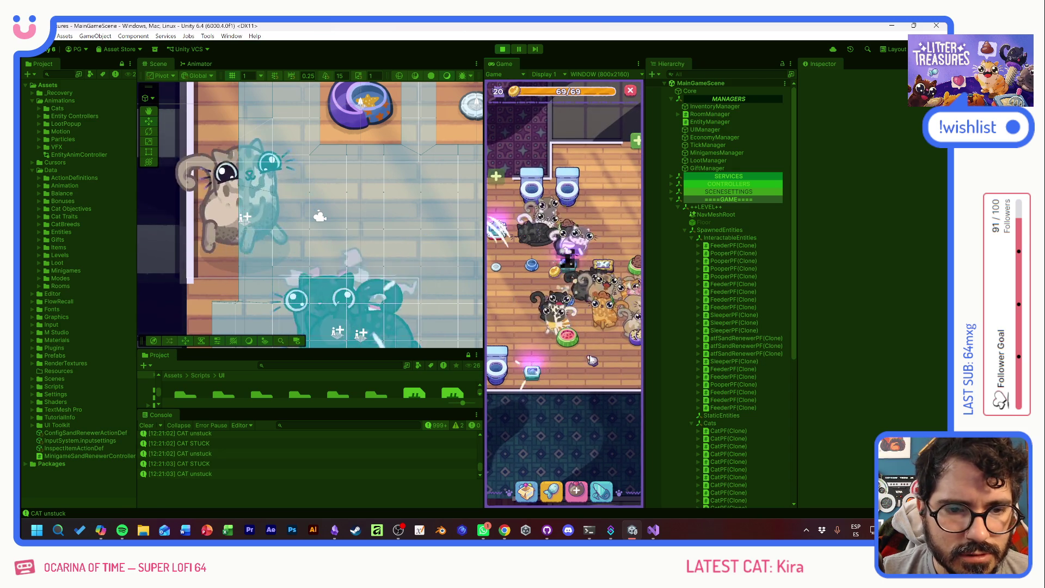
left_click_drag(603, 365, 572, 376)
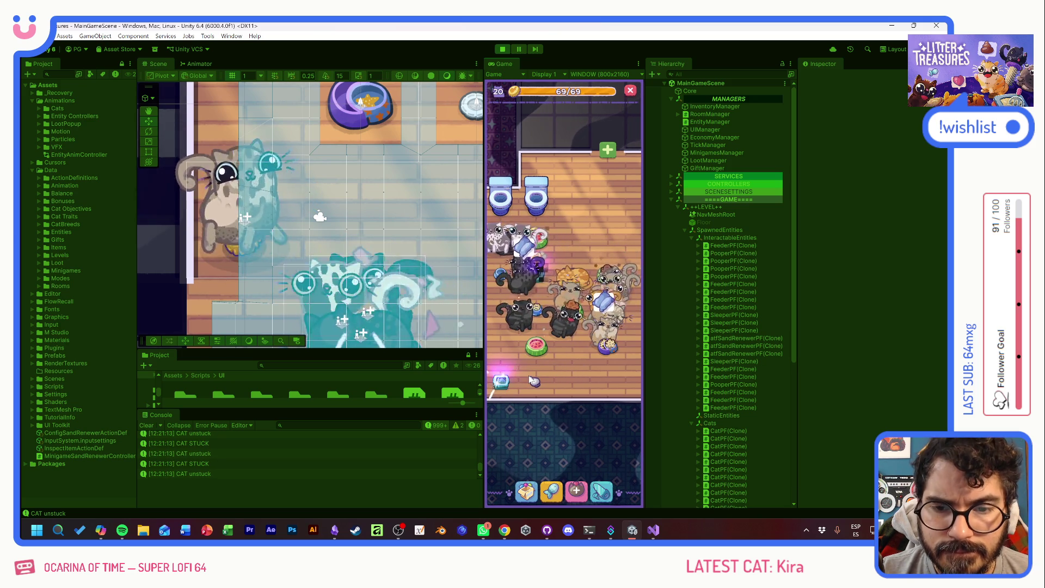
left_click_drag(534, 381, 594, 348)
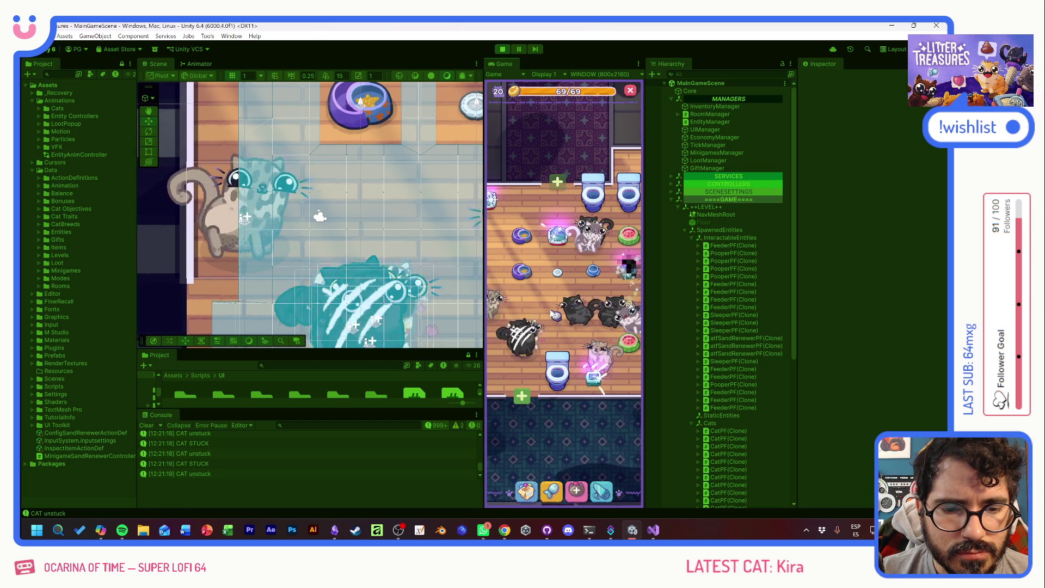
left_click_drag(533, 310, 551, 287)
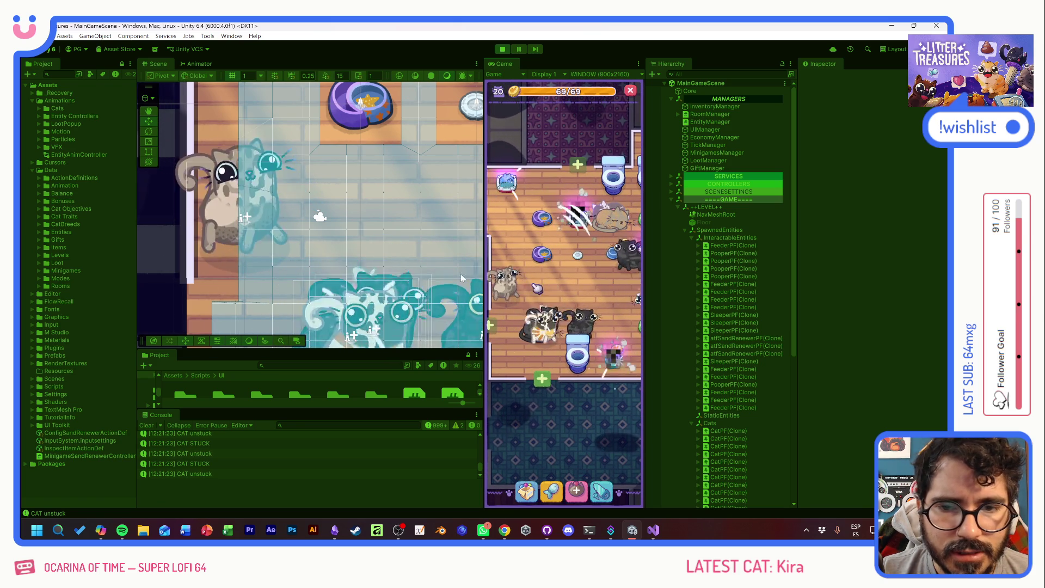
left_click(215, 227)
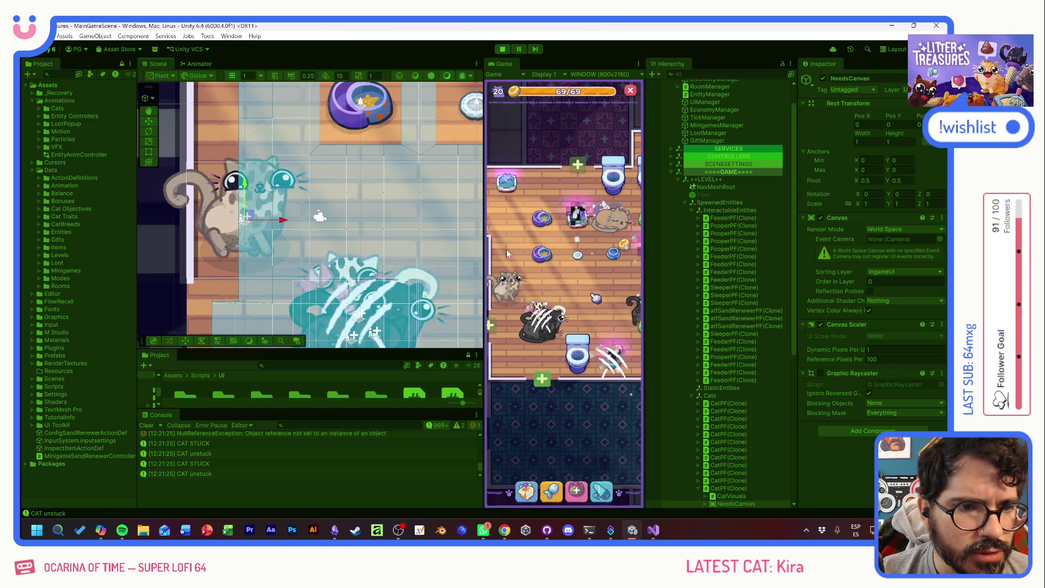
- Select a CatPF(Clone) and watch its Movement Component while picking a cat in another room
left_click(744, 487)
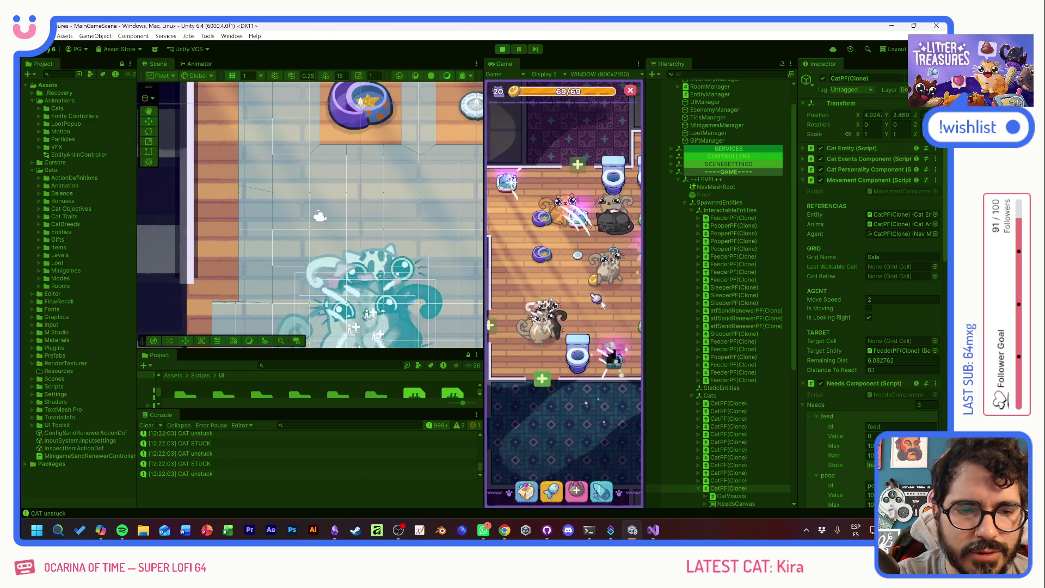
left_click(492, 326)
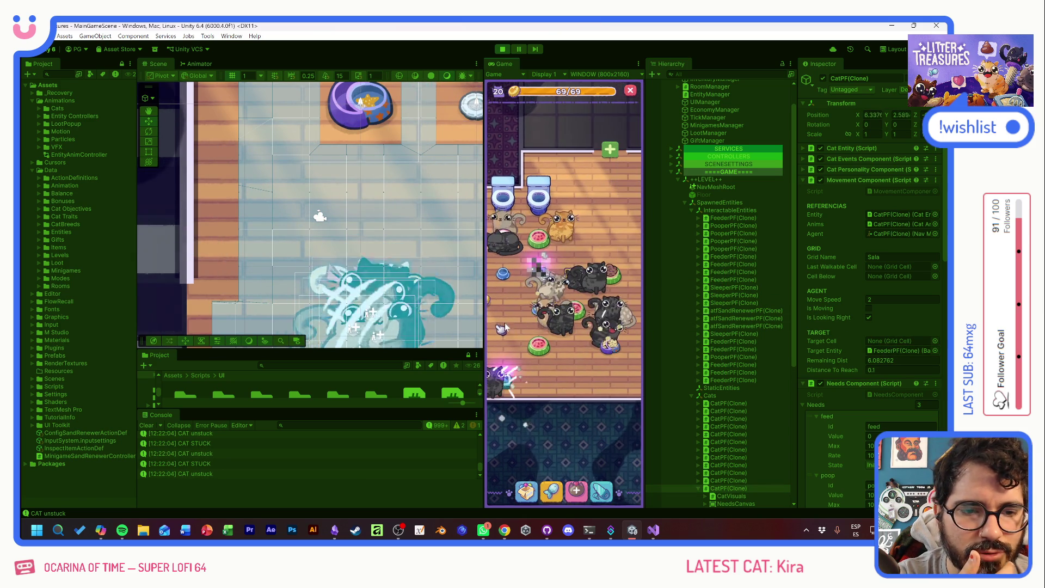
left_click(561, 357)
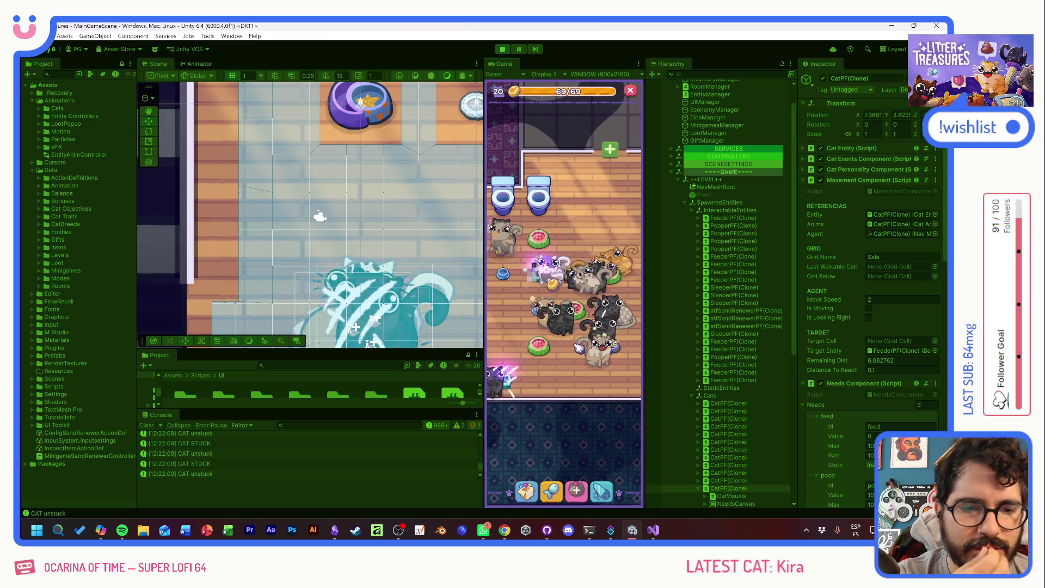
- Dismiss the cat's options, focus on the sleeping cat, and bring up the Obsidian to-do board
left_click(527, 316)
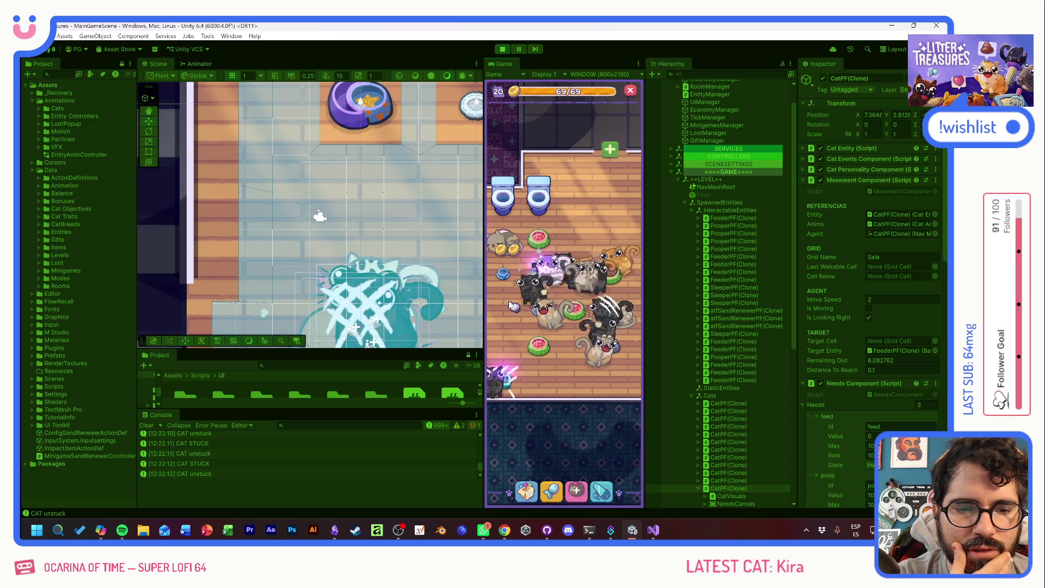
left_click(543, 243)
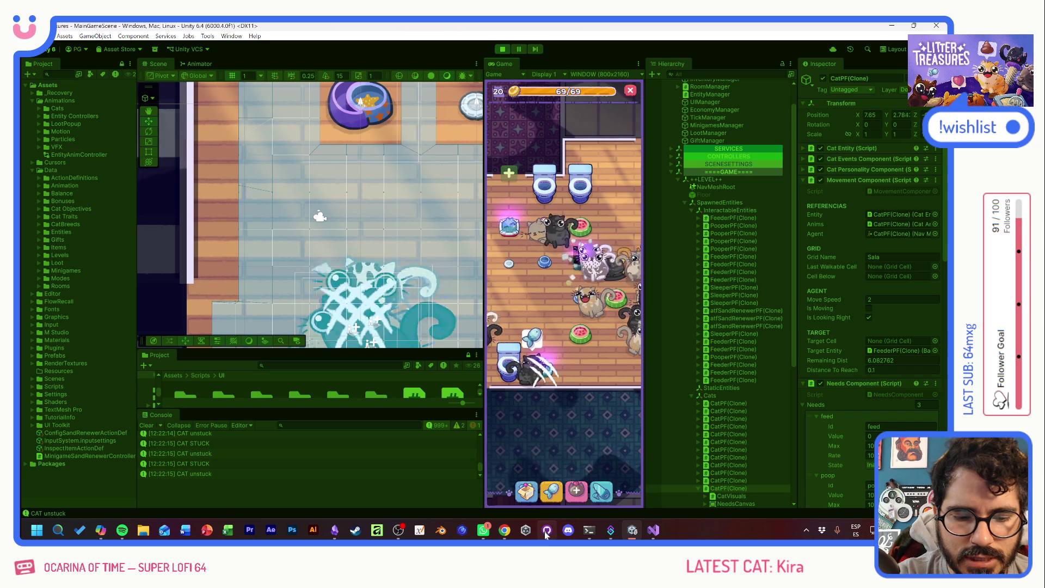
left_click(334, 530)
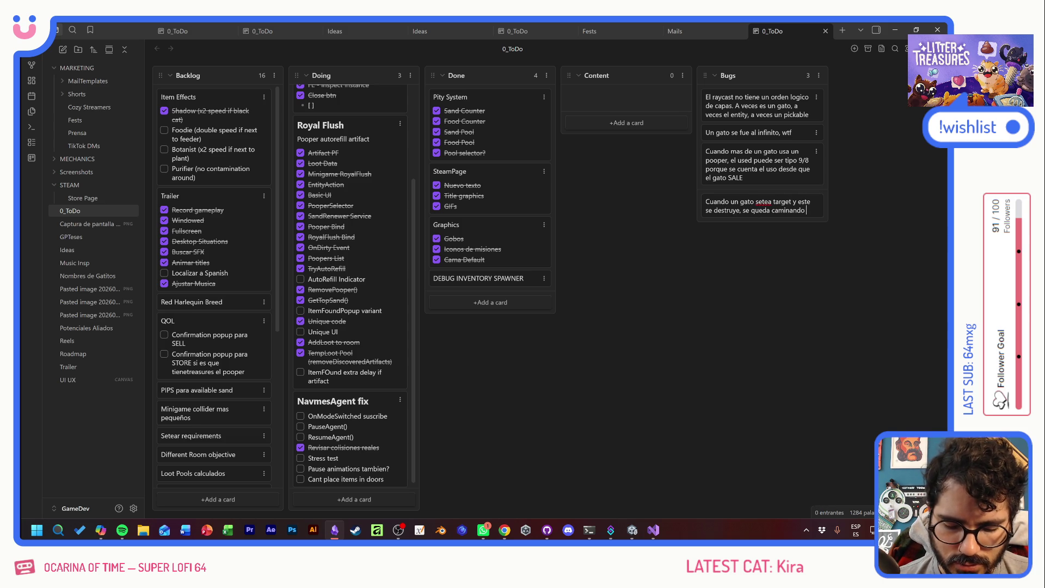
- Save the Bugs card ending 'se queda caminando en el bacio' and return to Unity
type("cio")
key("Return")
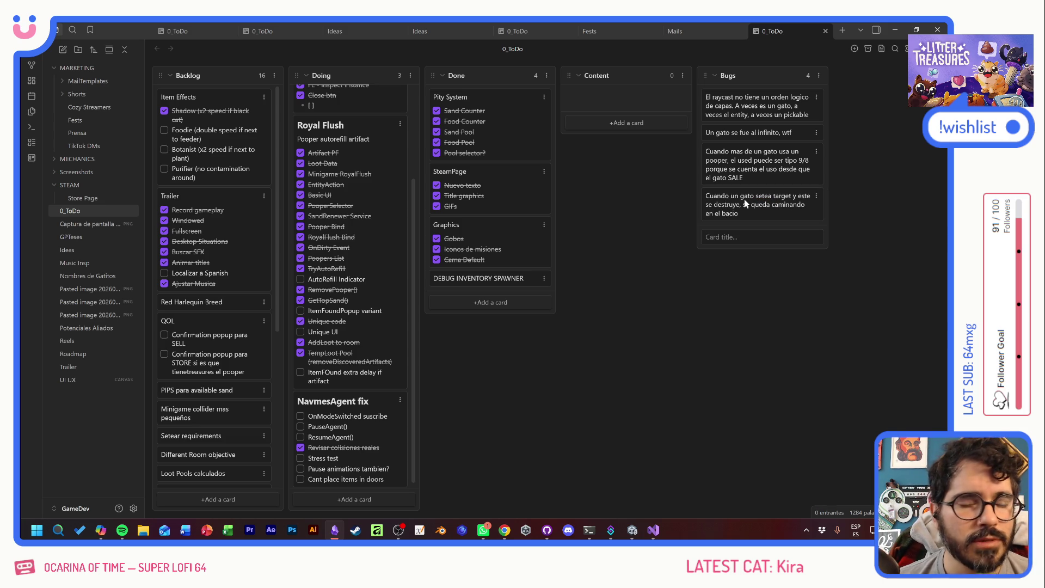
key("alt+Tab")
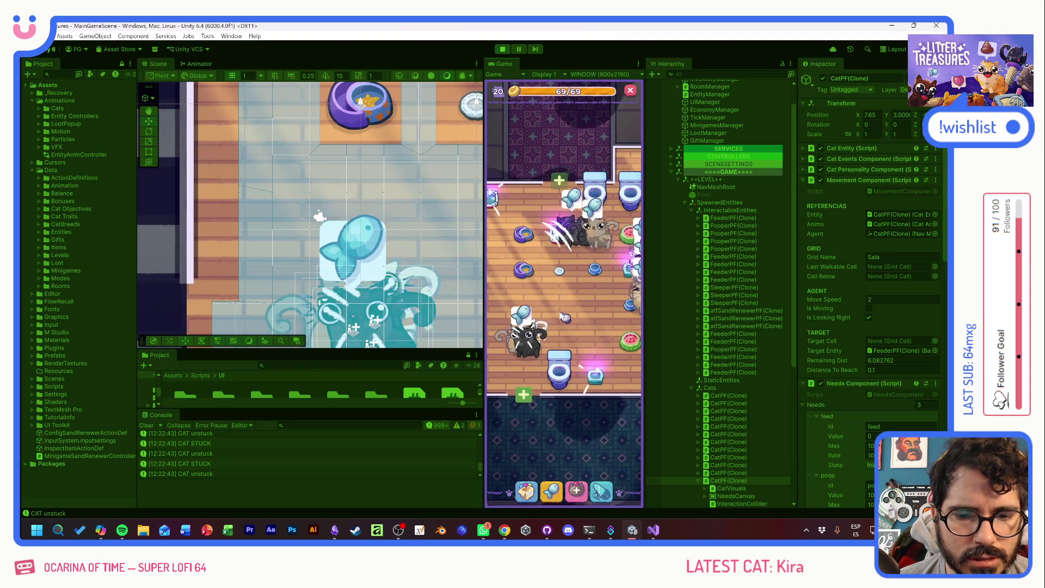
- Stop the running game to exit Play mode in Unity
left_click(502, 50)
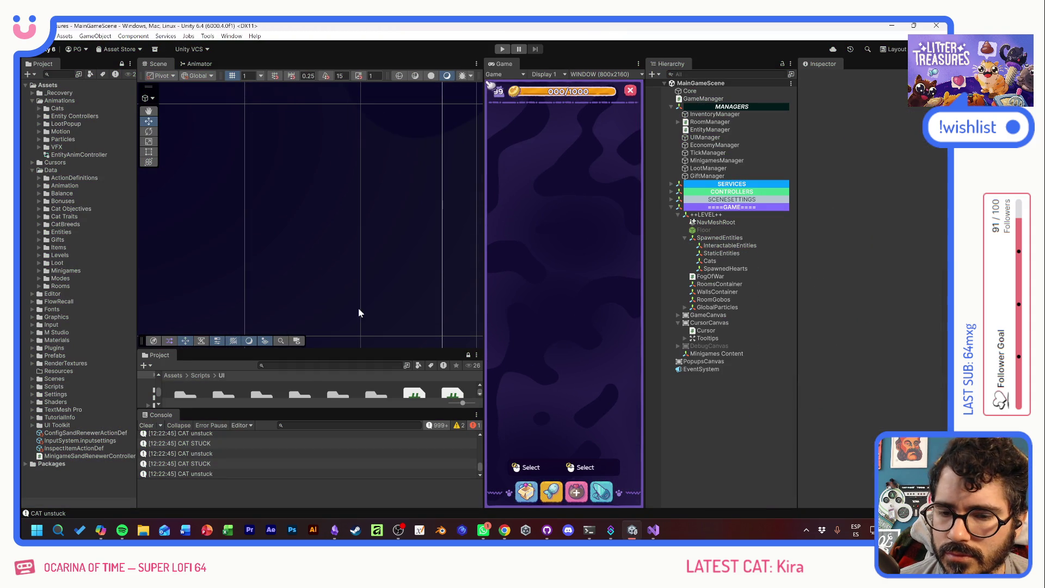
scroll(222, 452, "up", 3)
scroll(222, 450, "up", 5)
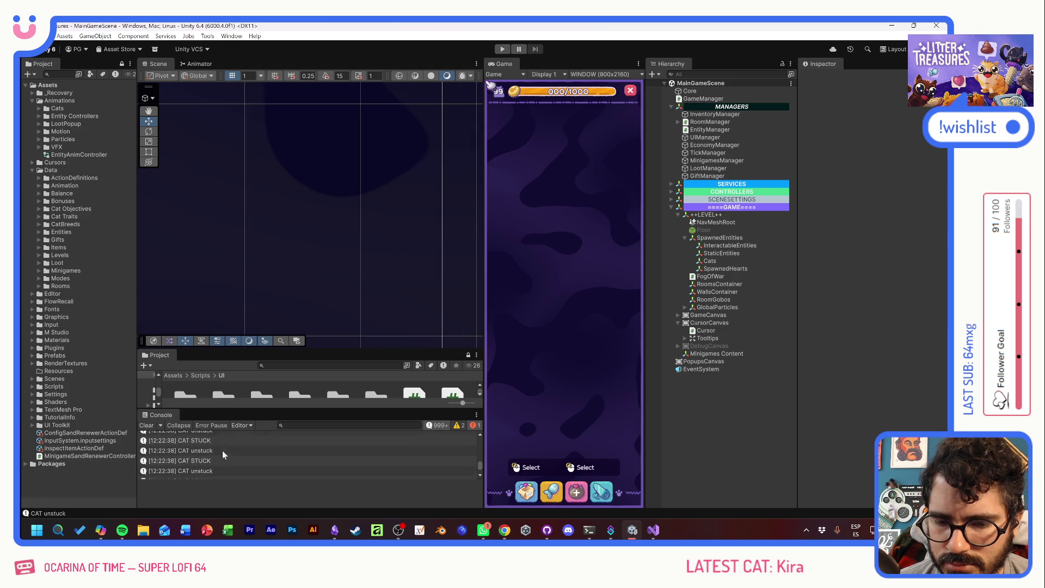
scroll(222, 449, "up", 5)
key("alt+Tab")
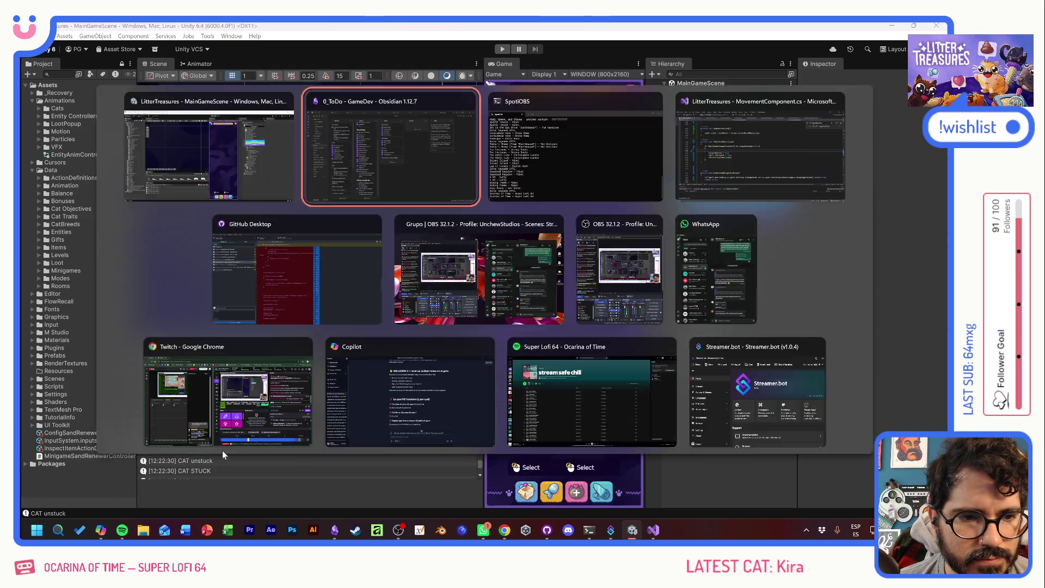
key("alt+Tab")
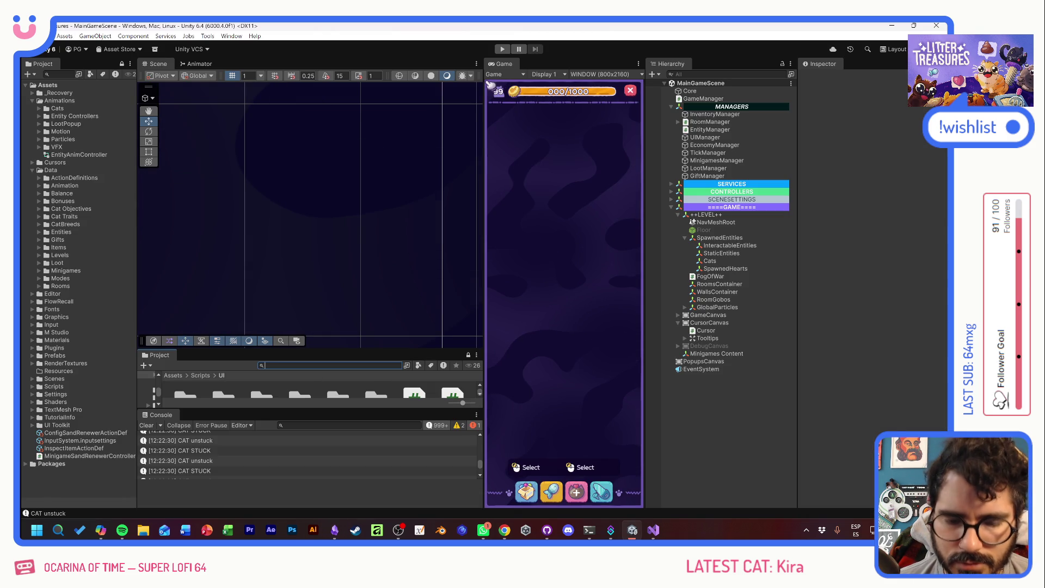
- Search the Project window for 'catpf' and open the CatPF prefab in Prefab Mode
type("catpf")
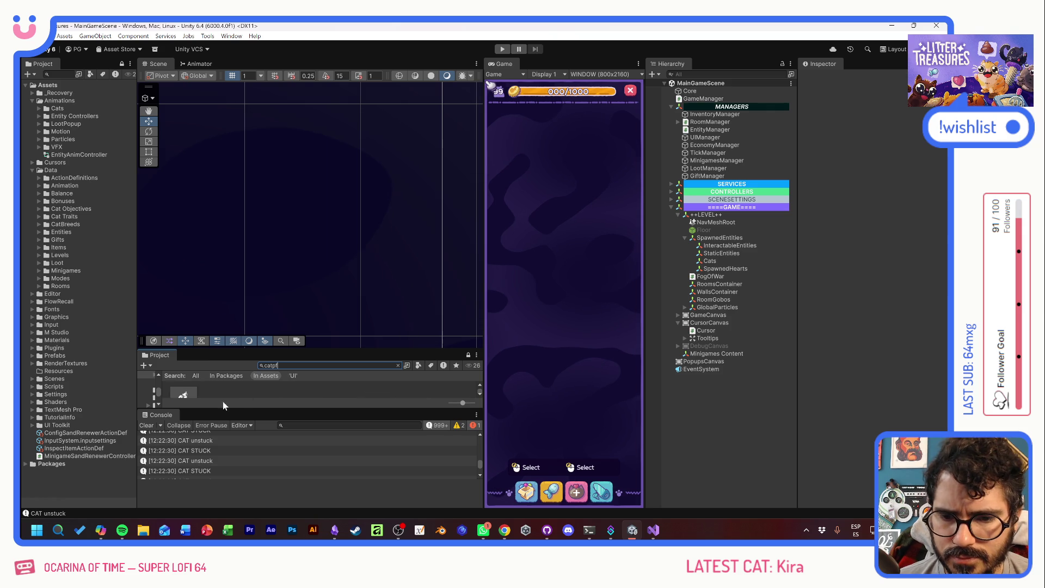
double_click(183, 394)
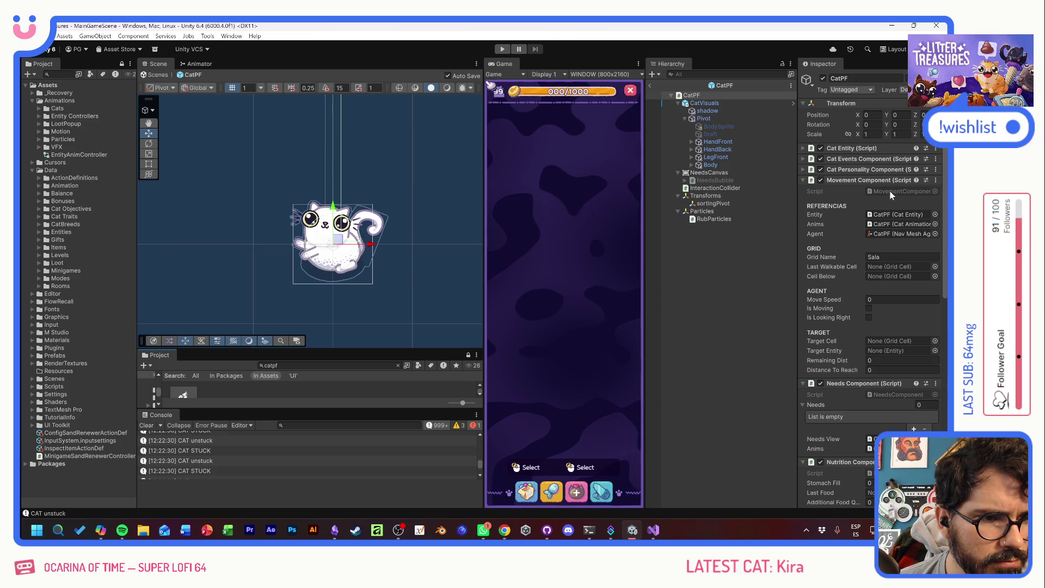
key("alt+Tab")
key("alt+Tab")
key("alt+Tab")
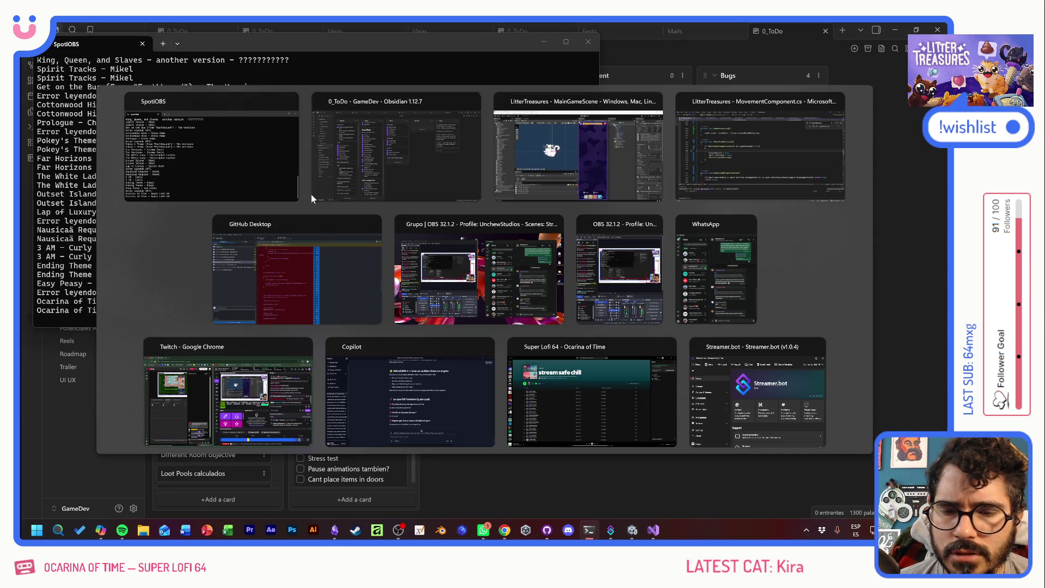
- Change the stuckThreshold value to 2 and review the stuckTimer and minVelocity fields
scroll(312, 198, "up", 20)
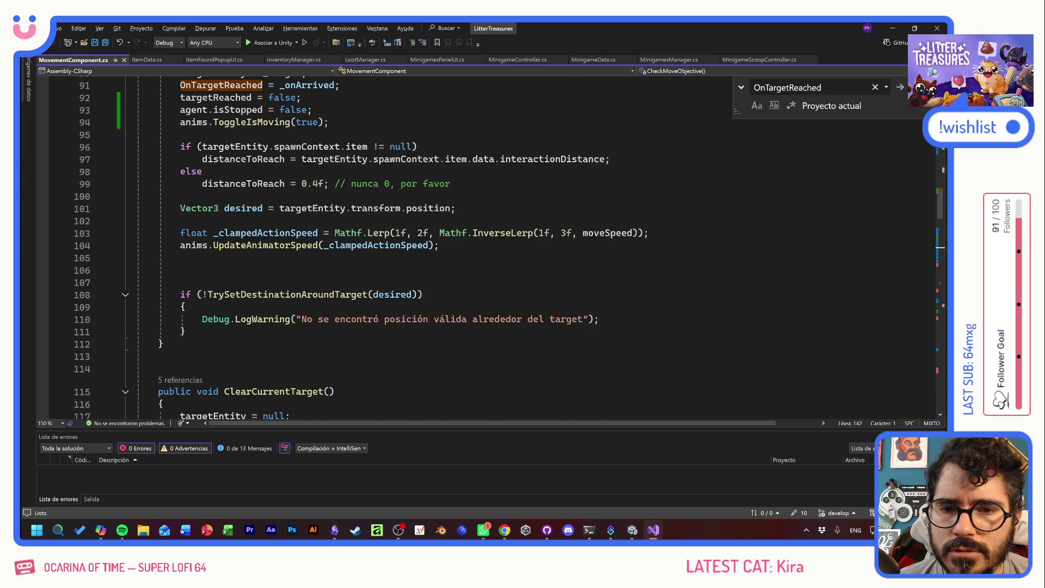
scroll(381, 245, "up", 6)
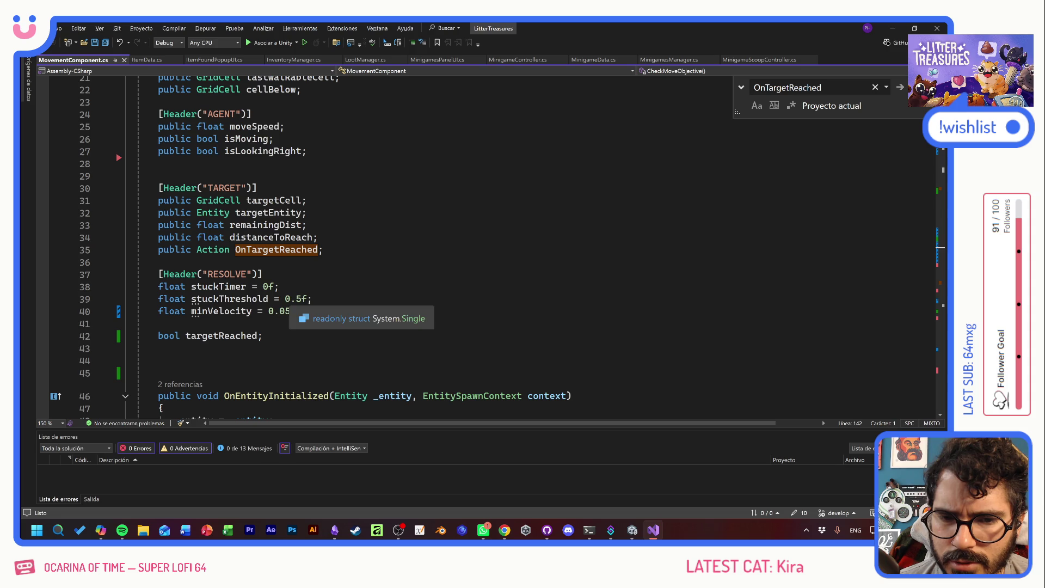
left_click(289, 299)
type("2")
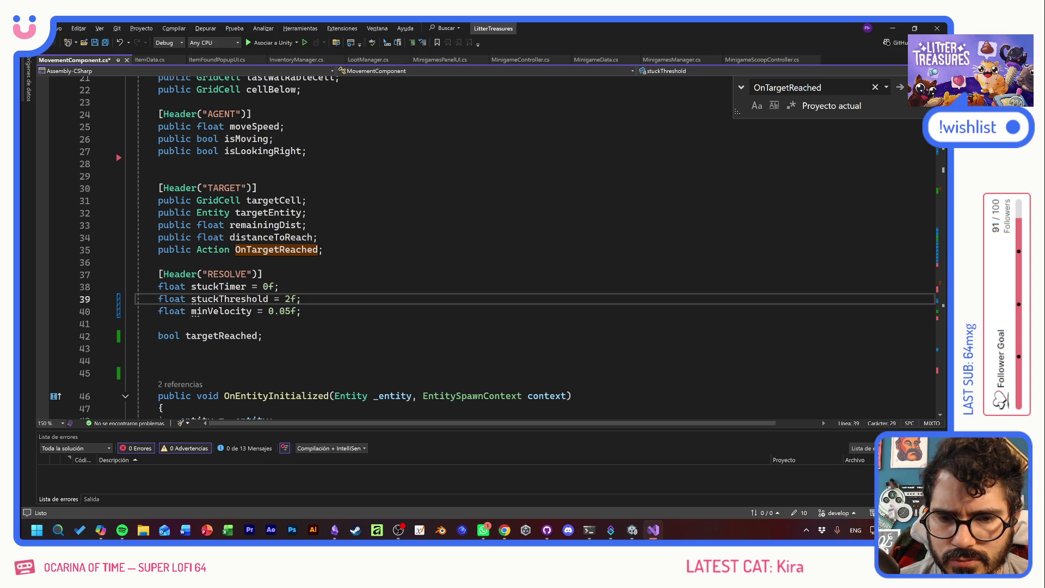
left_click(279, 286)
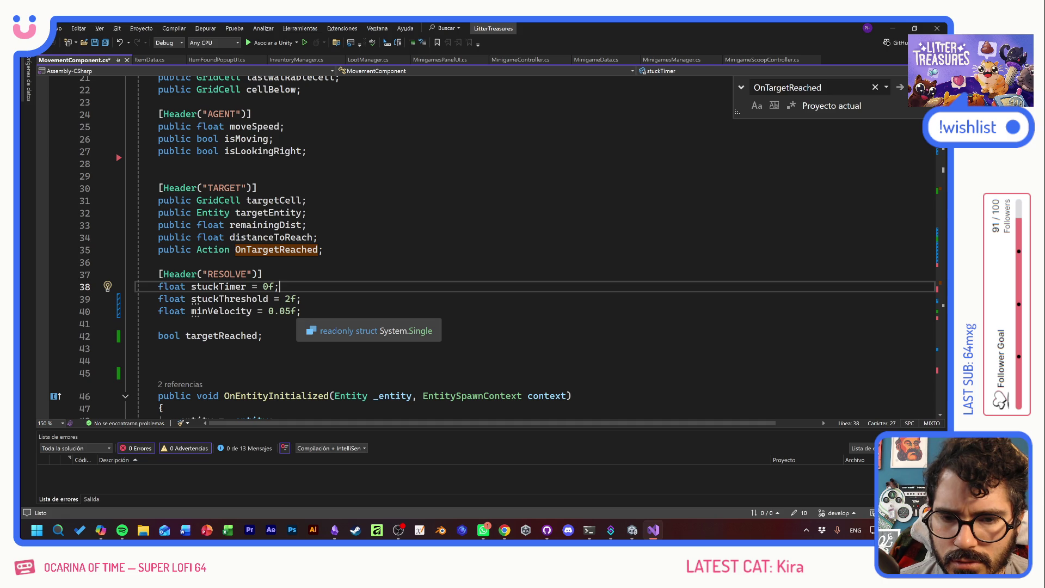
left_click(301, 311)
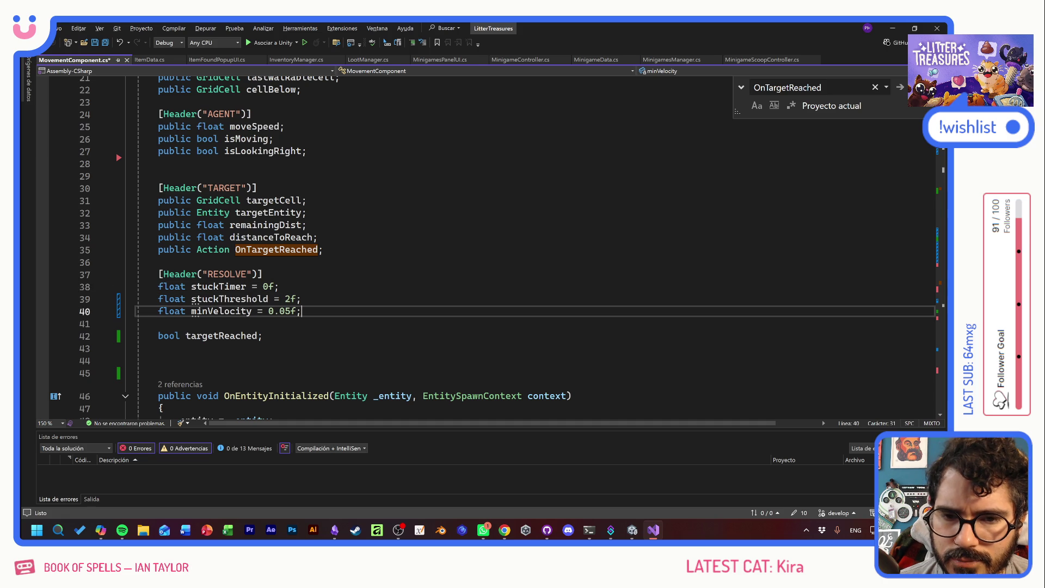
- Check the Obsidian 0_ToDo board, then cycle the window switcher toward the Unity project
key("alt+Tab")
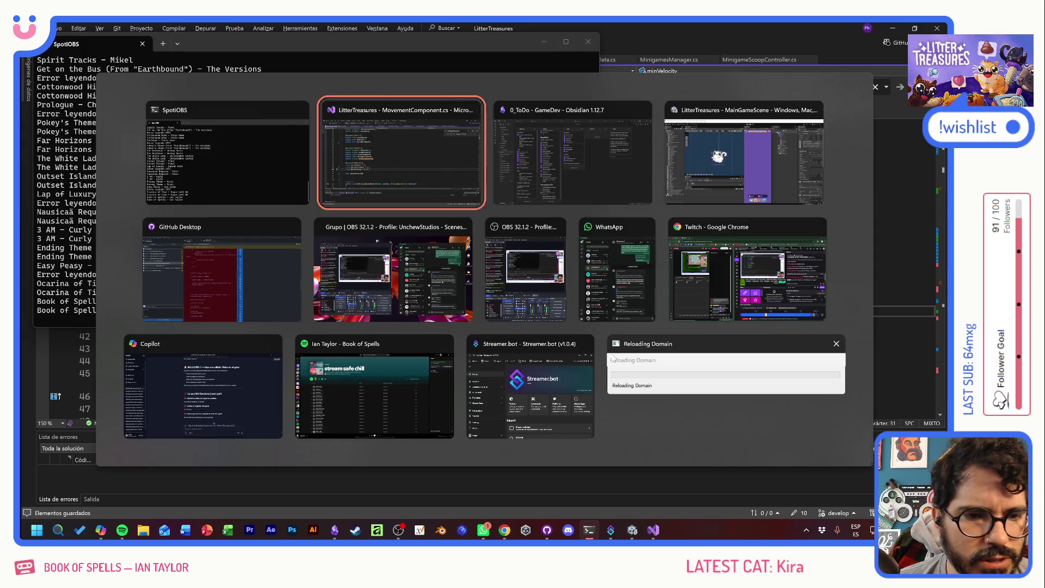
key("alt+Tab")
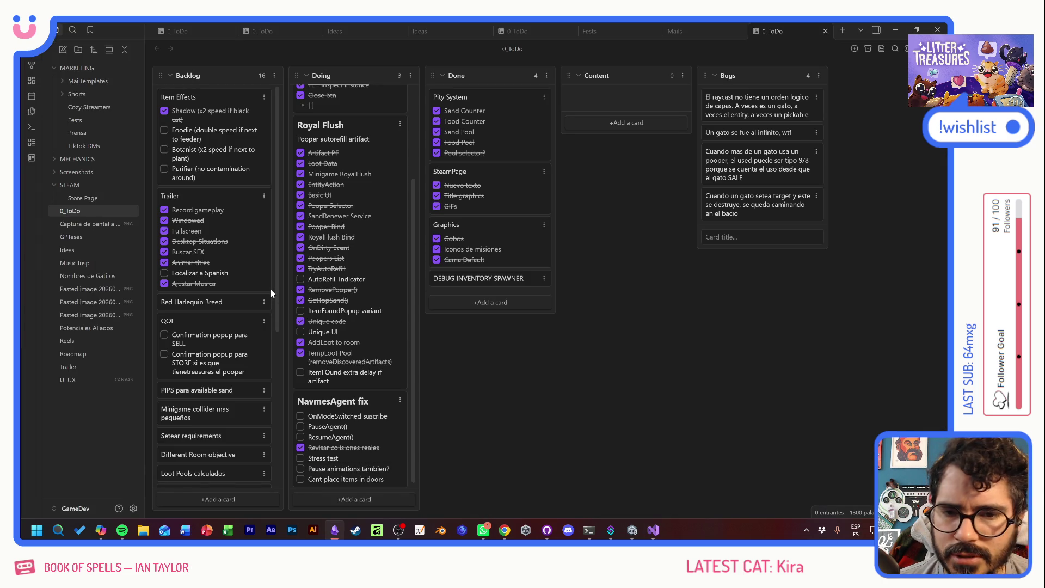
key("alt+Tab")
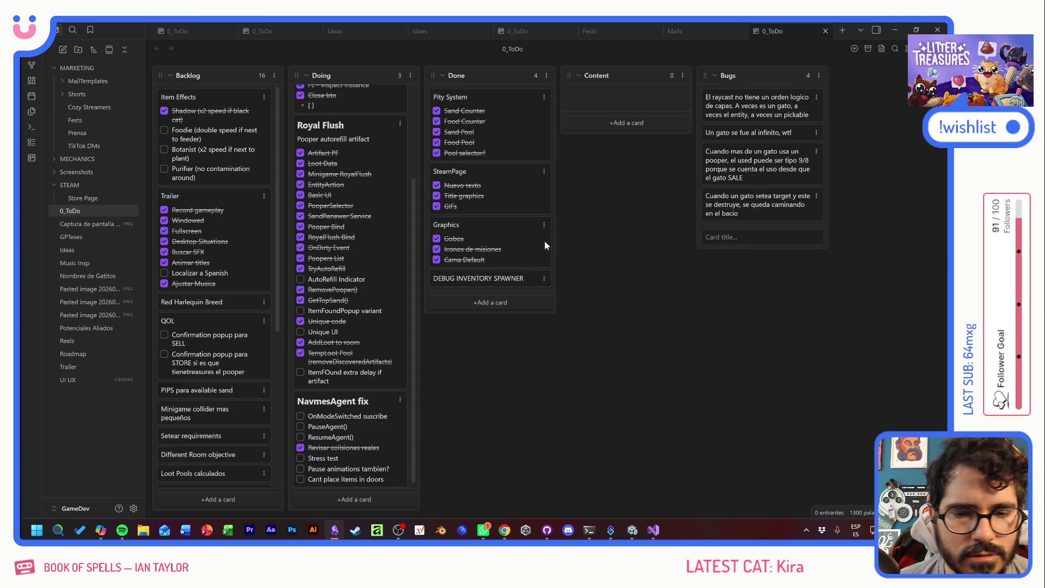
key("alt+Tab")
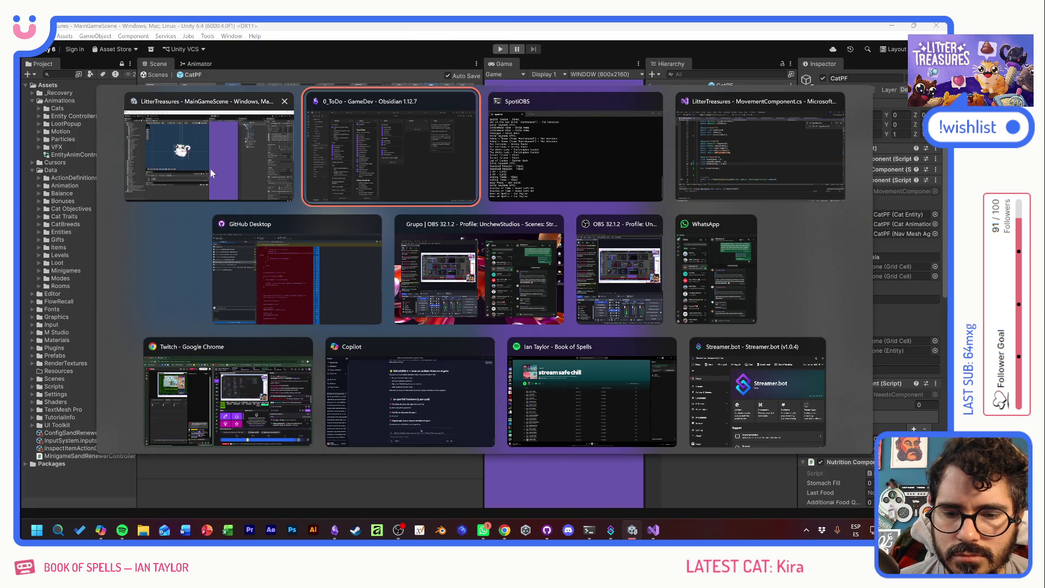
- In Unity, scroll the asset thumbnails and inspect the 0_slp_PatchedPillow item data
left_click(211, 169)
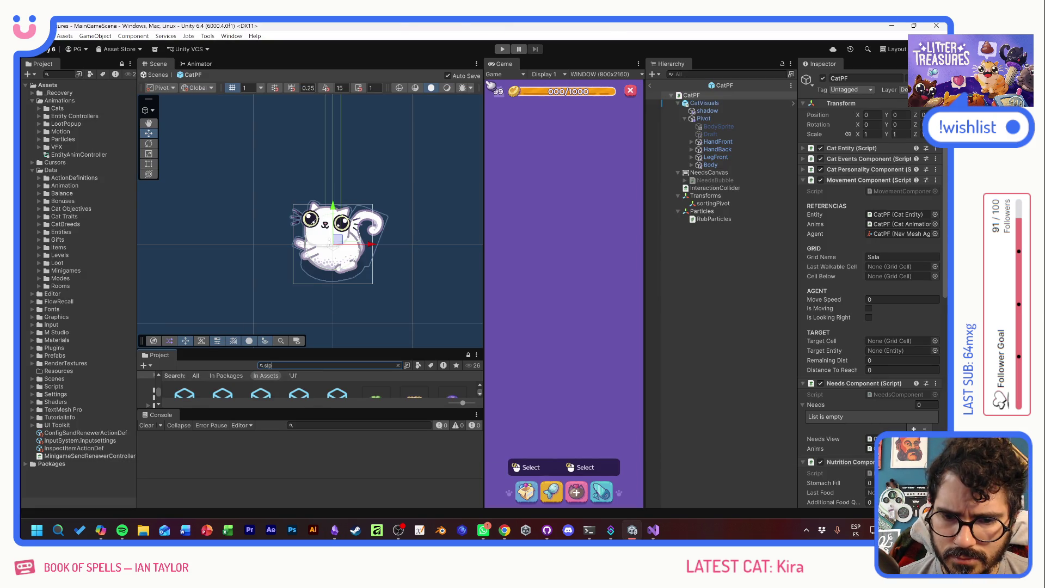
left_click_drag(310, 347, 310, 303)
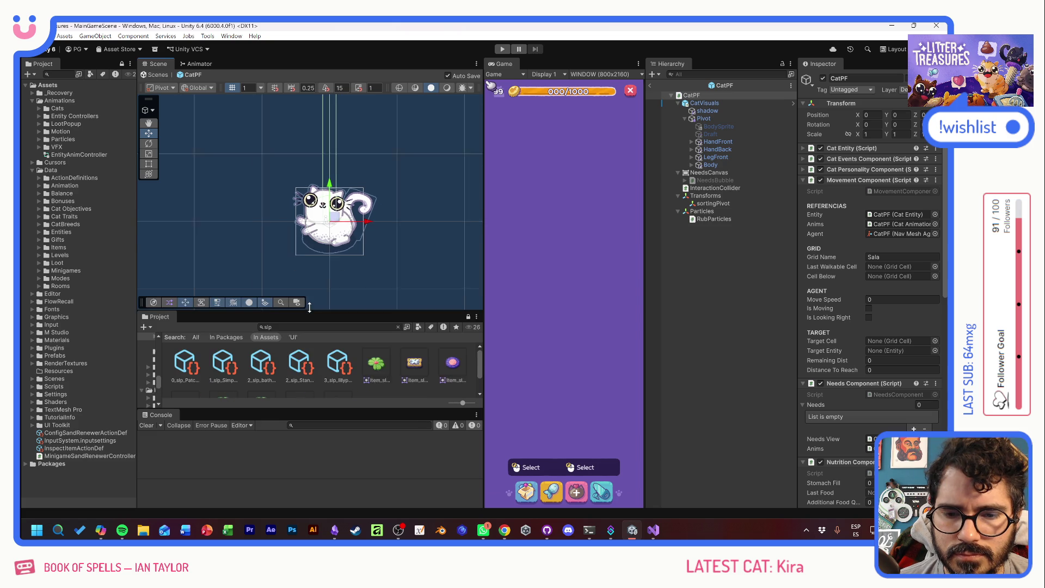
left_click(185, 359)
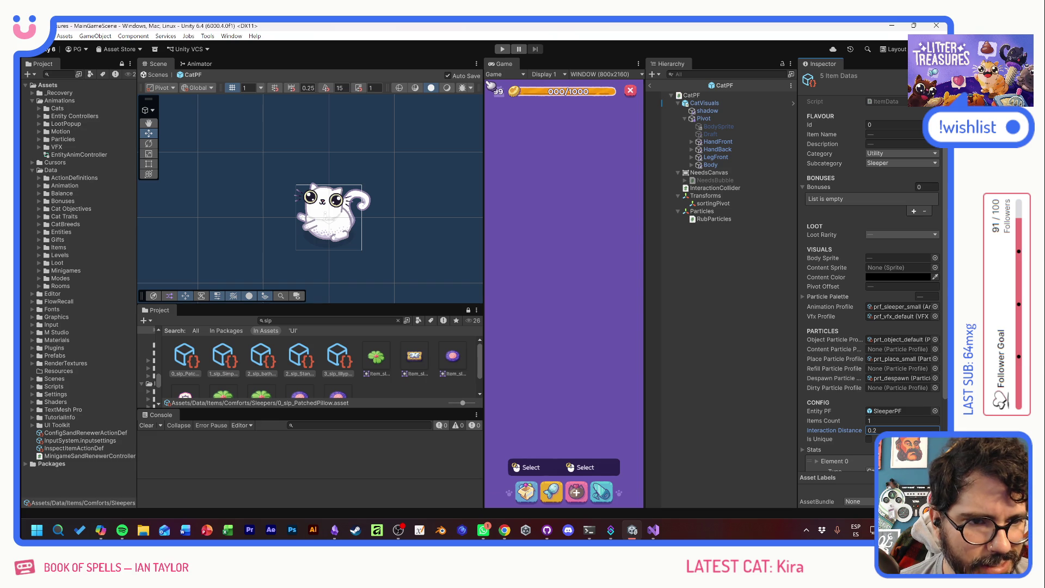
- Set the CatPF Nav Mesh Agent's Stopping Distance to 0.1 and avoidance Radius to 0.05
left_click(692, 95)
scroll(835, 431, "down", 10)
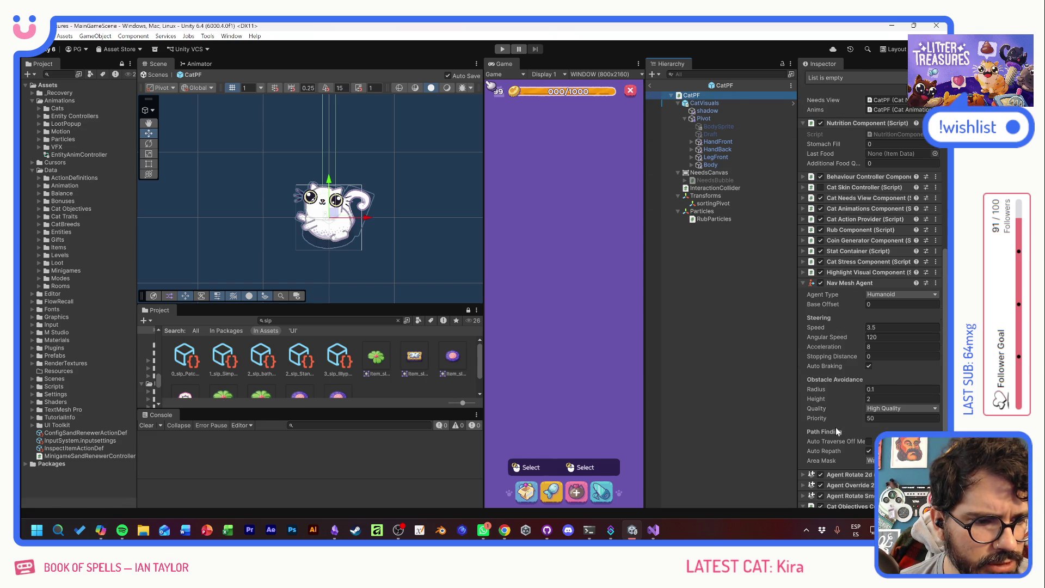
left_click(837, 355)
type(".1")
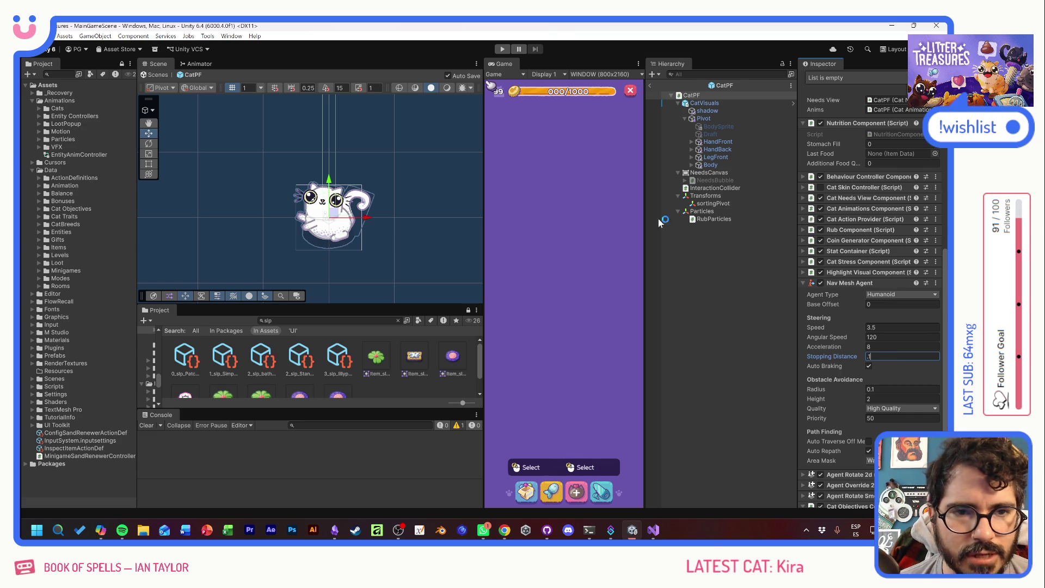
left_click(504, 49)
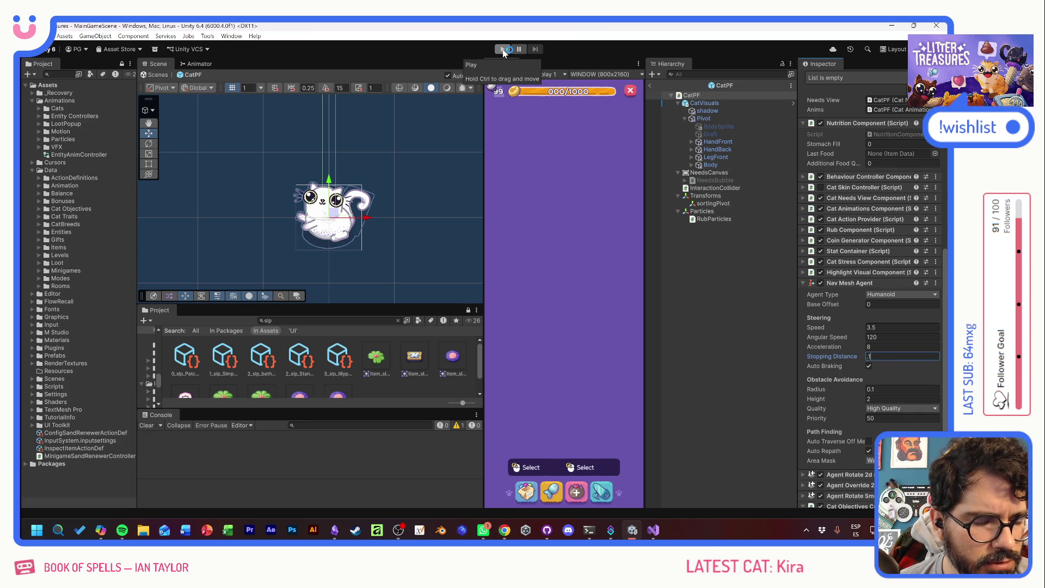
left_click(898, 389)
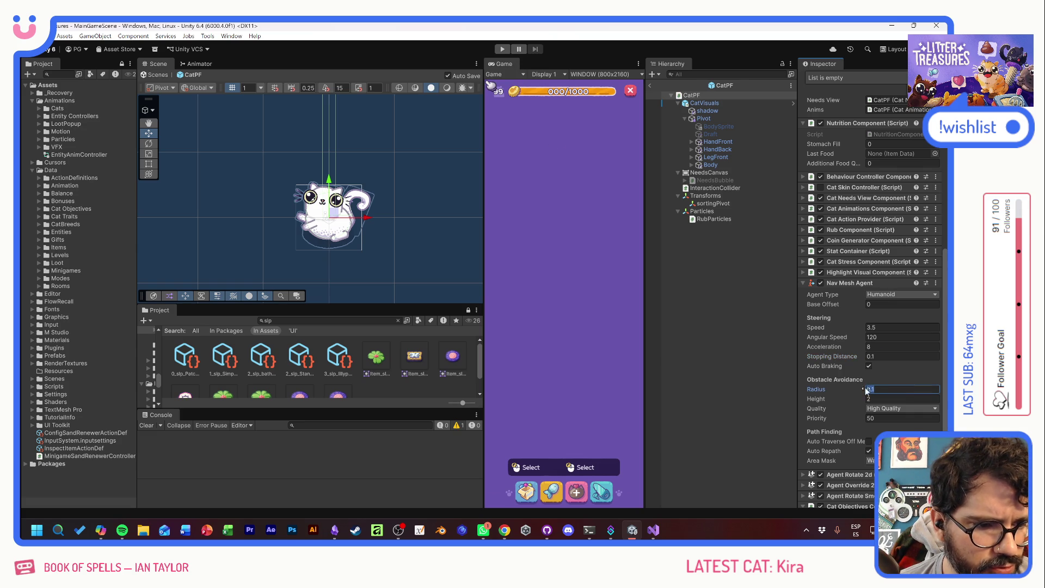
left_click_drag(855, 393, 816, 390)
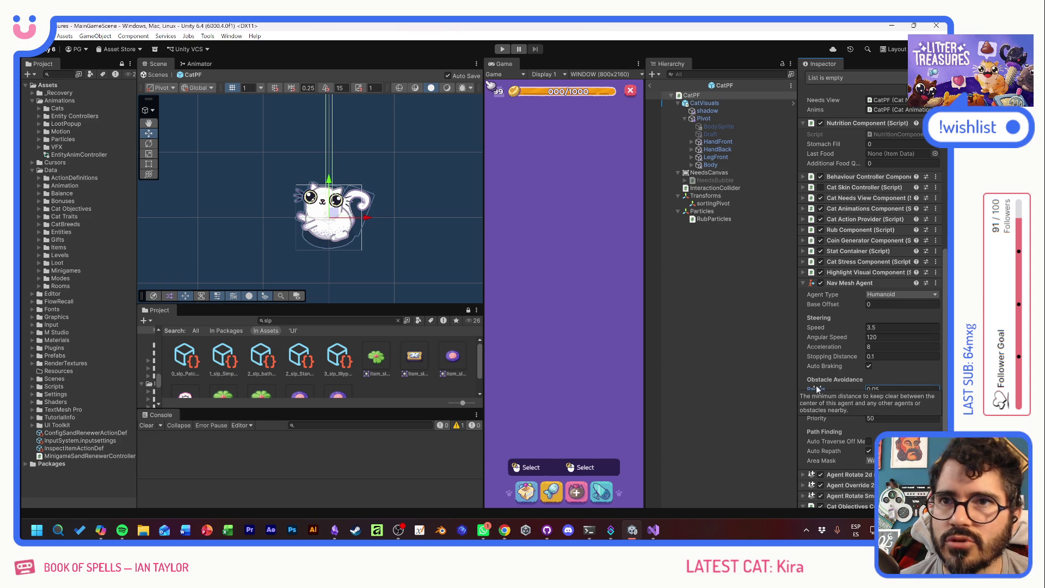
- Deselect the cat prefab and switch back to the MovementComponent code
left_click(761, 404)
key("alt+Tab")
key("alt+Tab")
key("Tab")
key("Tab")
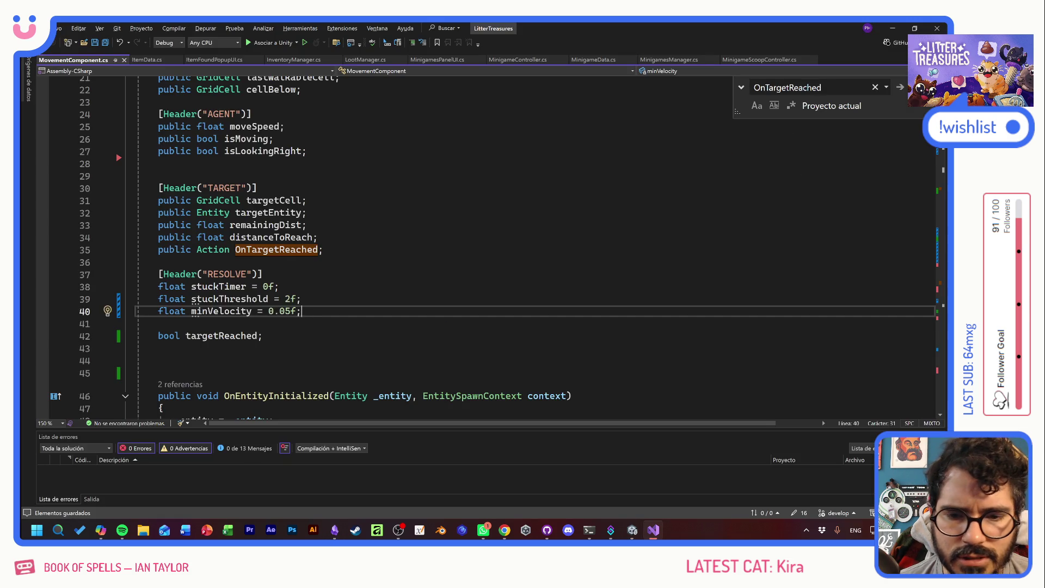
- Review the SetTarget logic from line 91 to 108 in MovementComponent.cs
left_click(446, 325)
scroll(447, 325, "down", 20)
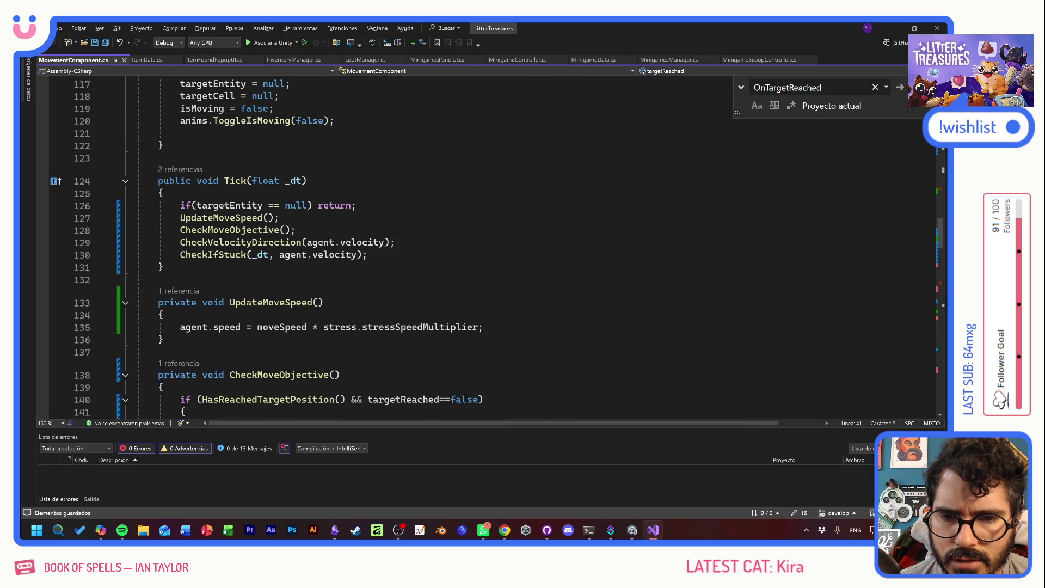
scroll(490, 247, "up", 11)
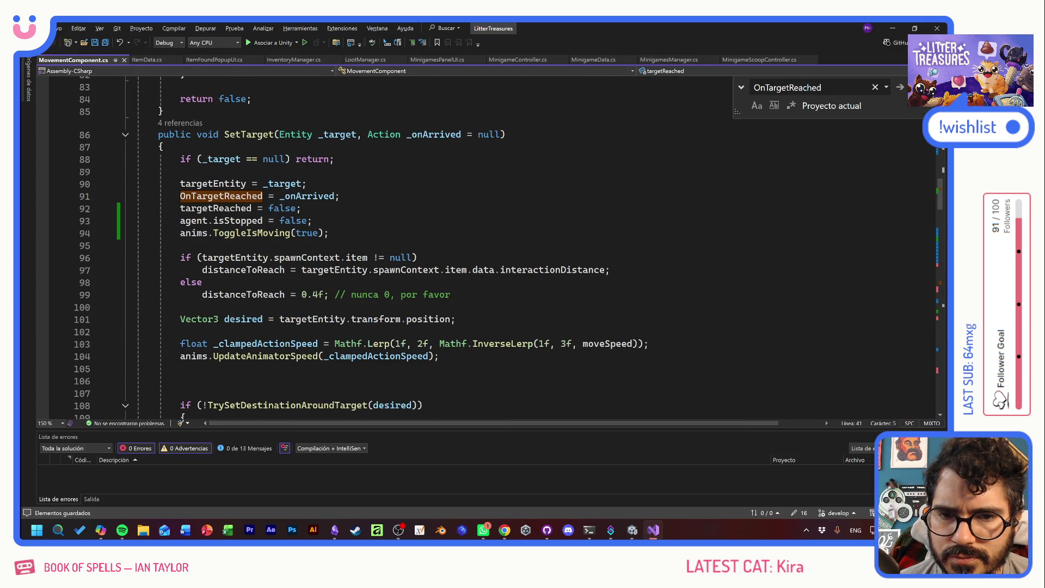
mouse_move(180, 196)
left_mouse_down()
mouse_move(452, 305)
mouse_move(425, 405)
left_mouse_up()
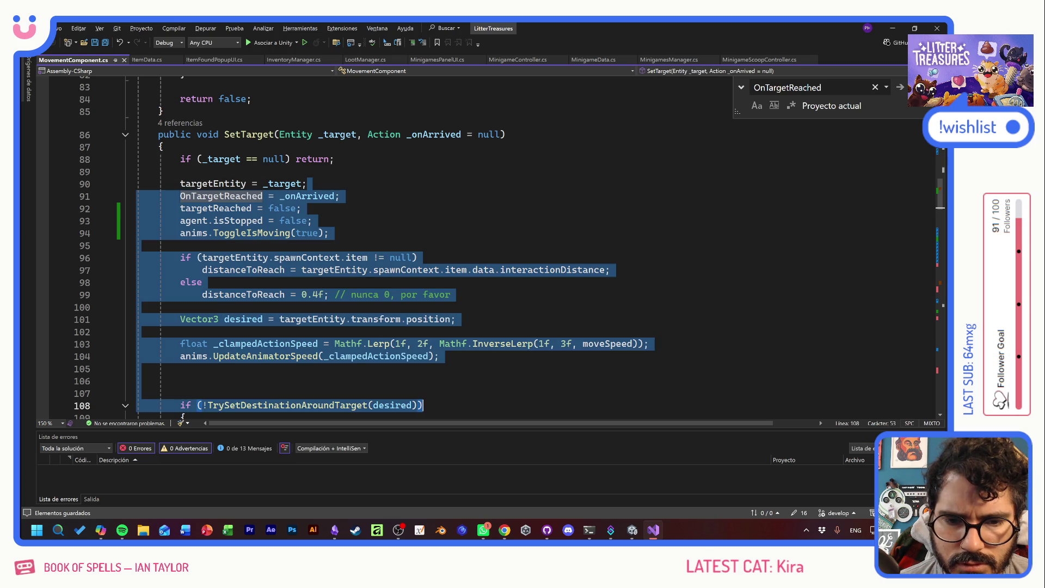
left_click(180, 381)
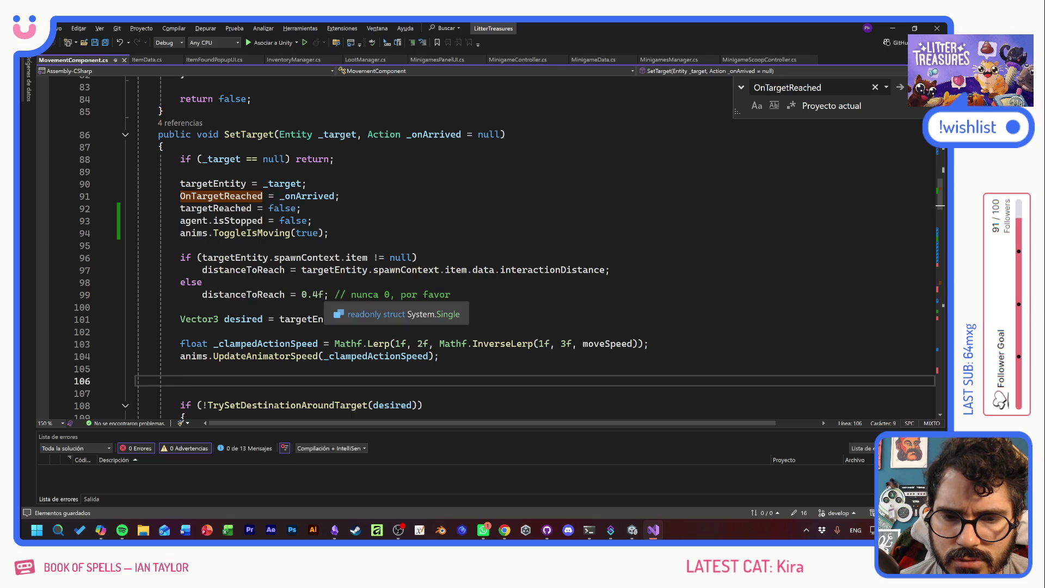
- Change the fallback distanceToReach from 0.4f to 0.5f and save the file
left_click(319, 294)
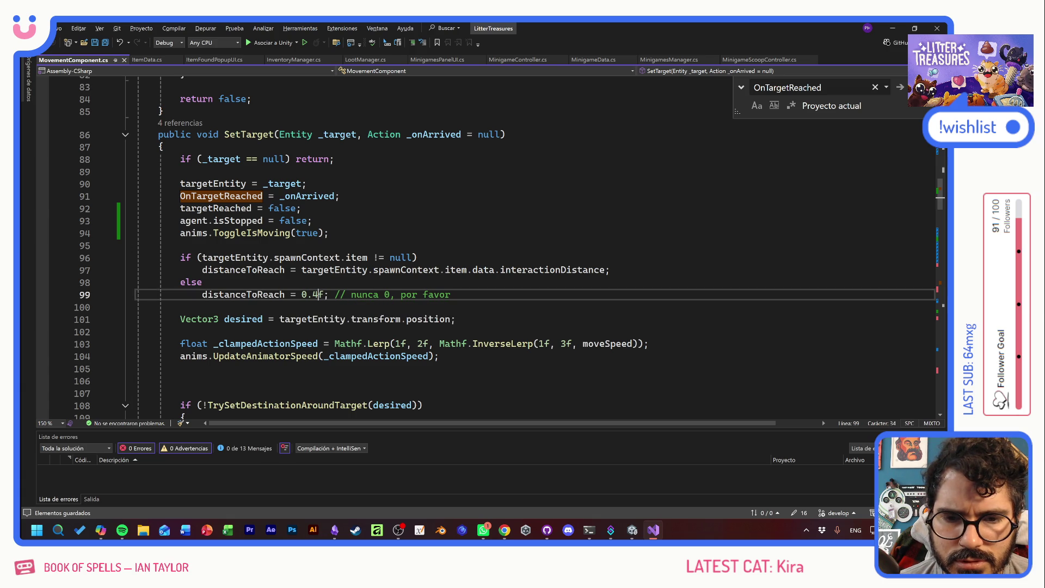
key("BackSpace")
type("5")
key("ctrl+s")
scroll(424, 272, "down", 6)
scroll(490, 245, "up", 4)
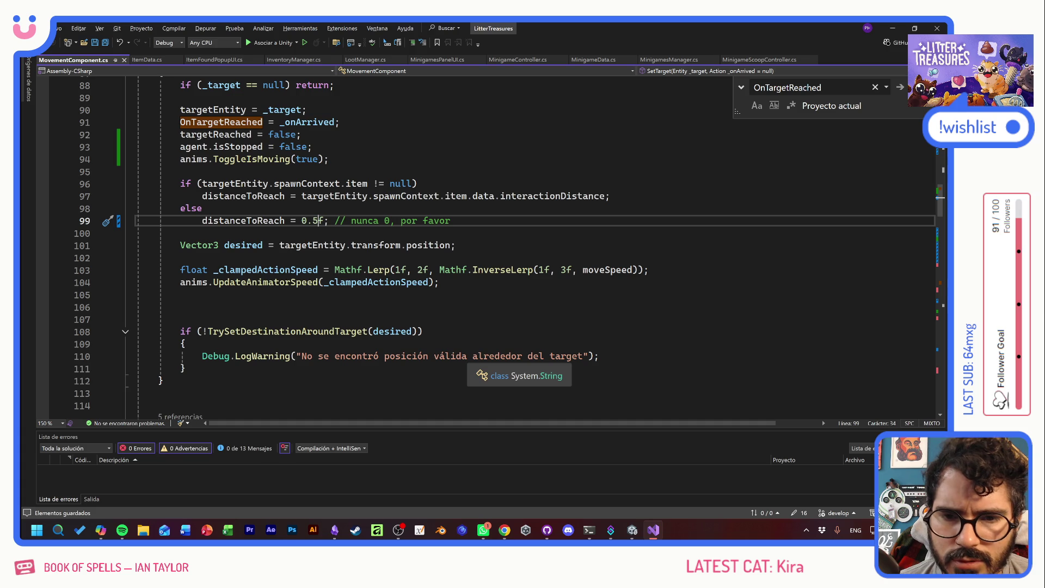
scroll(490, 354, "up", 3)
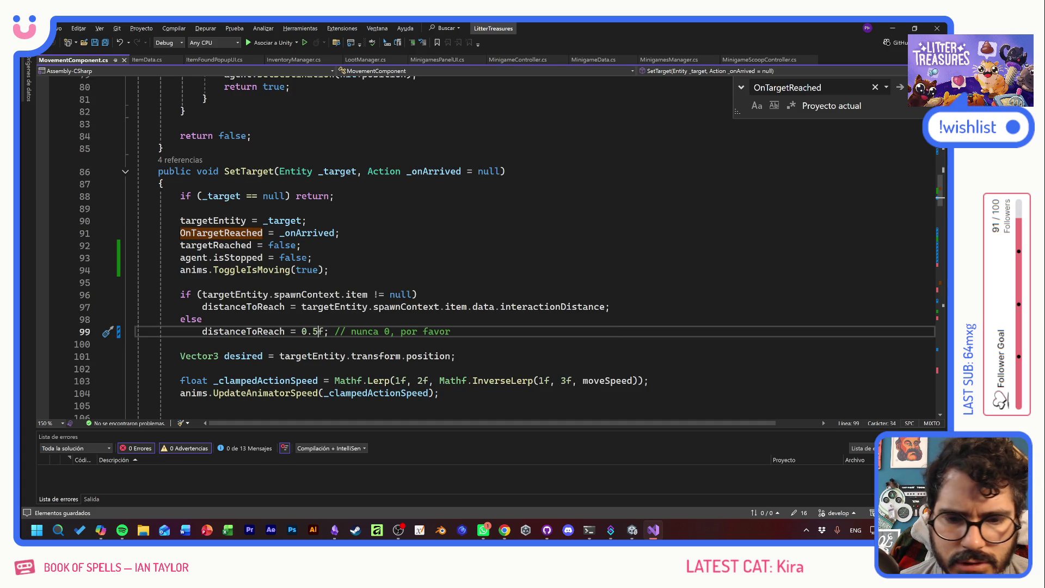
scroll(414, 305, "down", 3)
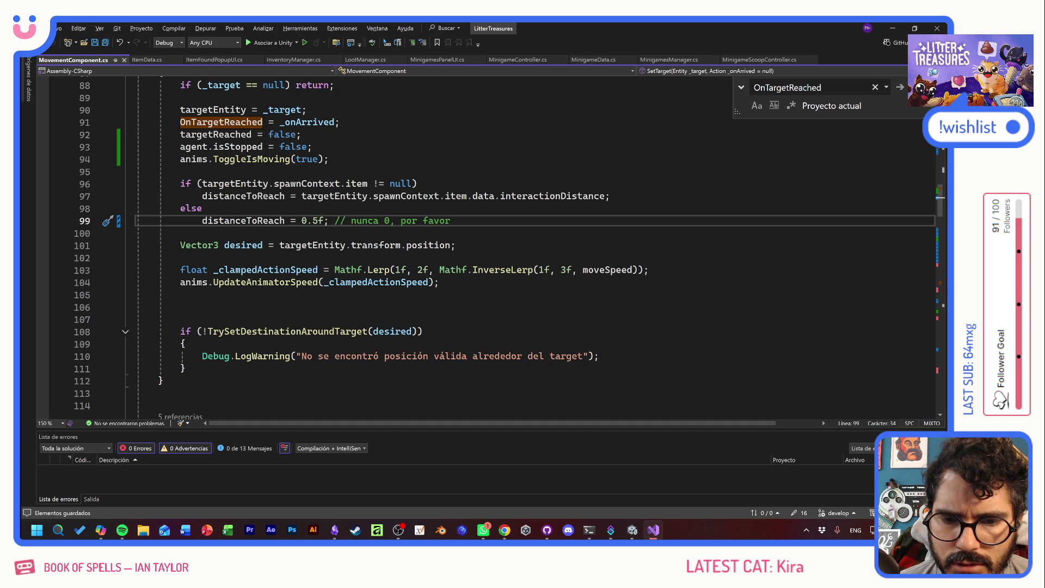
- Jump to TrySetDestinationAroundTarget and delete AllAreas from its SamplePosition call
left_click(289, 332, "ctrl")
scroll(371, 337, "down", 2)
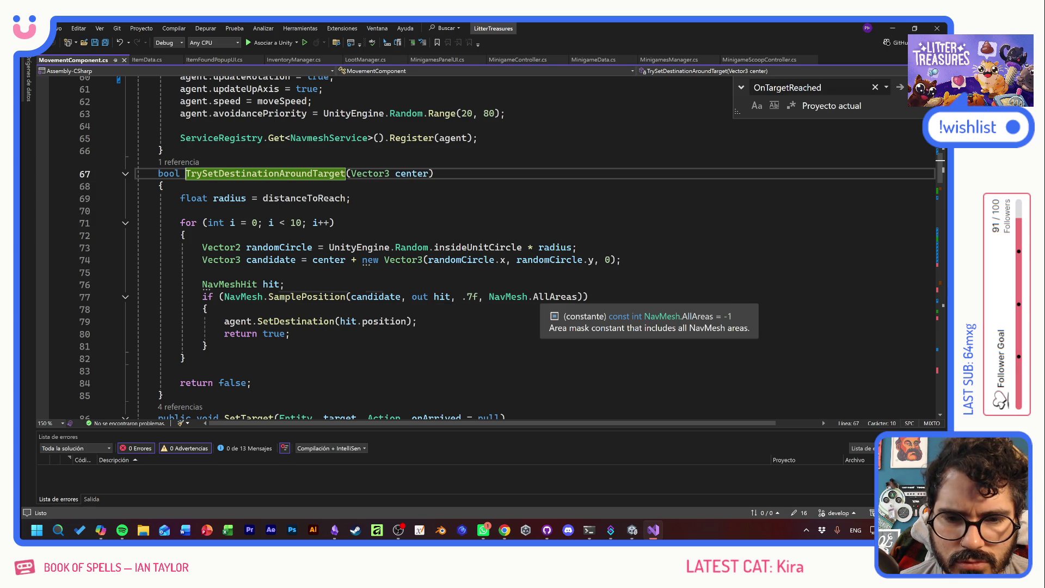
double_click(531, 299)
key("Delete")
key("Delete")
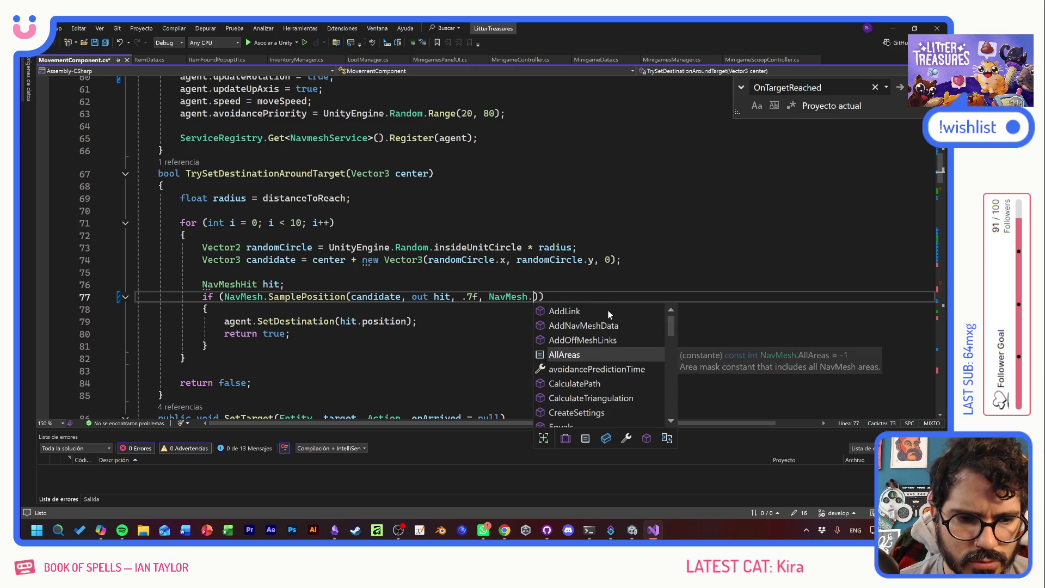
- Re-enter NavMesh.AllAreas from the IntelliSense list, bringing the error list back to 0 errors
scroll(639, 323, "down", 5)
scroll(649, 339, "down", 1)
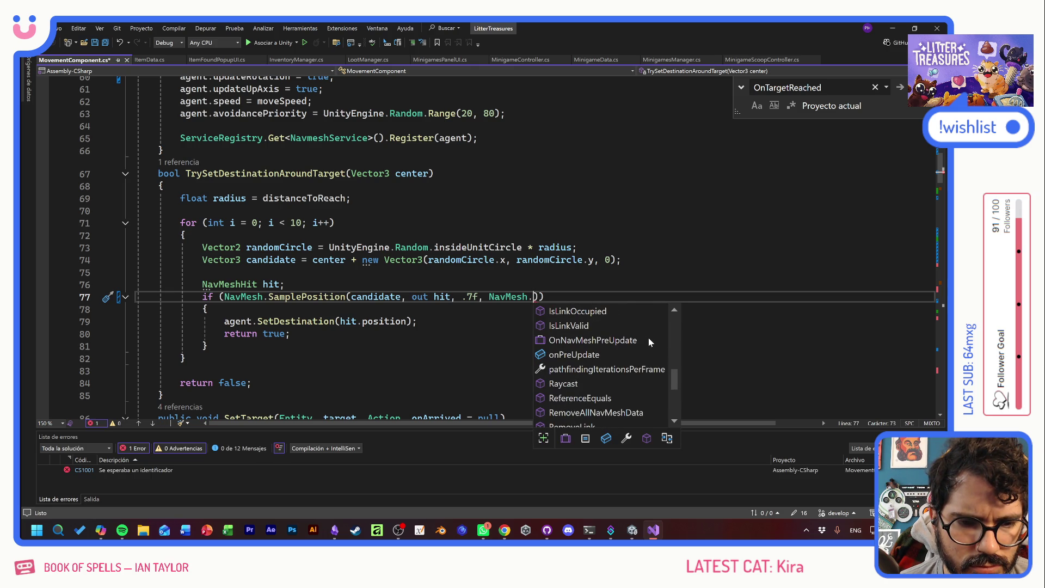
scroll(649, 338, "down", 3)
scroll(640, 334, "up", 10)
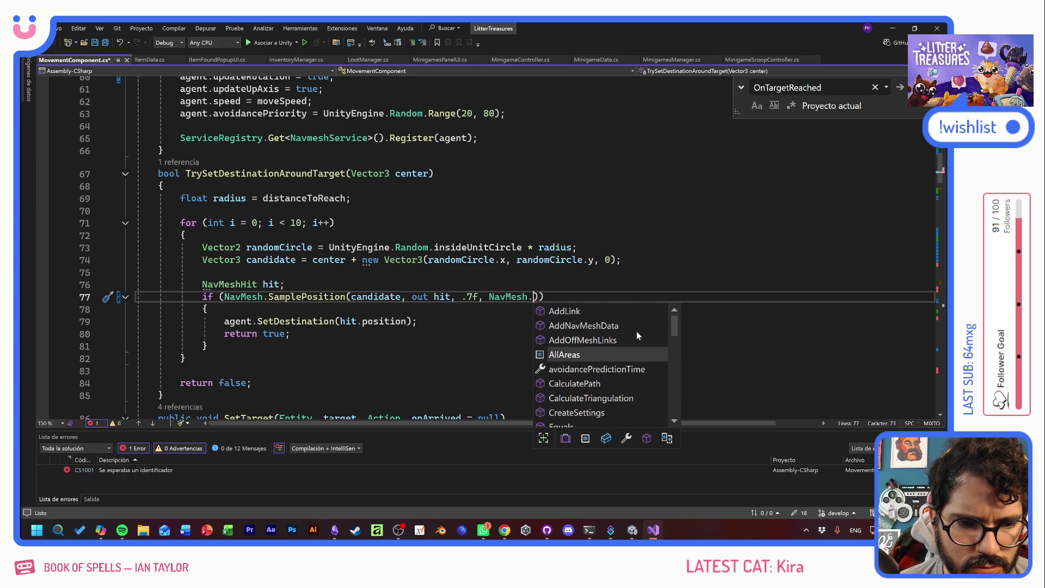
scroll(615, 381, "down", 2)
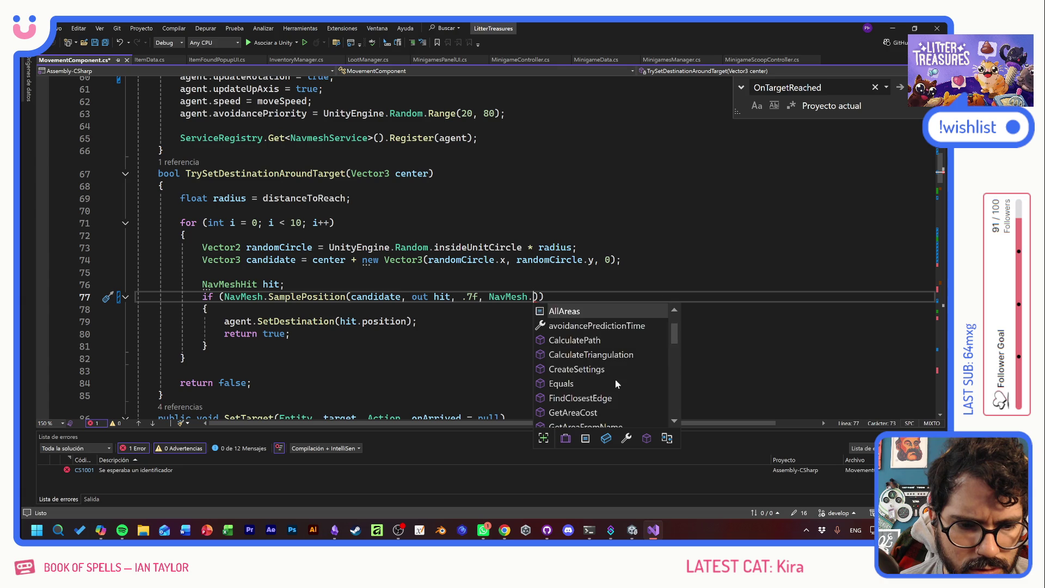
scroll(616, 382, "down", 3)
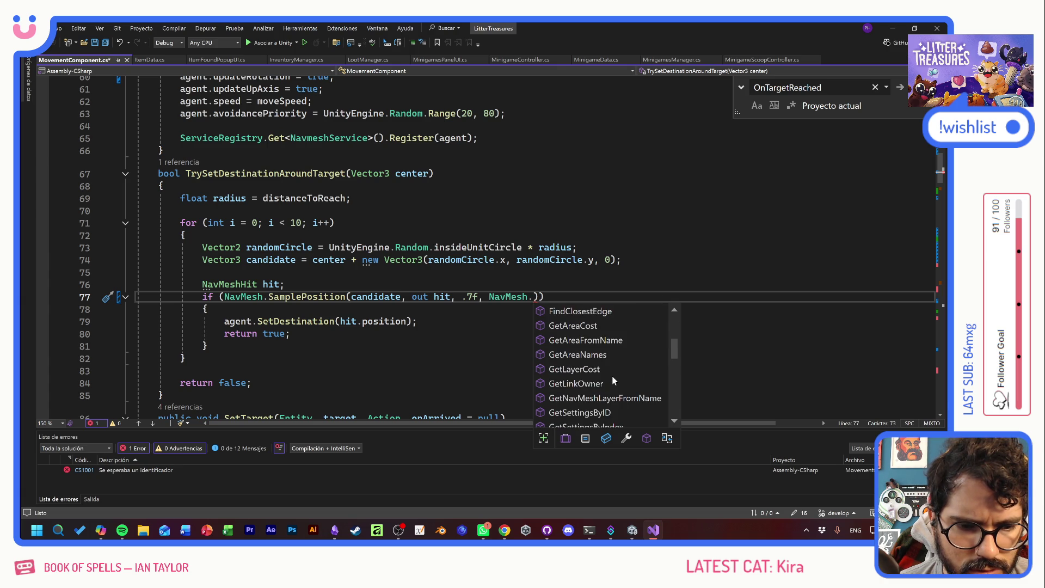
scroll(609, 375, "down", 2)
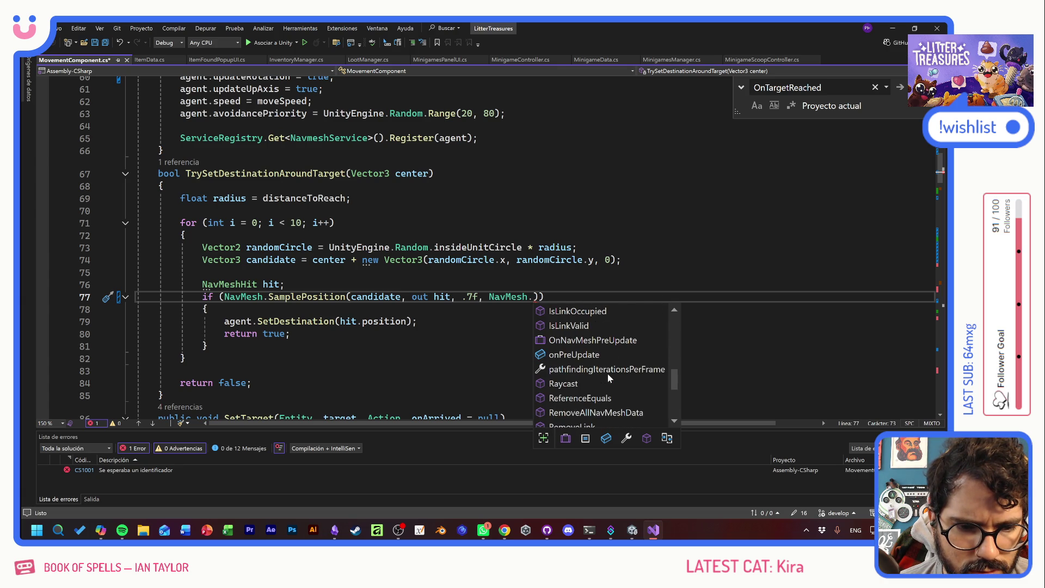
type("AllAreas")
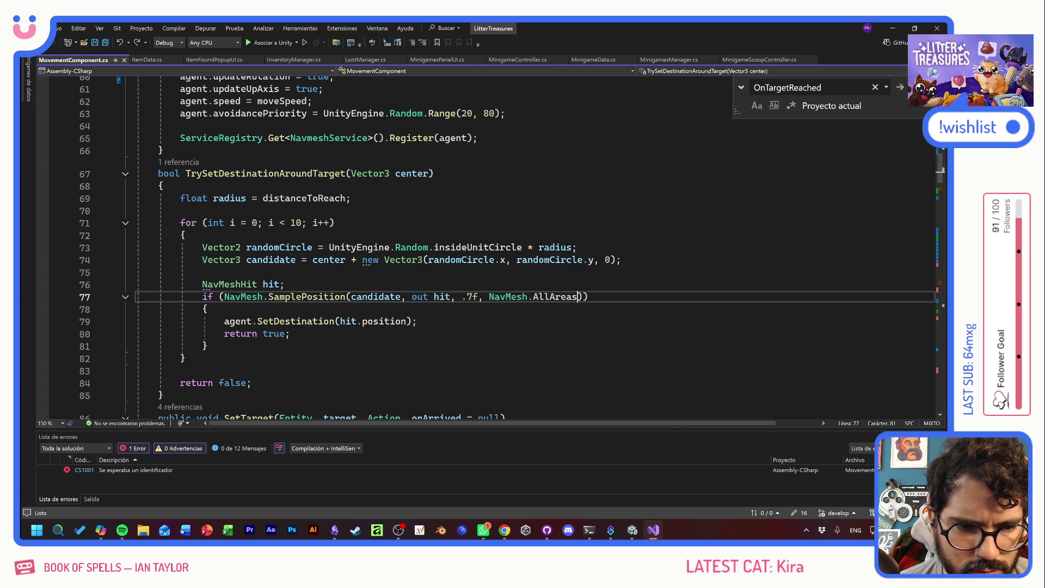
type(".")
key("BackSpace")
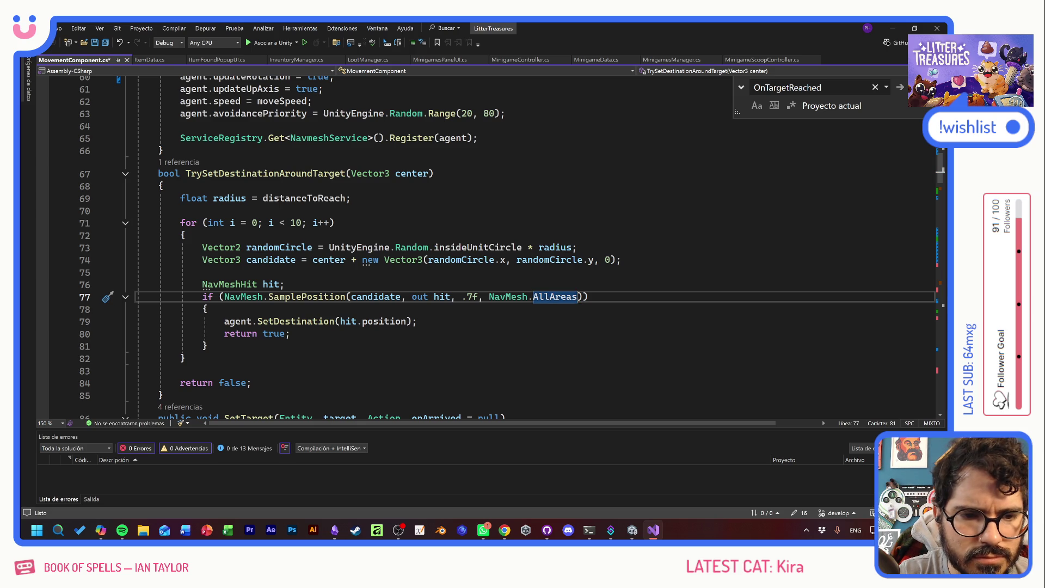
key("Up")
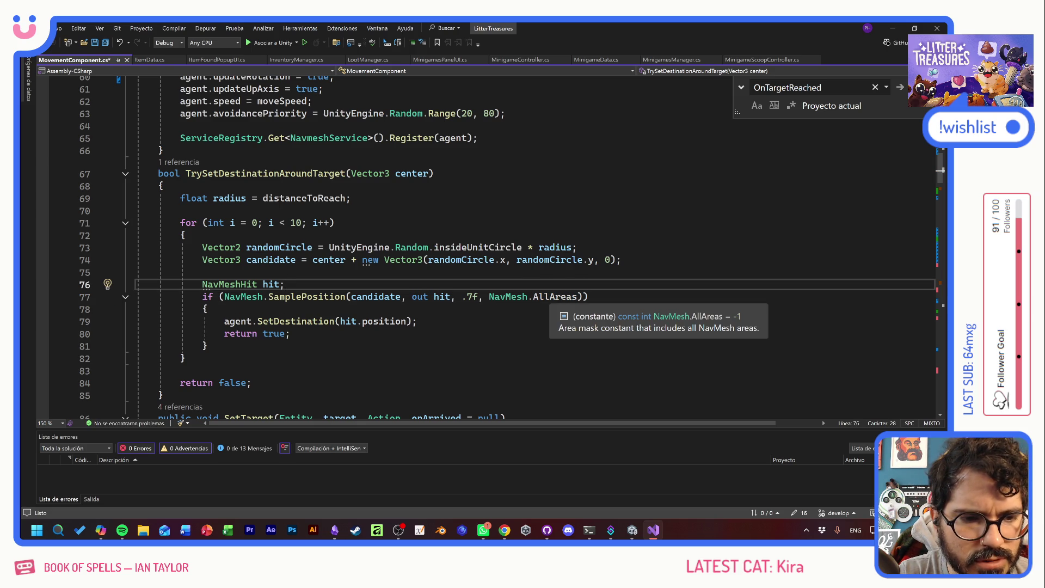
- Inspect the NavMeshHit position member on lines 78–79
left_click(209, 309)
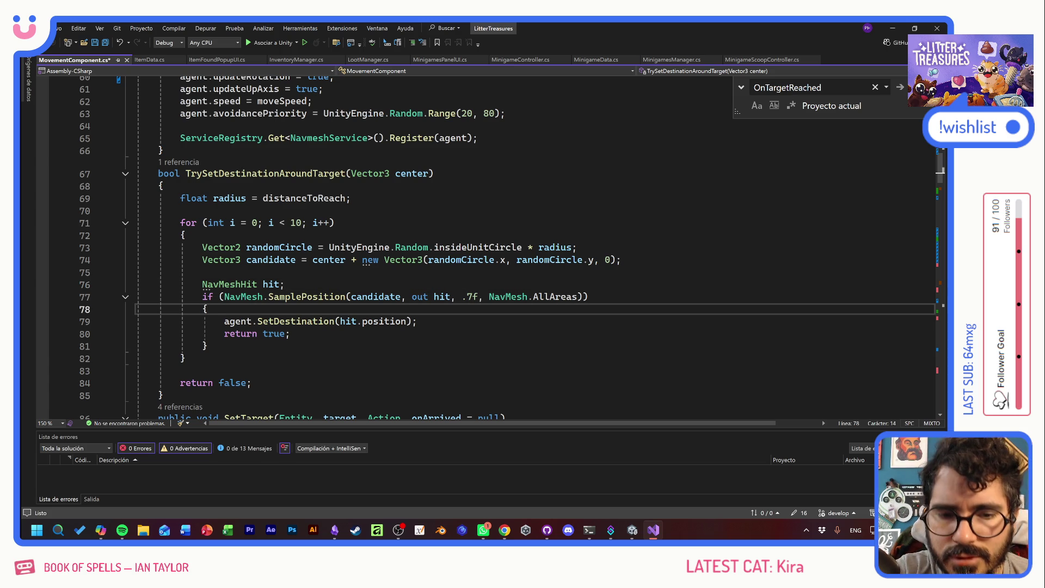
left_click(396, 321)
left_click(417, 321)
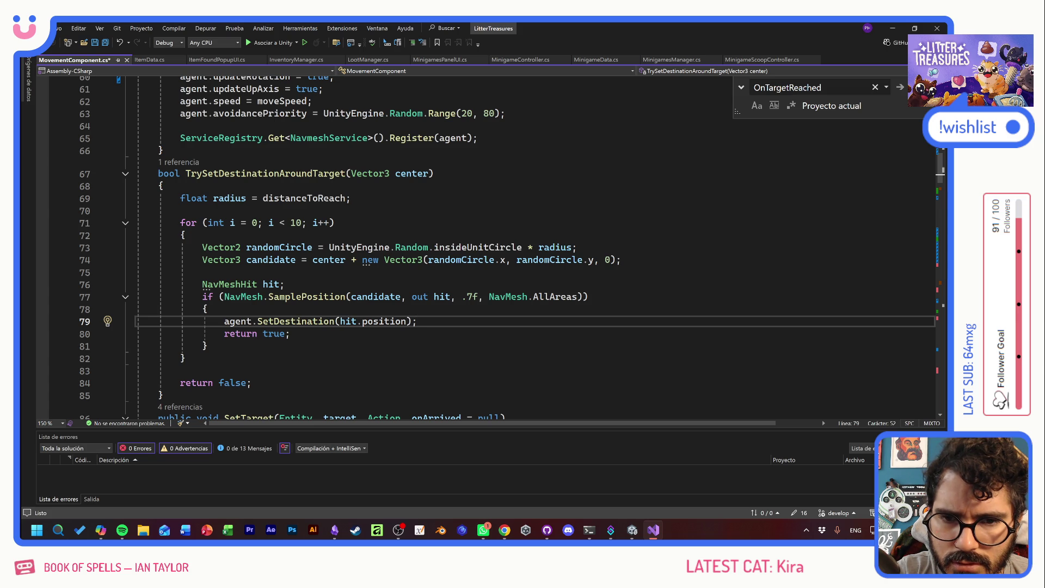
- Review the SetTarget code, including the not-found warning message on line 110
scroll(490, 245, "up", 9)
scroll(490, 245, "down", 11)
scroll(490, 245, "down", 4)
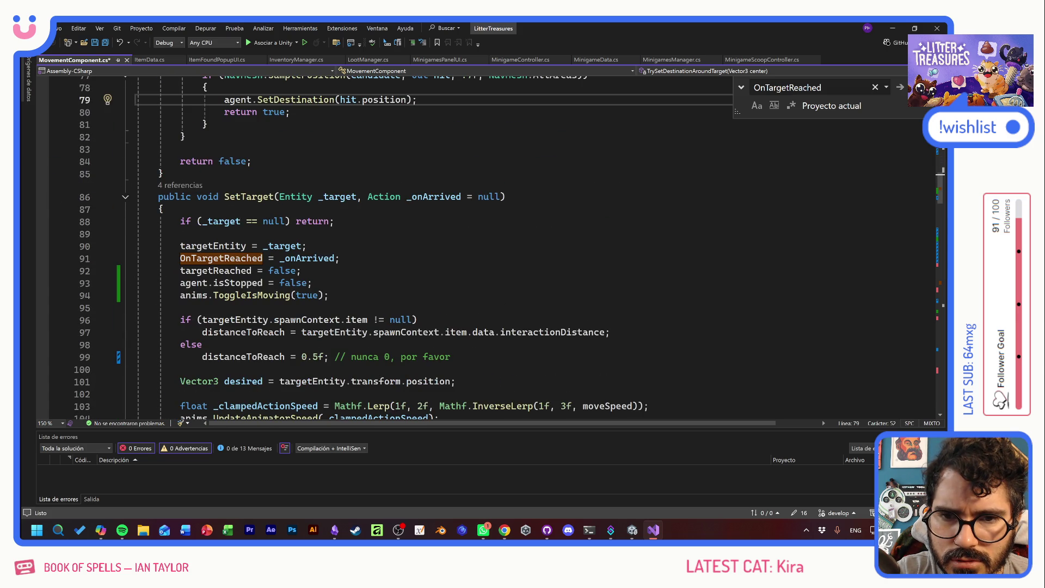
scroll(490, 245, "down", 4)
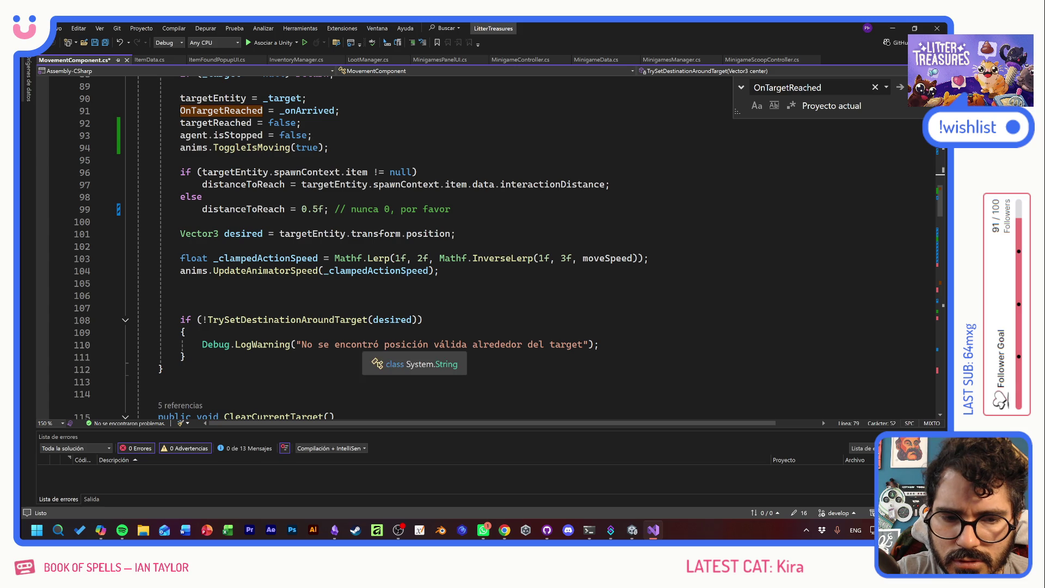
mouse_move(301, 344)
left_mouse_down()
mouse_move(186, 357)
mouse_move(596, 345)
left_mouse_up()
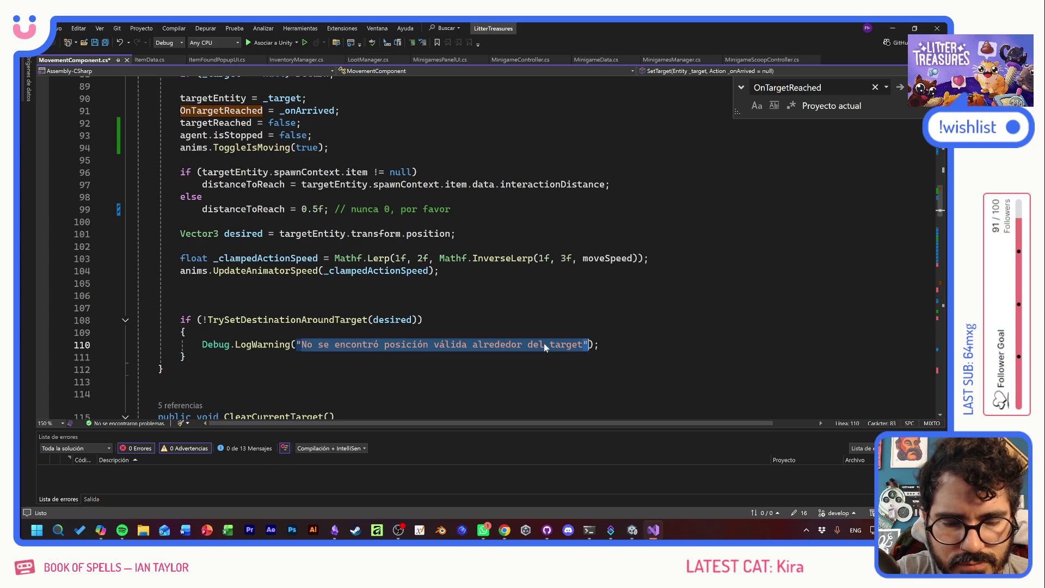
left_click(535, 344)
scroll(535, 344, "down", 5)
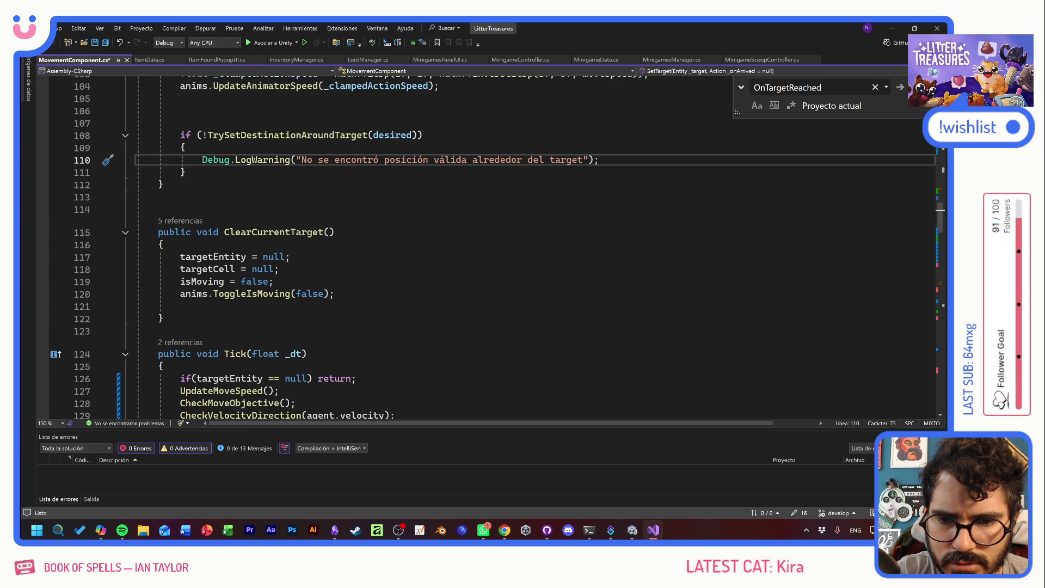
scroll(382, 245, "down", 5)
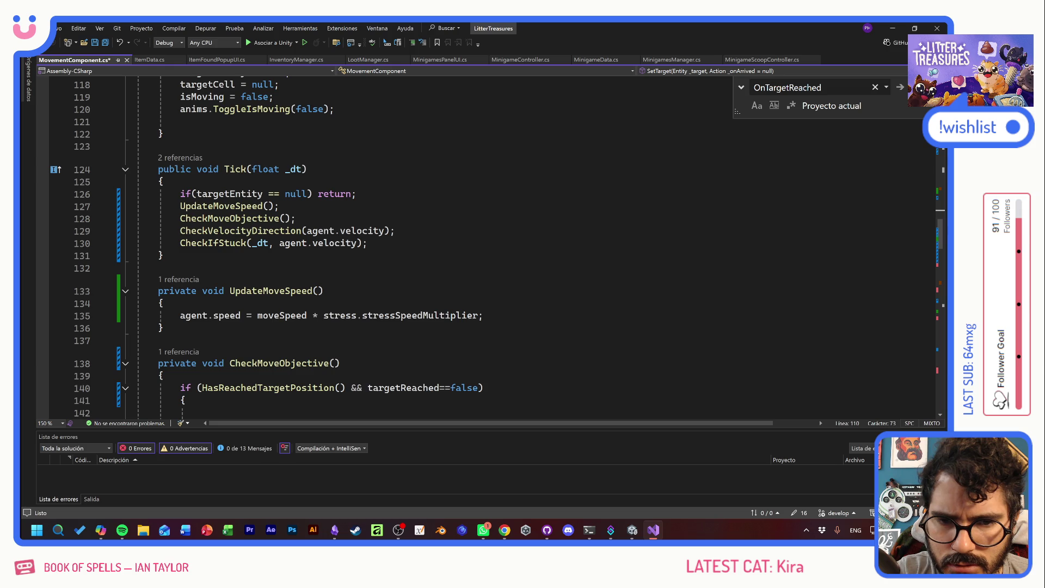
scroll(381, 245, "down", 4)
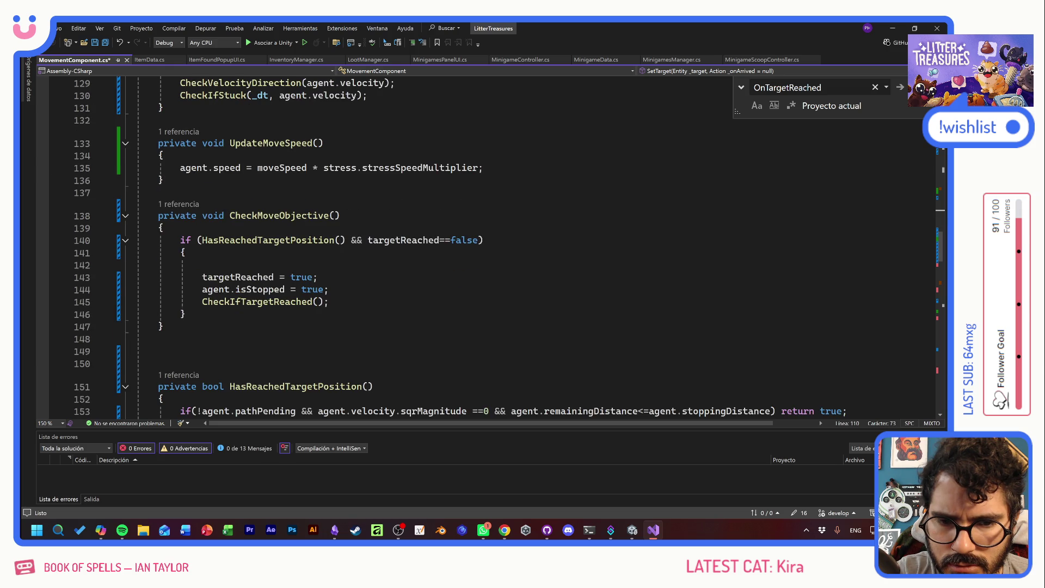
scroll(381, 245, "up", 1)
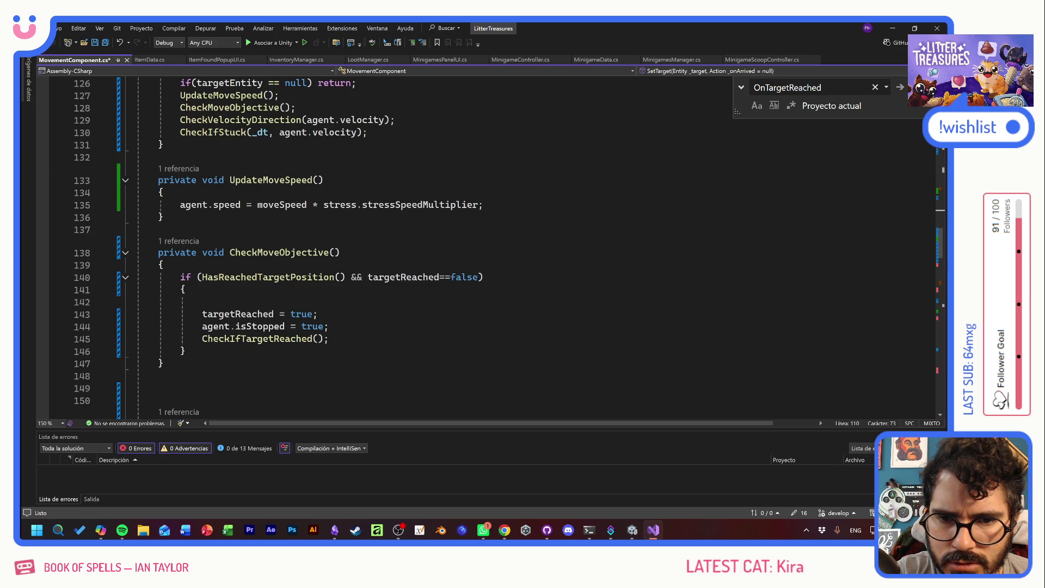
scroll(267, 248, "up", 3)
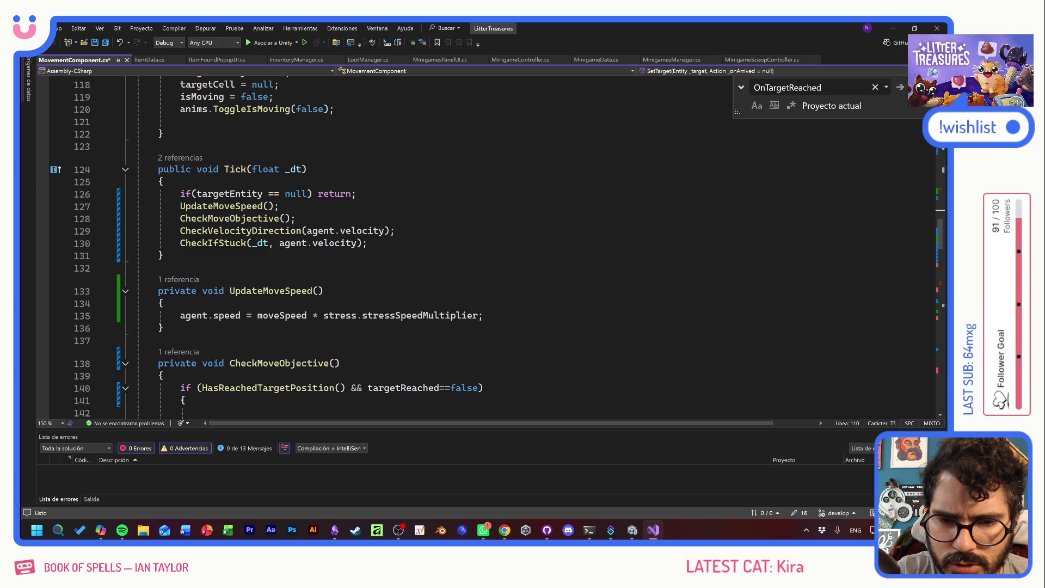
- Review the Tick code, then duplicate the public float moveSpeed declaration on line 25
mouse_move(336, 316)
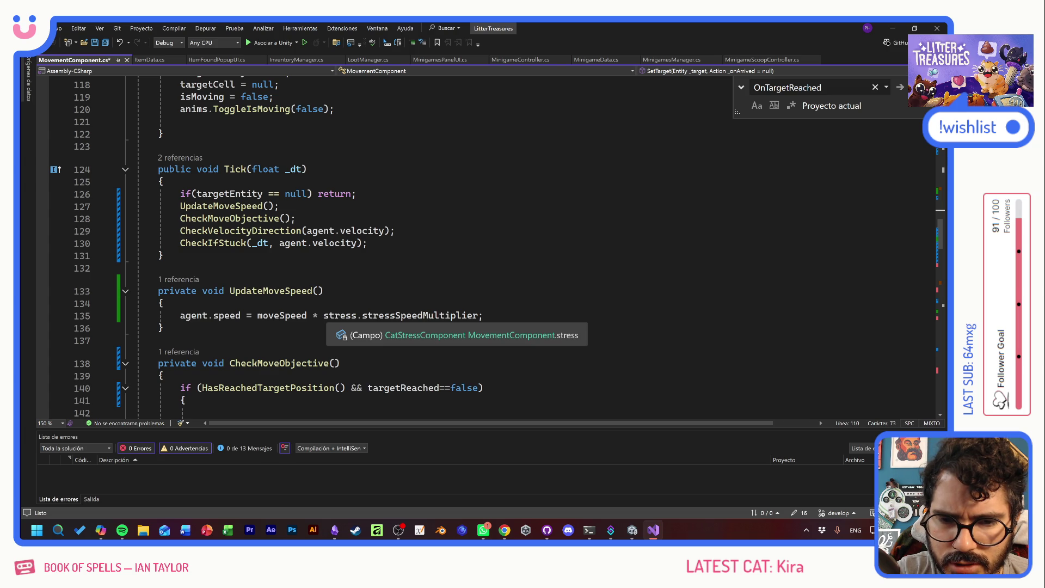
scroll(337, 315, "up", 20)
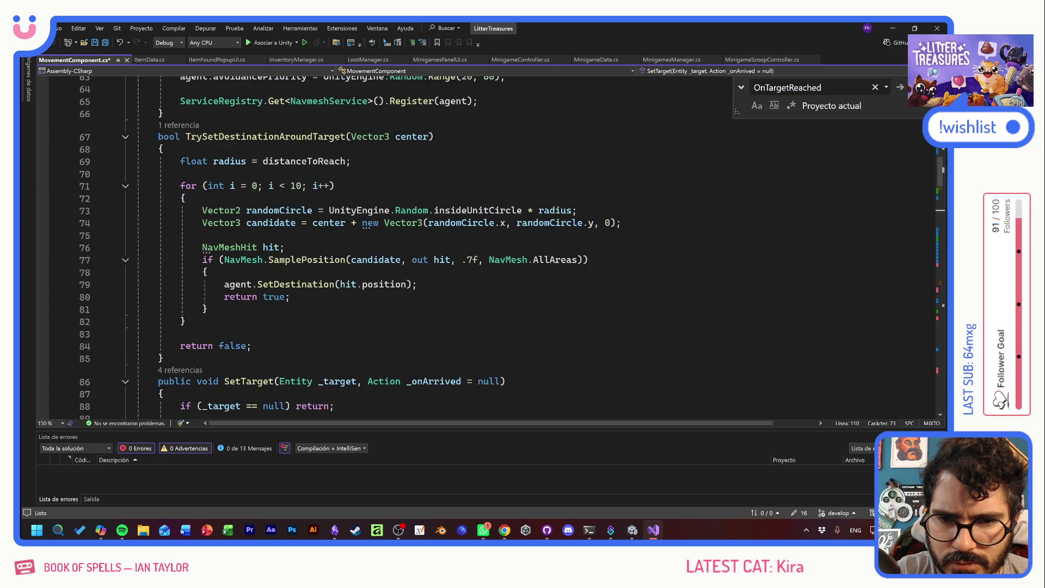
scroll(336, 316, "up", 10)
scroll(337, 316, "down", 9)
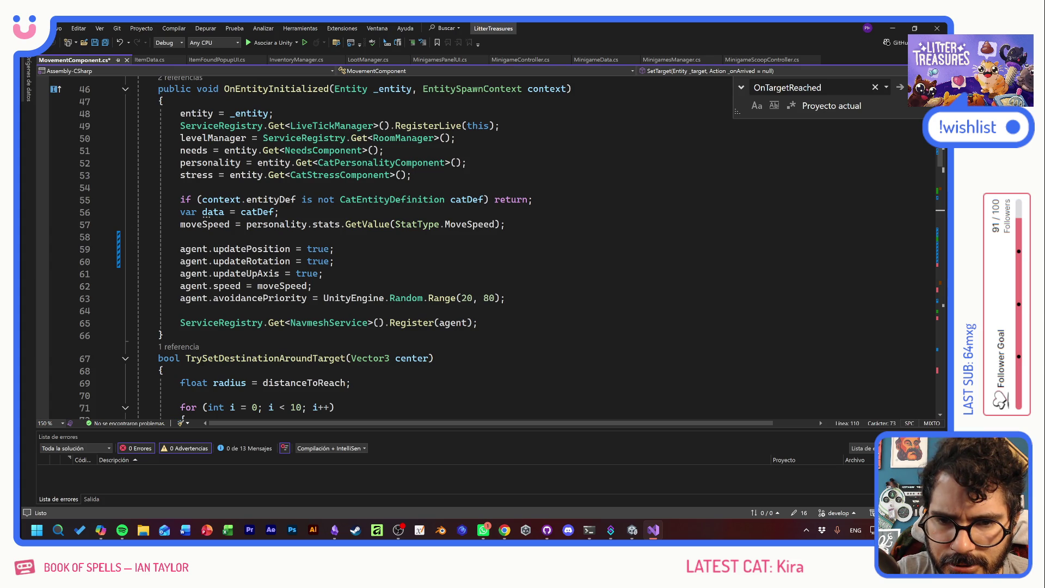
scroll(336, 316, "down", 14)
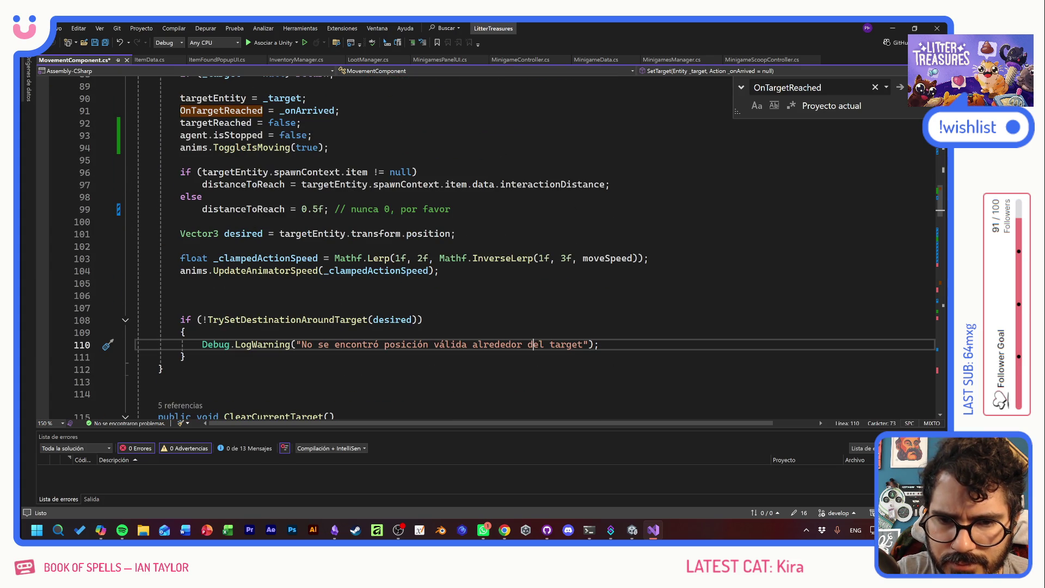
scroll(490, 245, "down", 9)
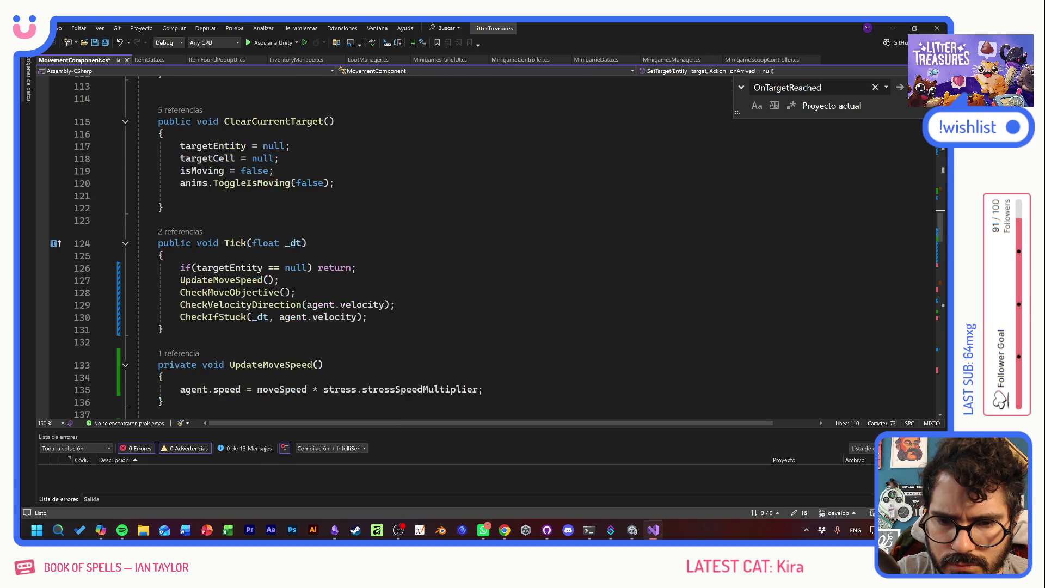
scroll(490, 245, "up", 20)
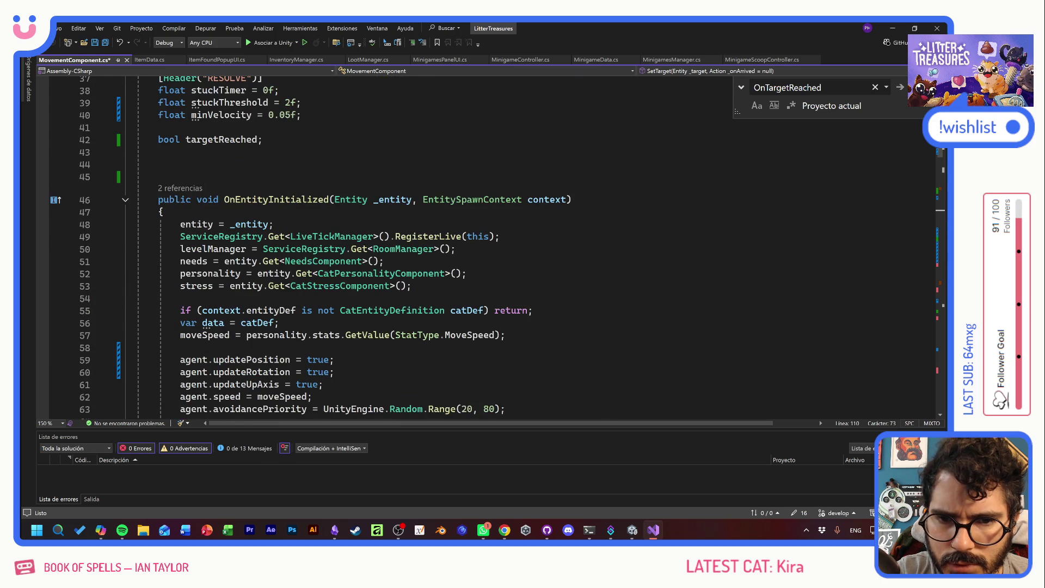
scroll(490, 245, "up", 4)
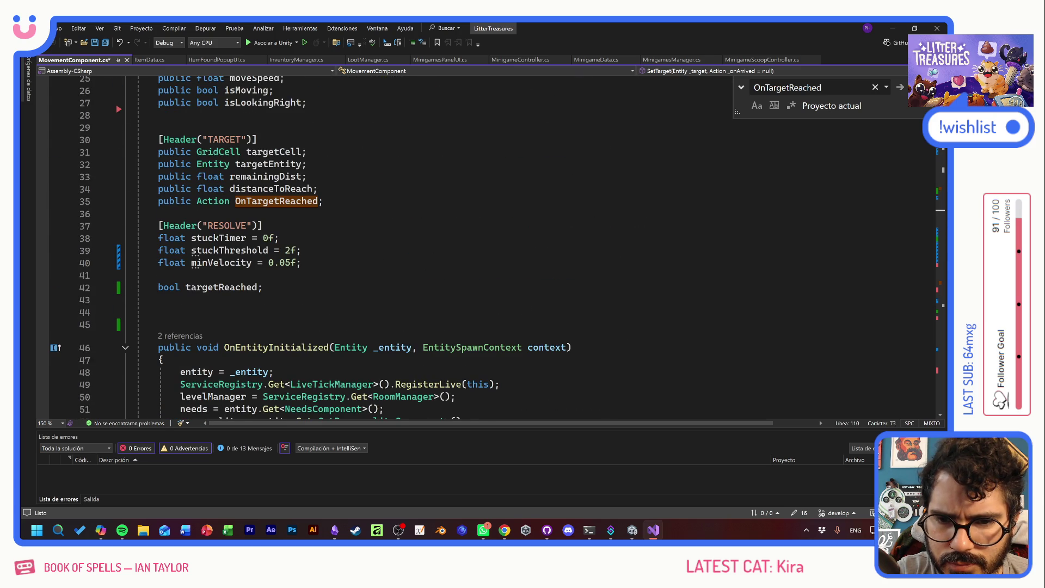
scroll(310, 247, "up", 2)
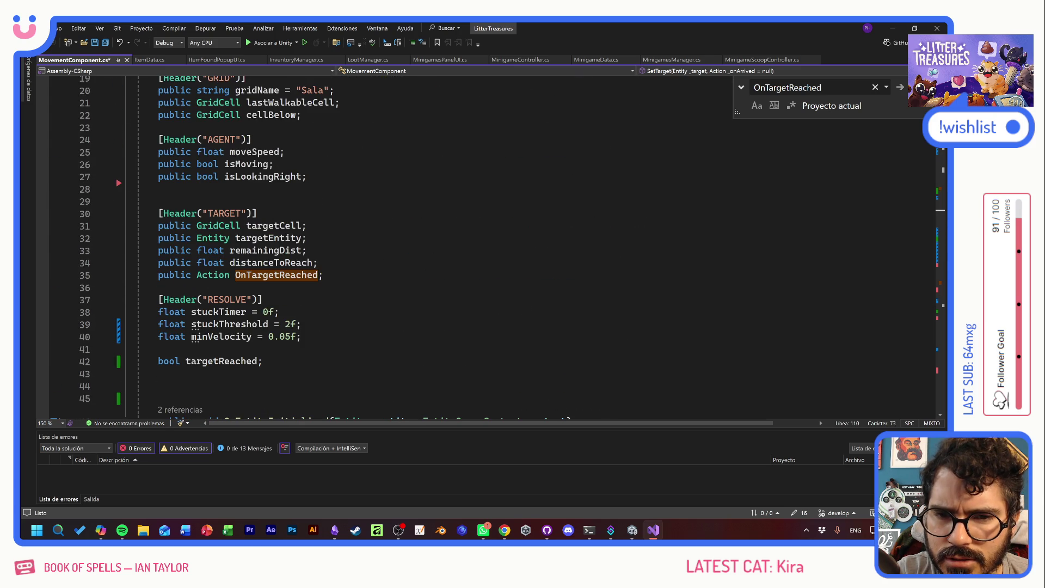
scroll(310, 247, "up", 2)
left_click(285, 226)
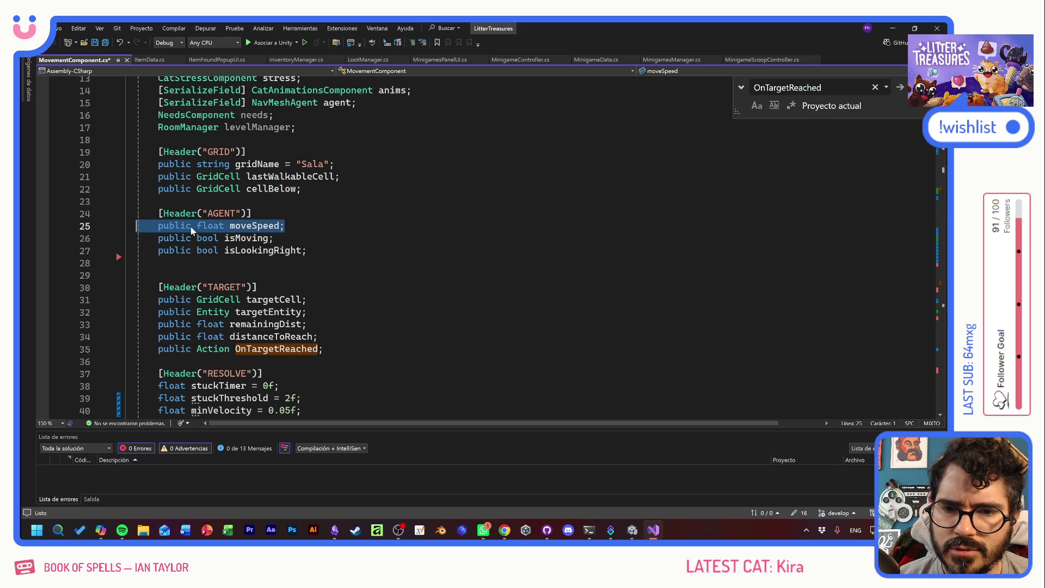
key("ctrl+d")
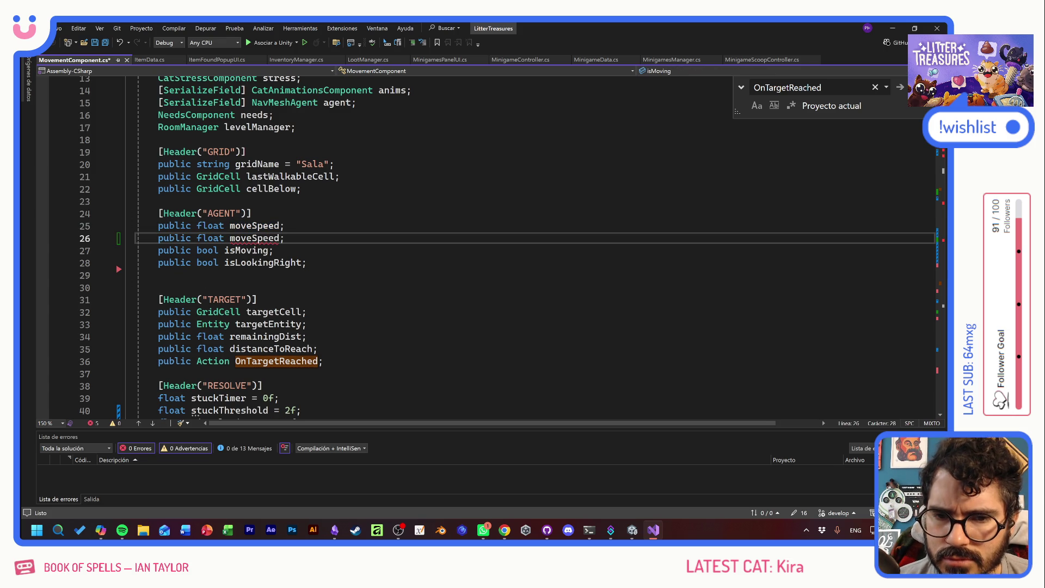
- Rename the duplicated moveSpeed field to totalSpeed
left_click(252, 238)
key("BackSpace")
key("BackSpace")
key("BackSpace")
type("real")
key("ctrl+s")
left_click(229, 238)
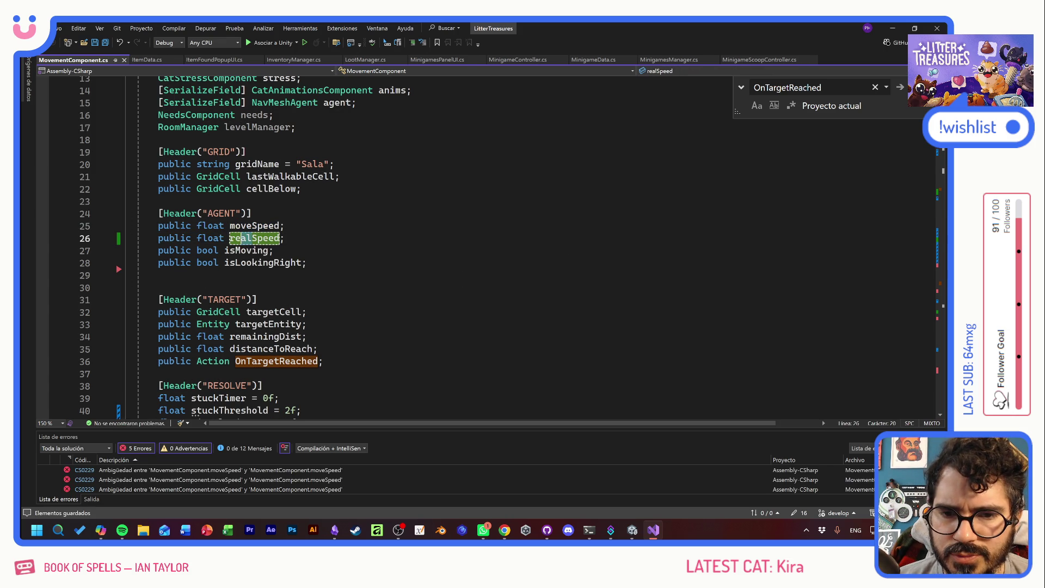
key("Delete")
key("Delete")
key("Delete")
type("total")
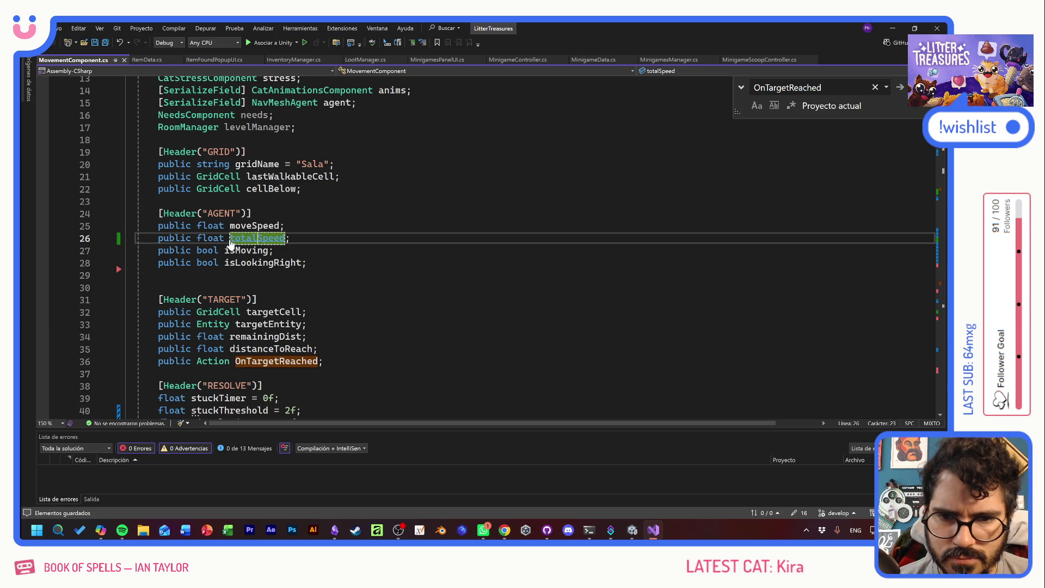
double_click(266, 238)
- Add blank lines around the agent.speed assignment in UpdateMoveSpeed
scroll(266, 238, "down", 20)
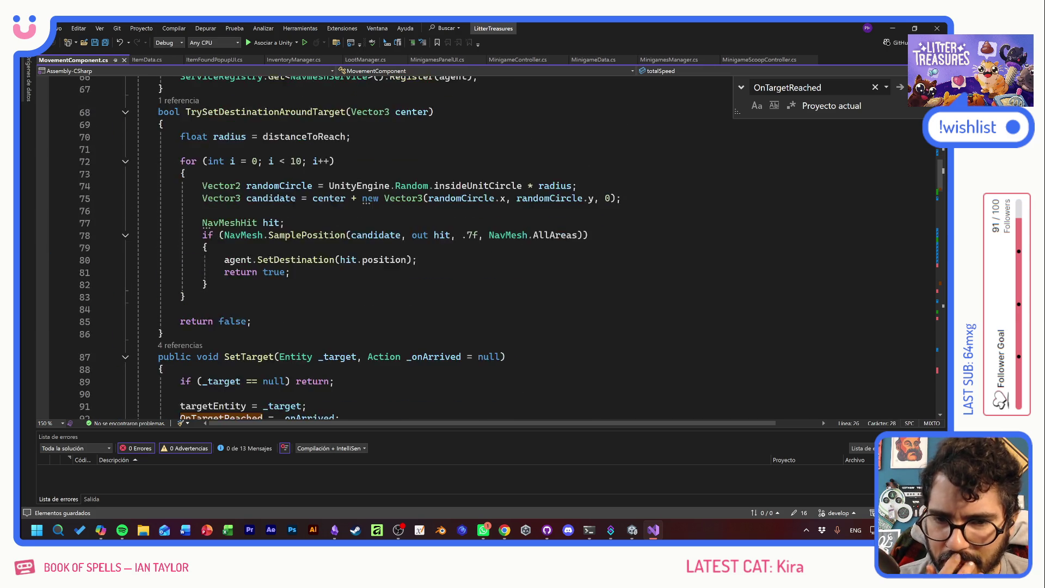
scroll(266, 238, "down", 11)
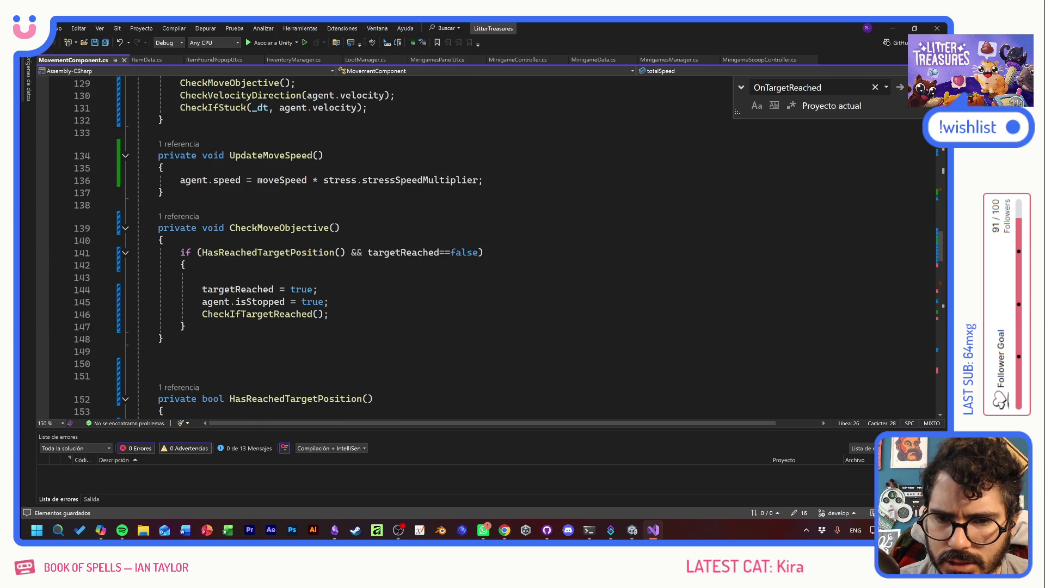
scroll(266, 238, "up", 5)
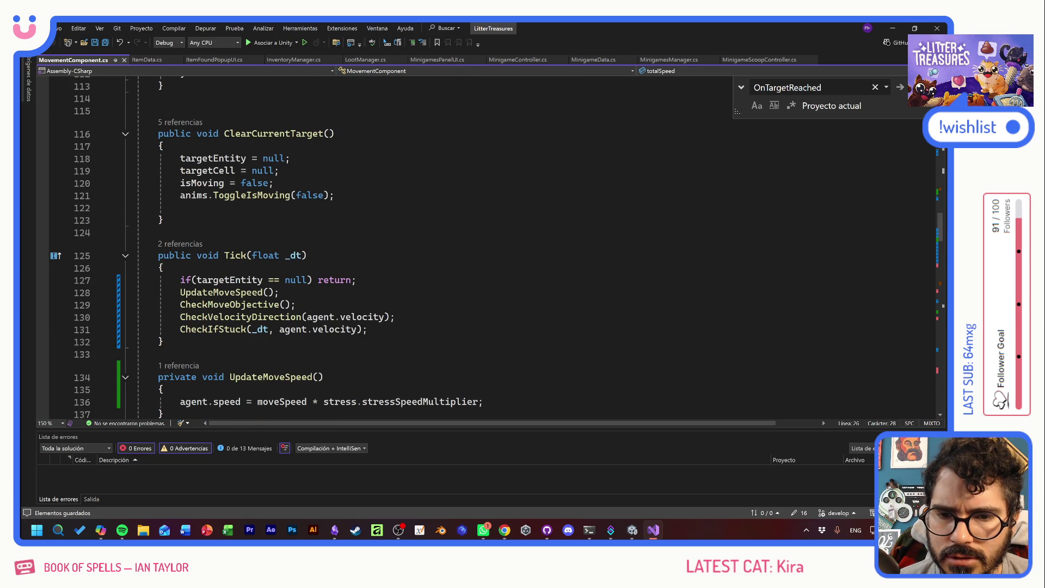
left_click(245, 293, "ctrl")
left_click(484, 272)
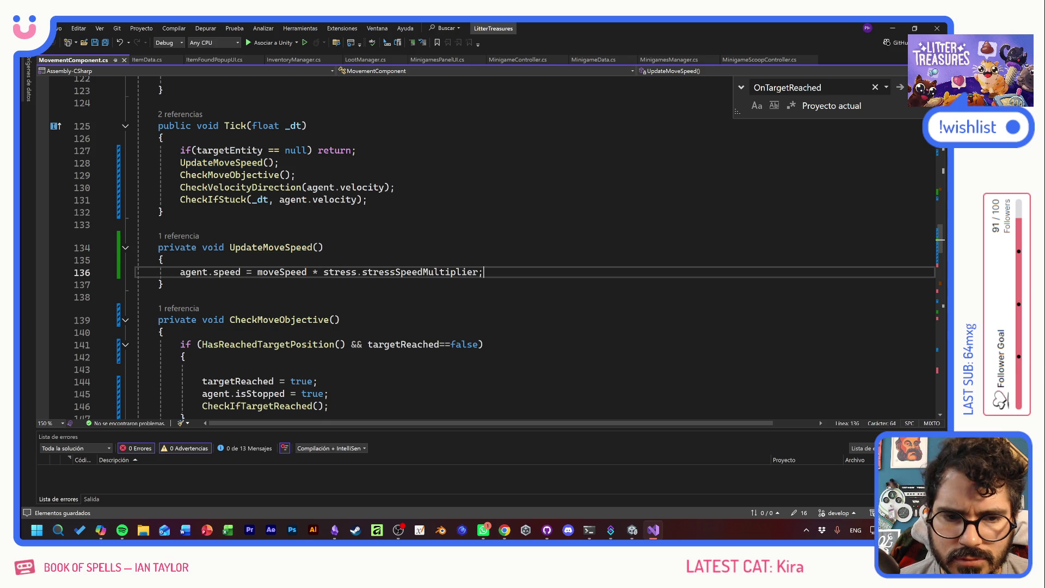
key("Return")
key("Up")
key("Return")
key("Up")
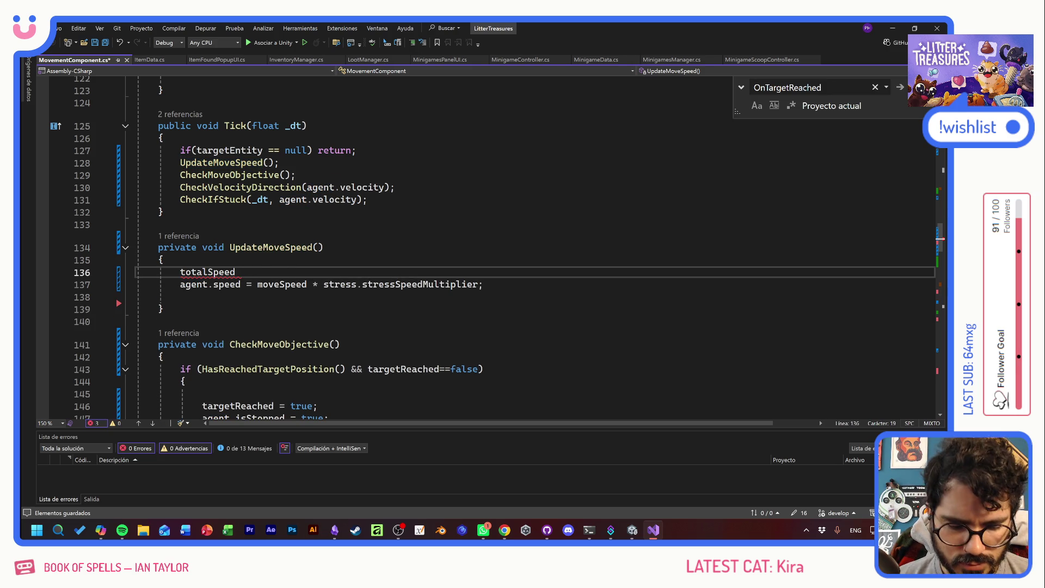
type("=")
- Move the speed calculation into totalSpeed and set agent.speed = totalSpeed
left_click_drag(484, 284, 275, 284)
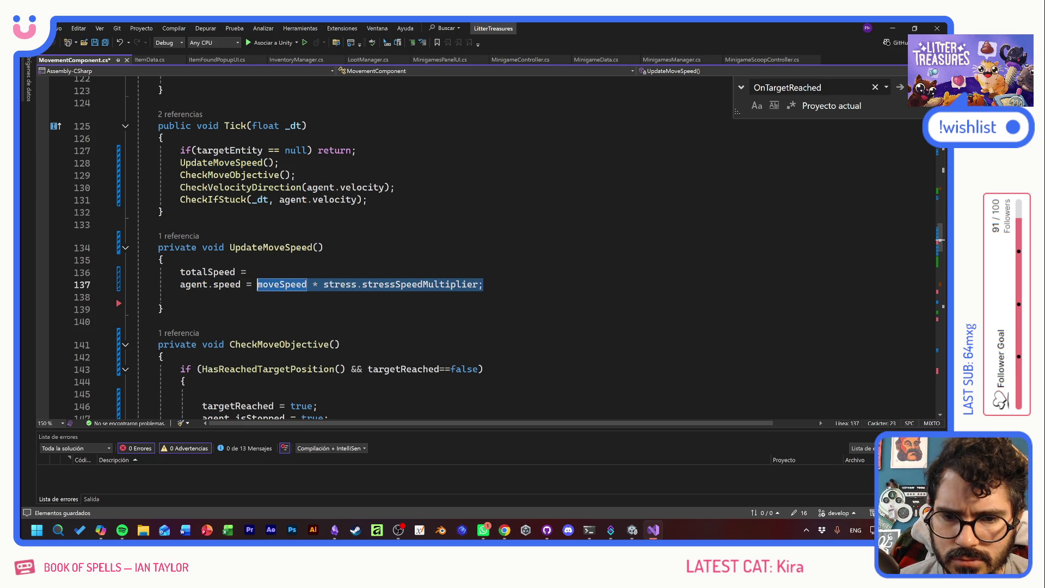
key("ctrl+x")
key("Up")
left_click(257, 284)
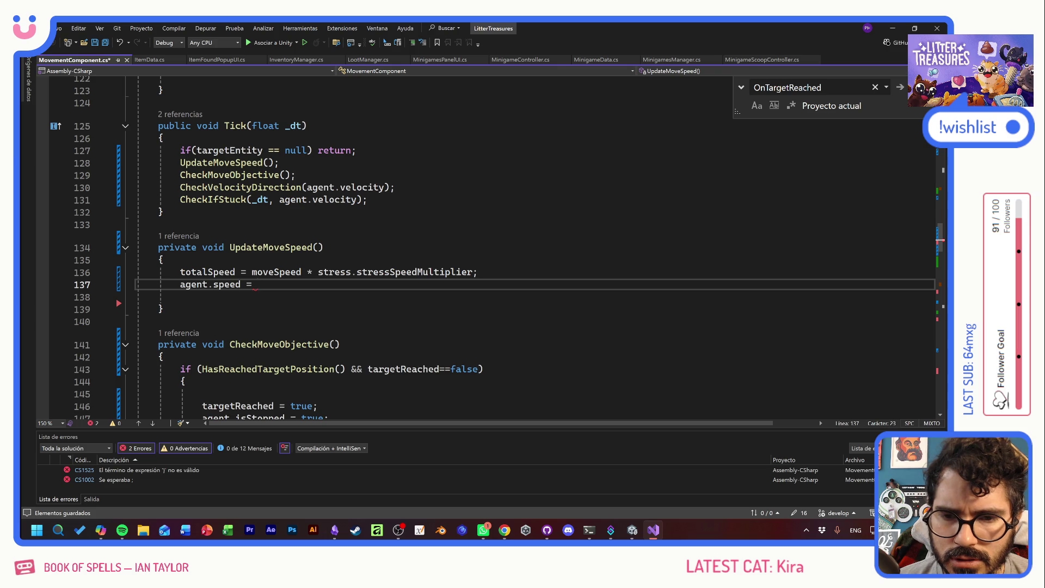
double_click(207, 271)
key("ctrl+c")
left_click(257, 284)
key("ctrl+v")
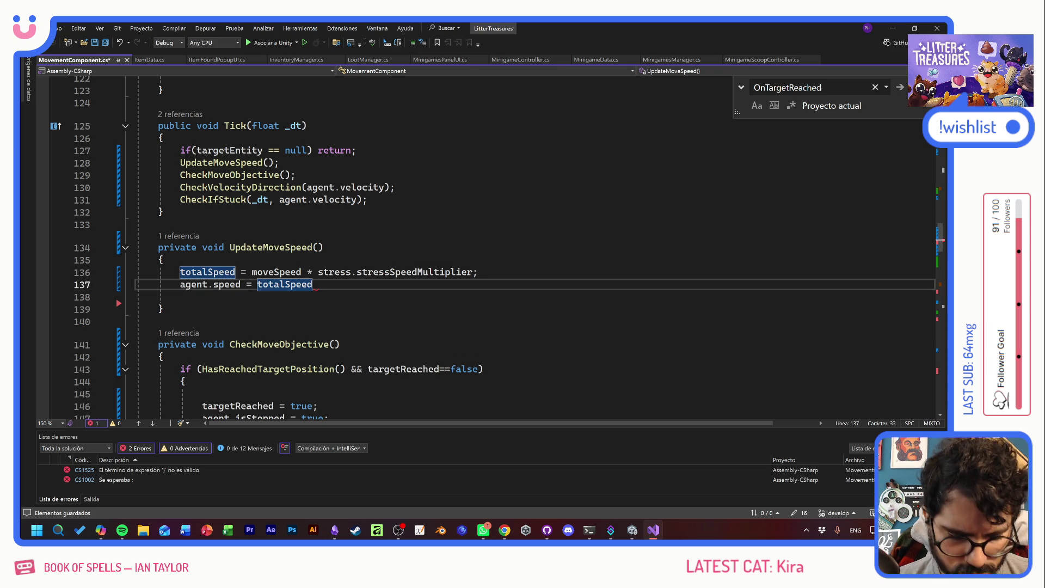
- Switch from Visual Studio back to the Unity Editor
key("alt+Tab")
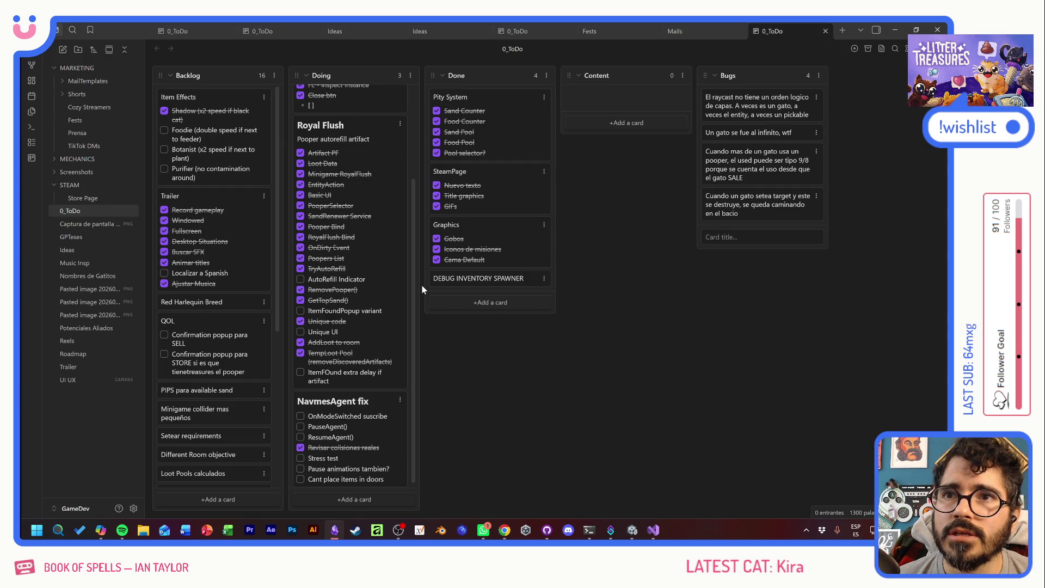
key("alt+Tab")
key("alt+Tab")
key("Escape")
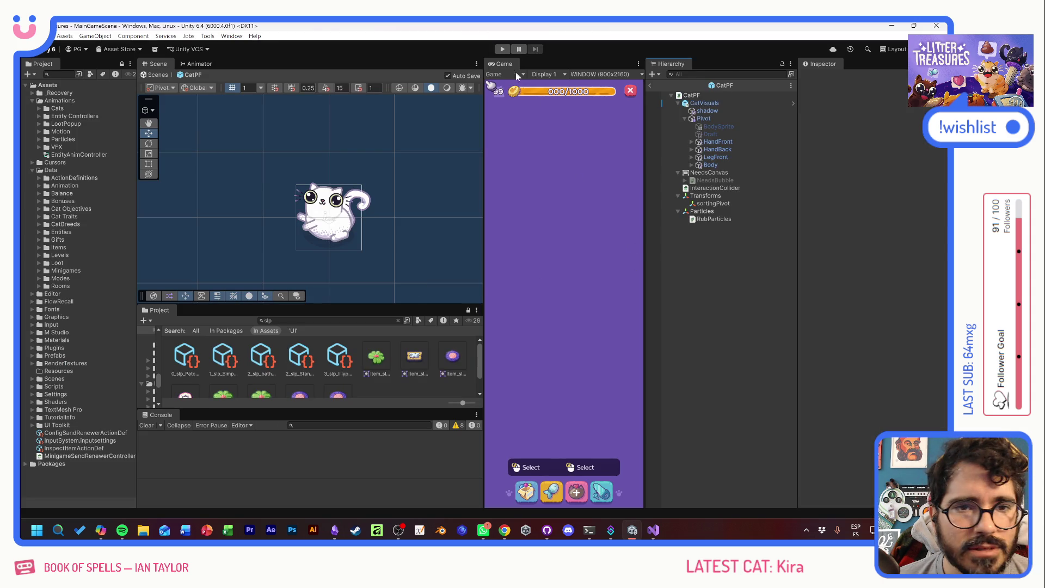
- Enter Play mode, max out coins at 63/63 with MAX COINS, and spawn many cats with +CAT
left_click(502, 49)
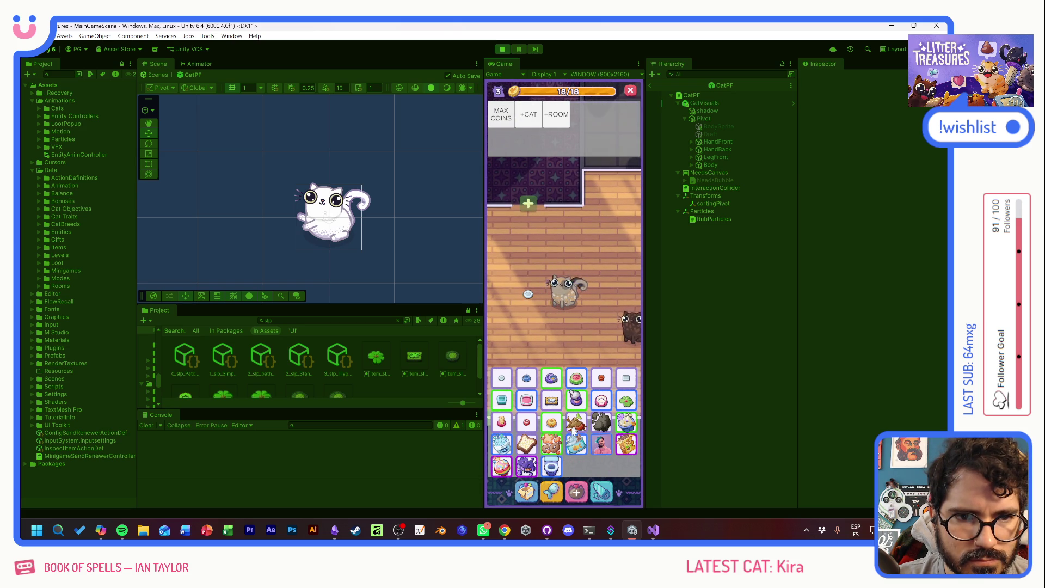
left_click(580, 493)
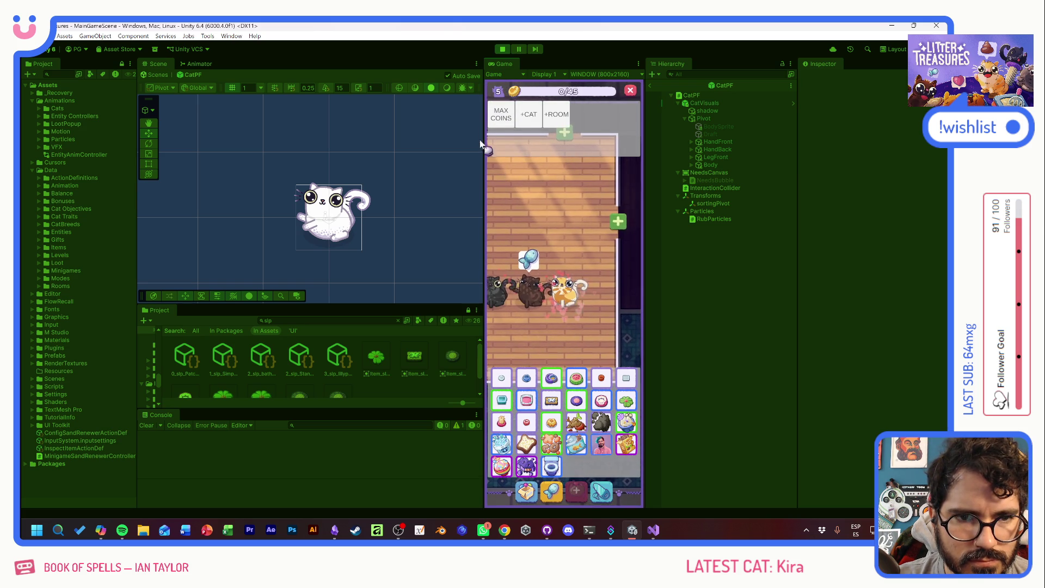
left_click(503, 115)
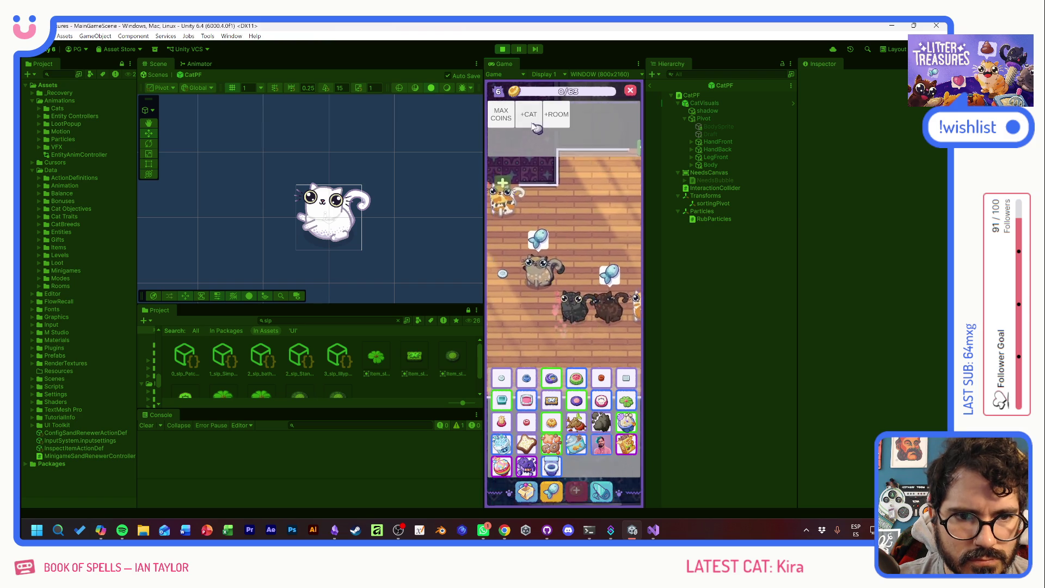
left_click(530, 115)
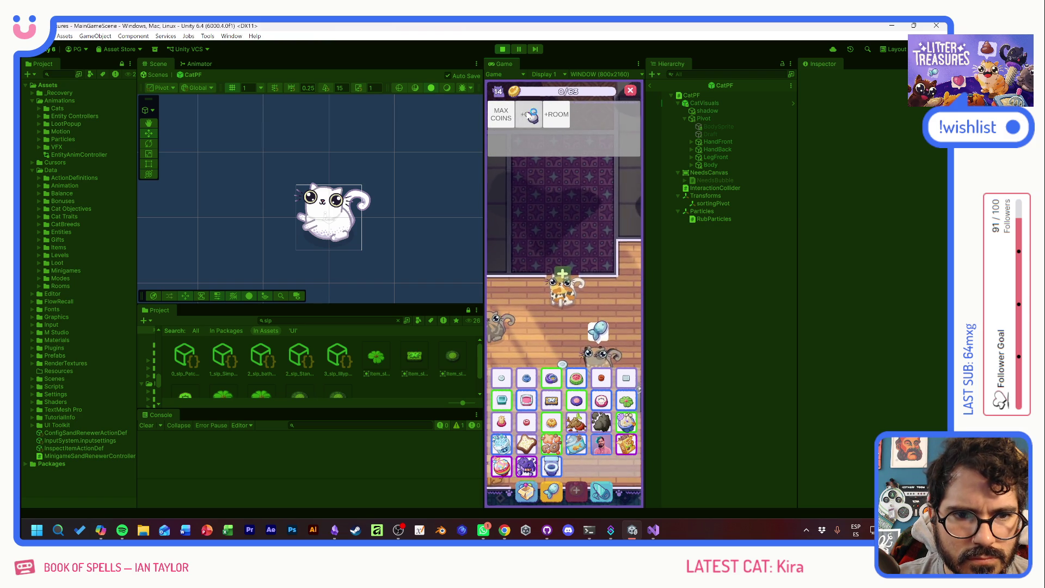
left_click(531, 115)
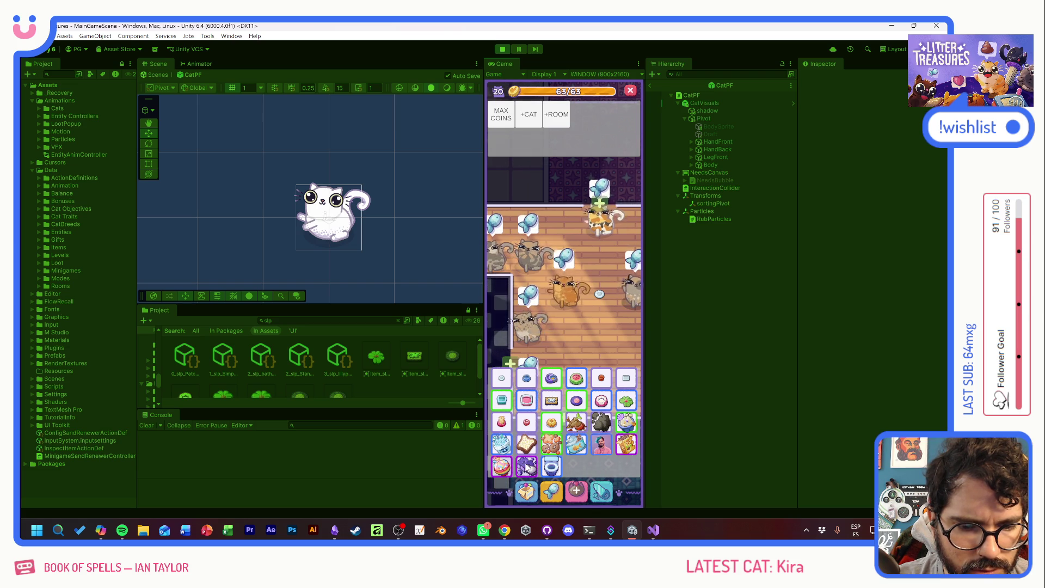
left_click(569, 386)
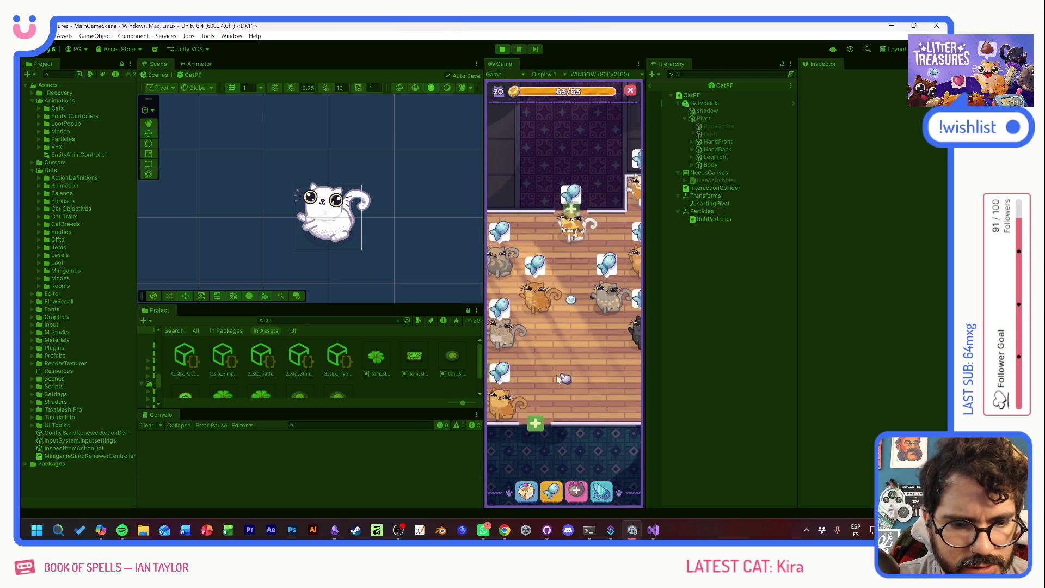
- Place two Scratch Poles and a Moon Bowl feeder on the room floor
left_click(508, 344)
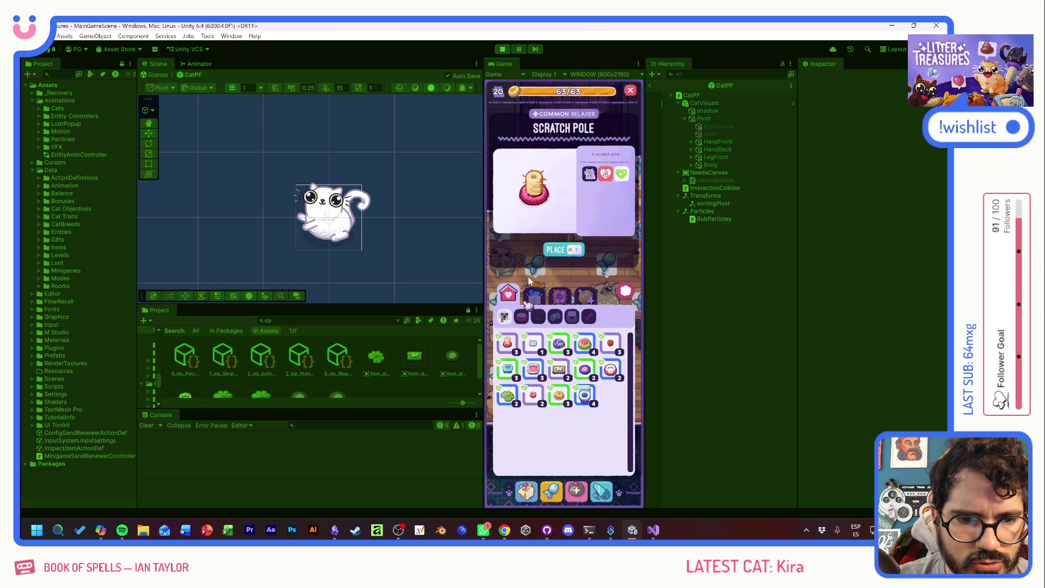
left_click(563, 246)
left_click(546, 372)
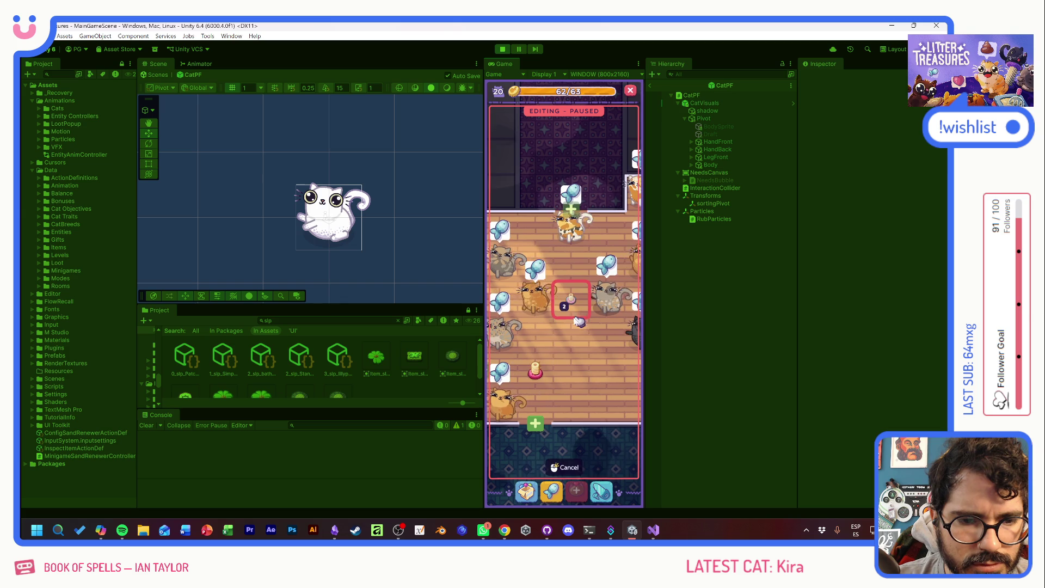
left_click(580, 335)
left_click(610, 258)
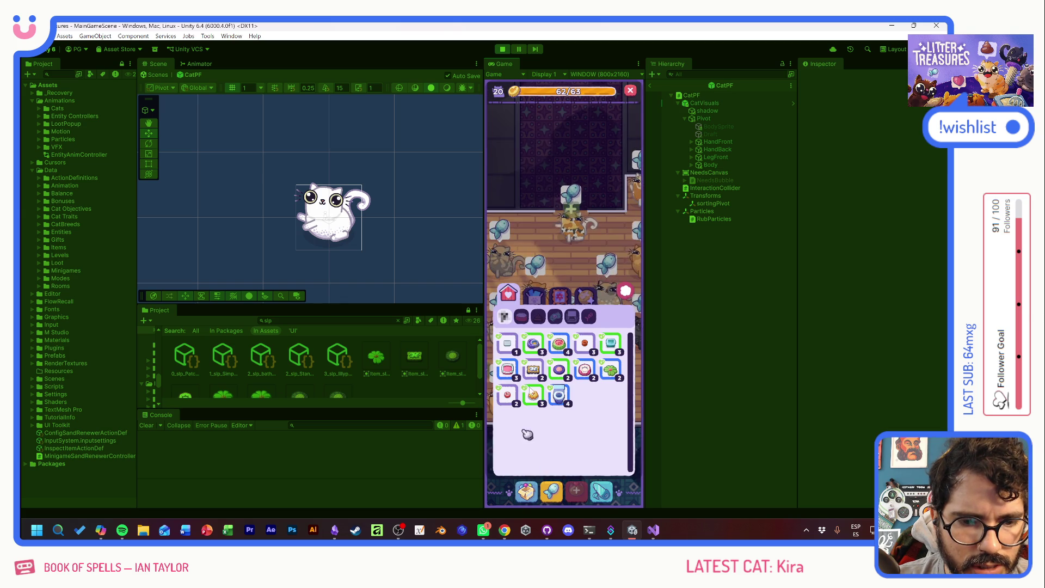
left_click(541, 348)
left_click(568, 250)
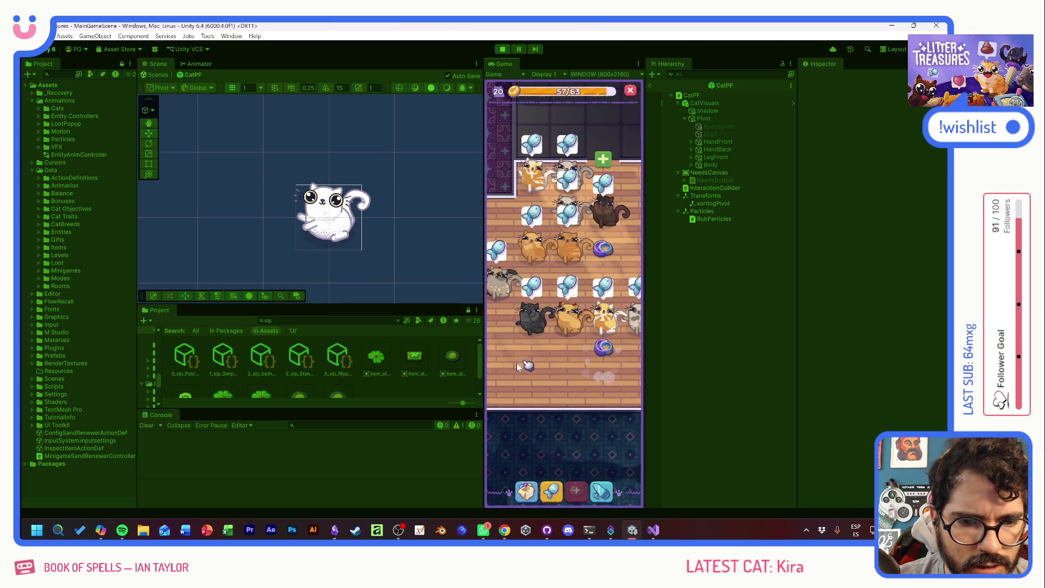
left_click(588, 360)
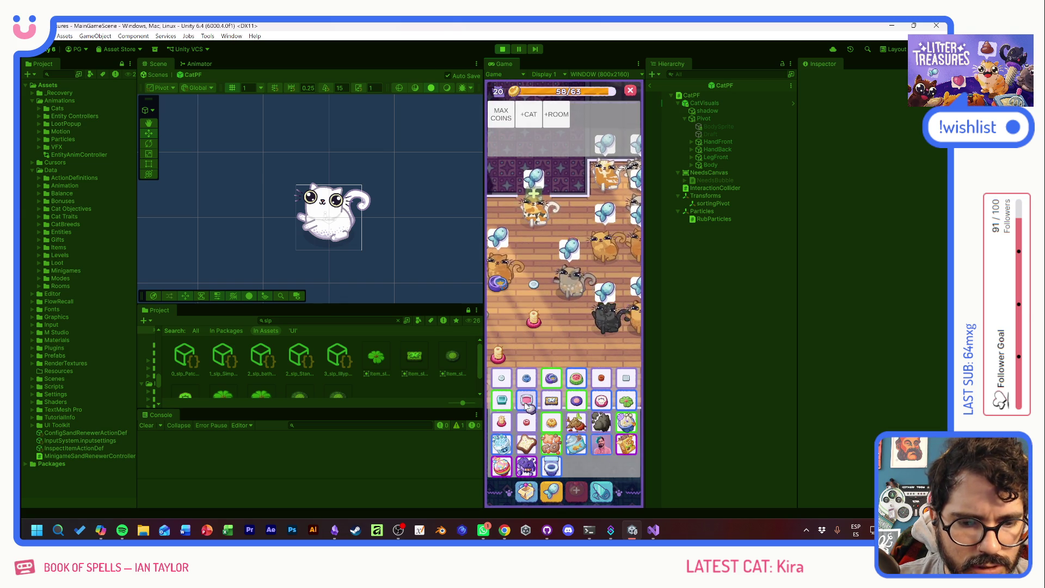
- Place two Slick Boxes from the inventory into the room
left_click(526, 492)
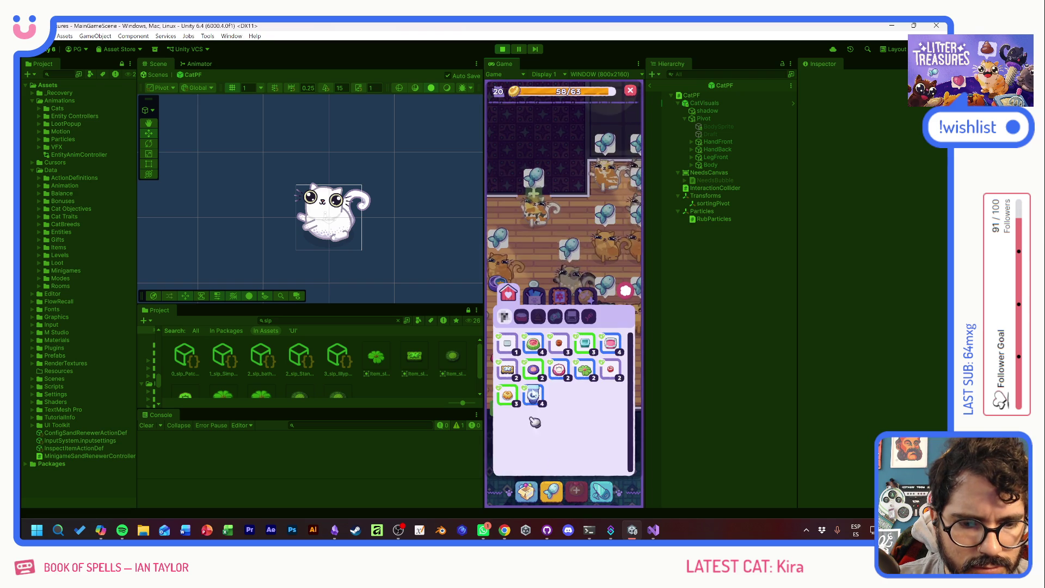
left_click(614, 348)
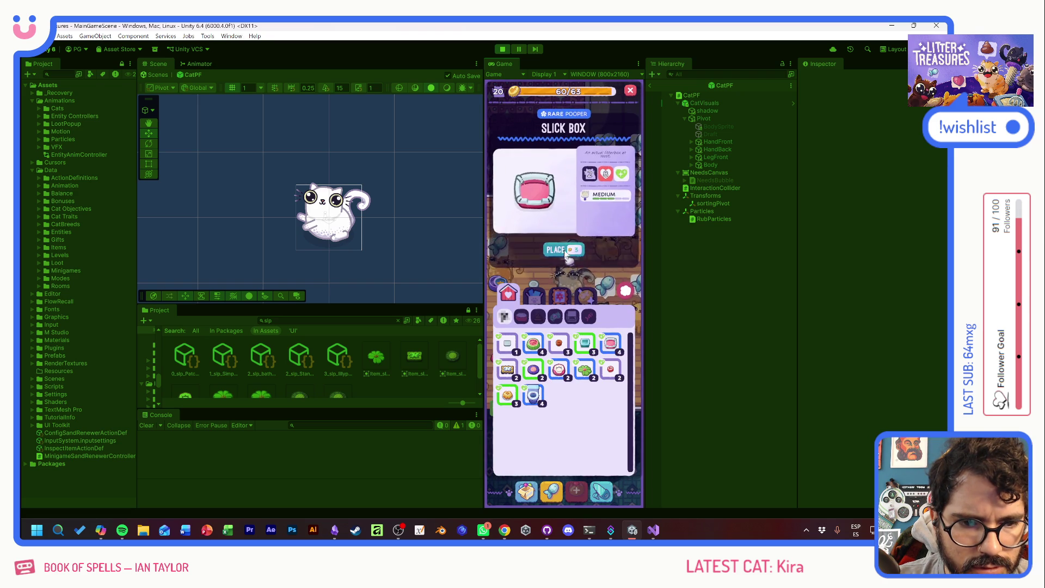
left_click(566, 249)
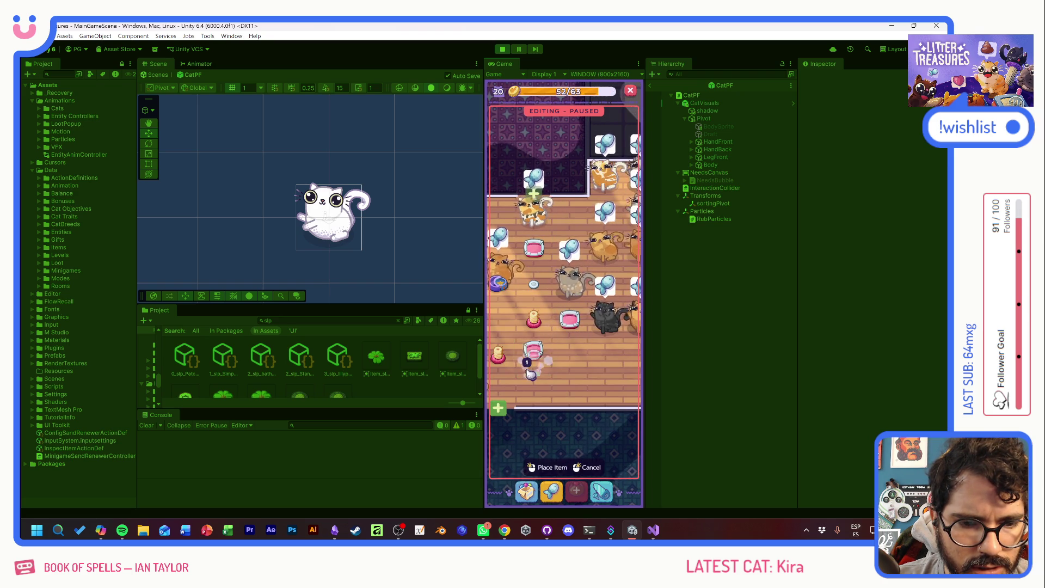
left_click(573, 335)
left_click(528, 492)
left_click(614, 347)
left_click(566, 249)
left_click(544, 398)
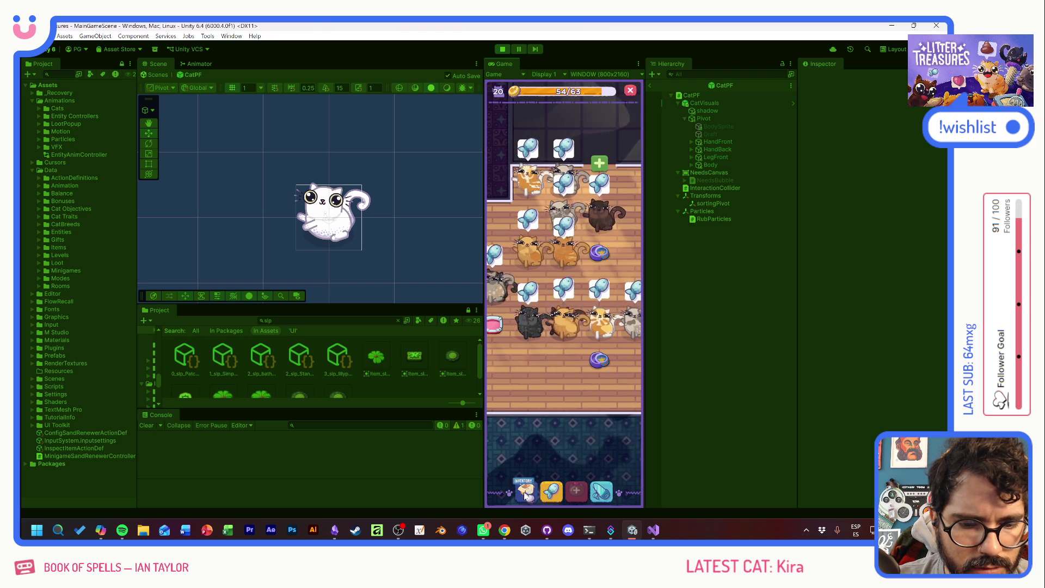
- Place a Standard Bed and a Simple Rug in the room
left_click(539, 371)
left_click(564, 242)
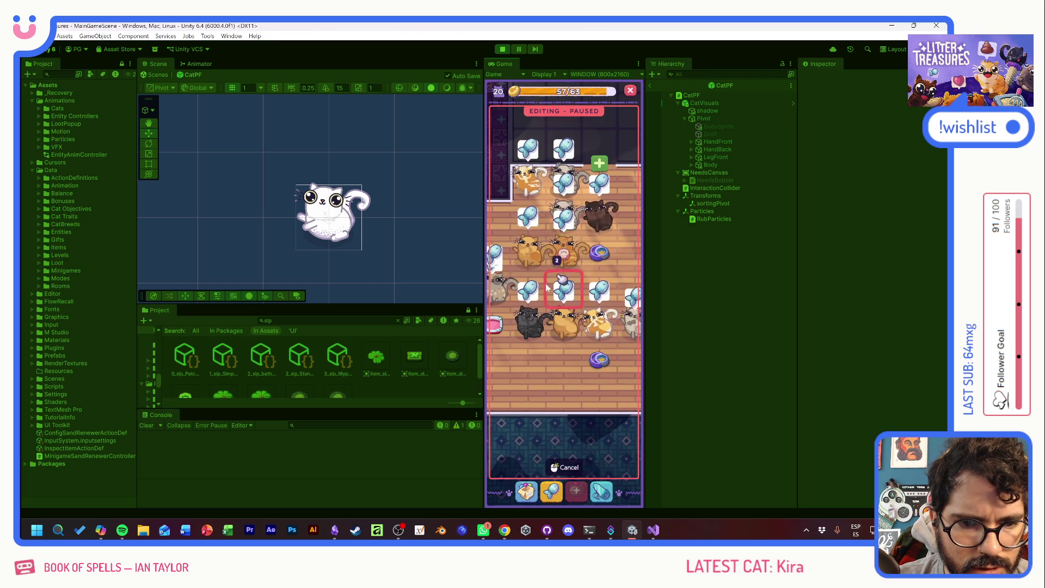
left_click(549, 369)
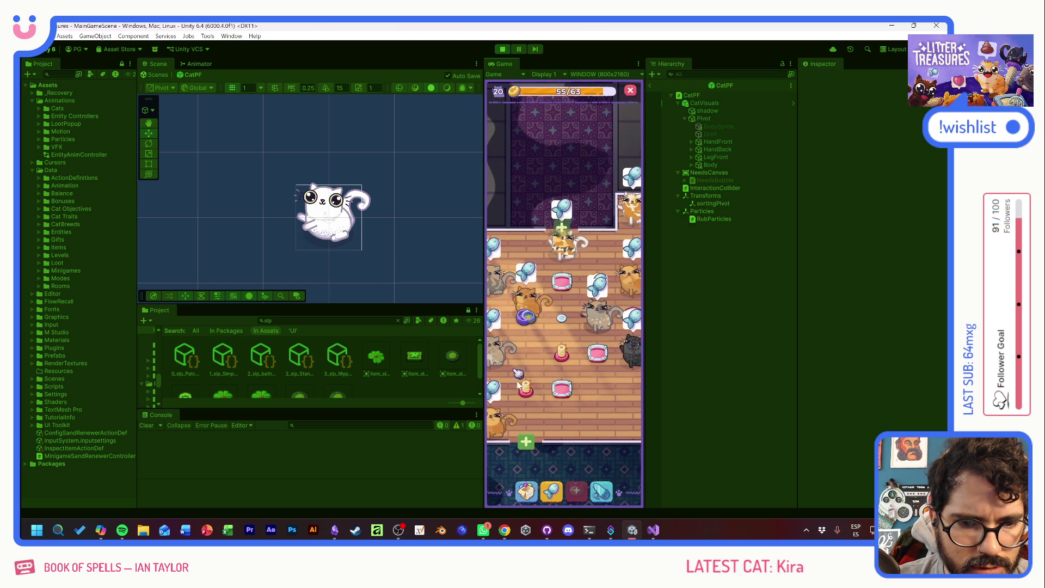
left_click(520, 495)
left_click(512, 373)
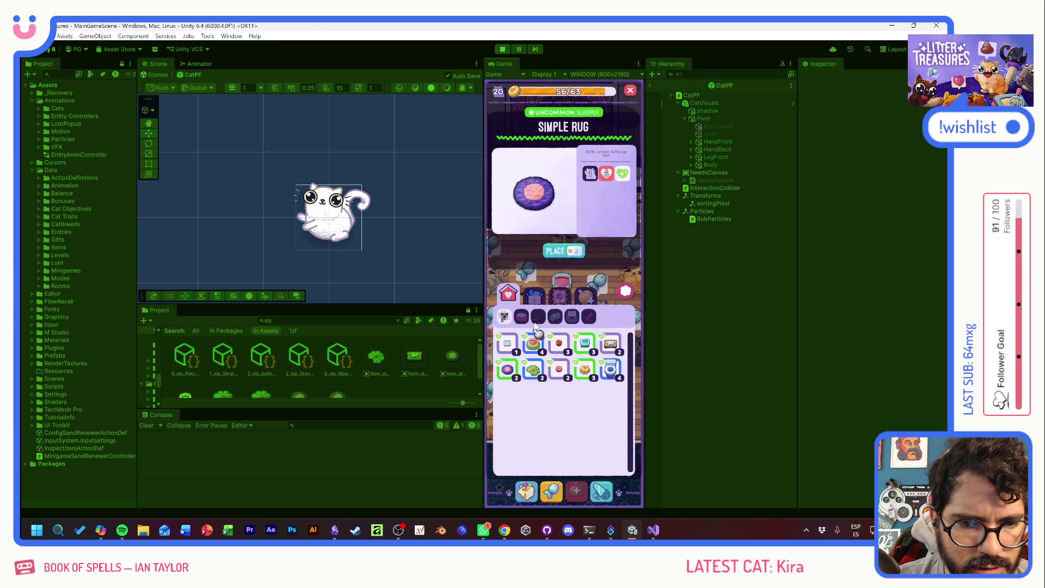
left_click(557, 251)
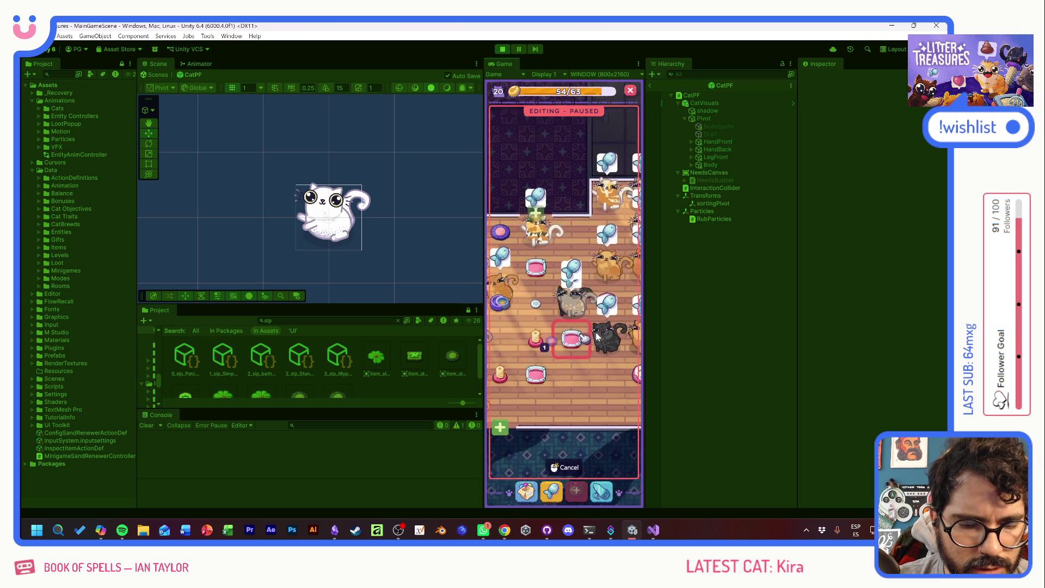
left_click(523, 493)
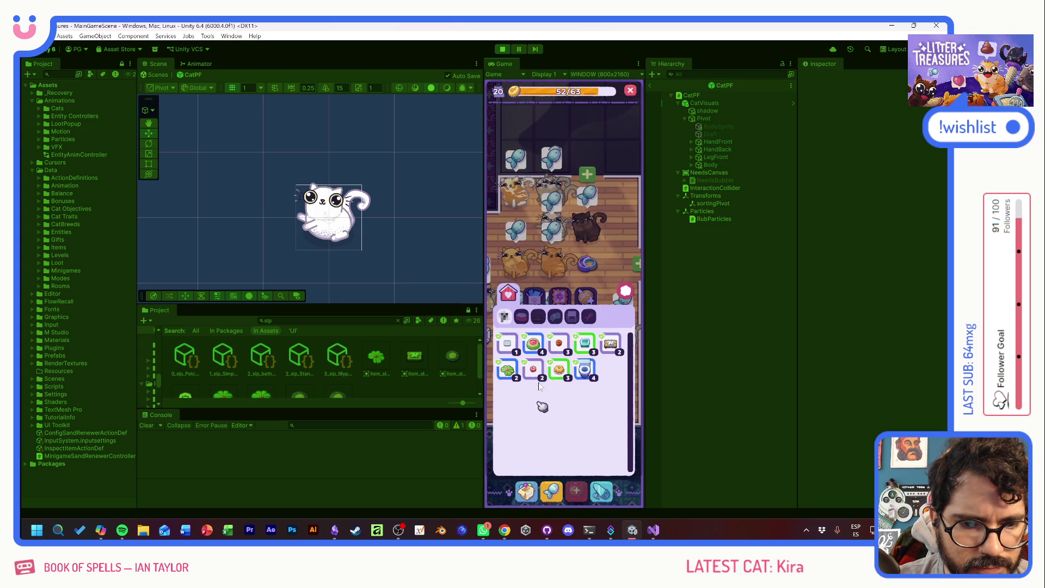
- Place a Lilypad and a Tupperware item at the lower left of the room
left_click(508, 371)
left_click(555, 249)
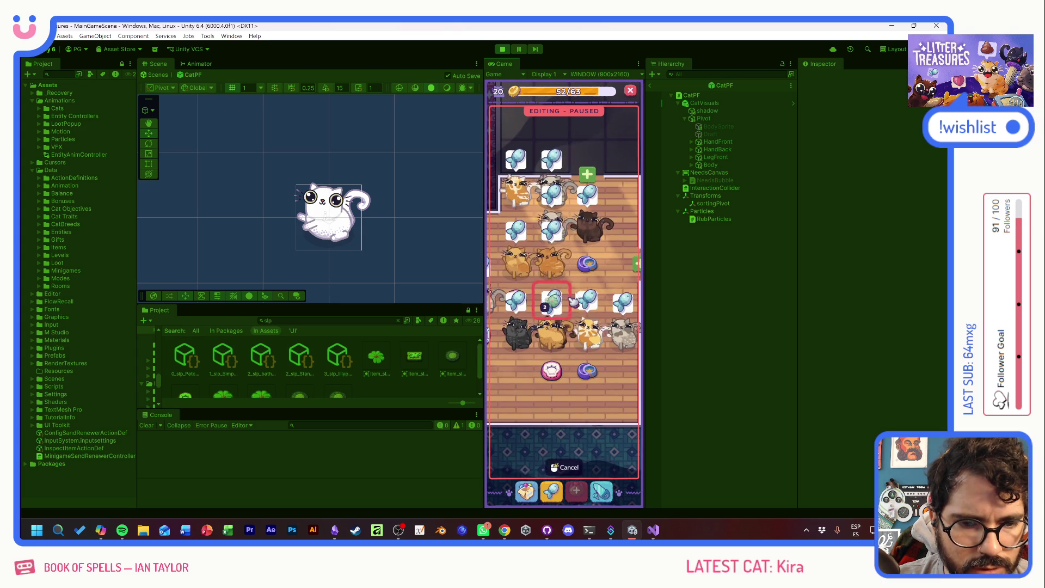
left_click(543, 318)
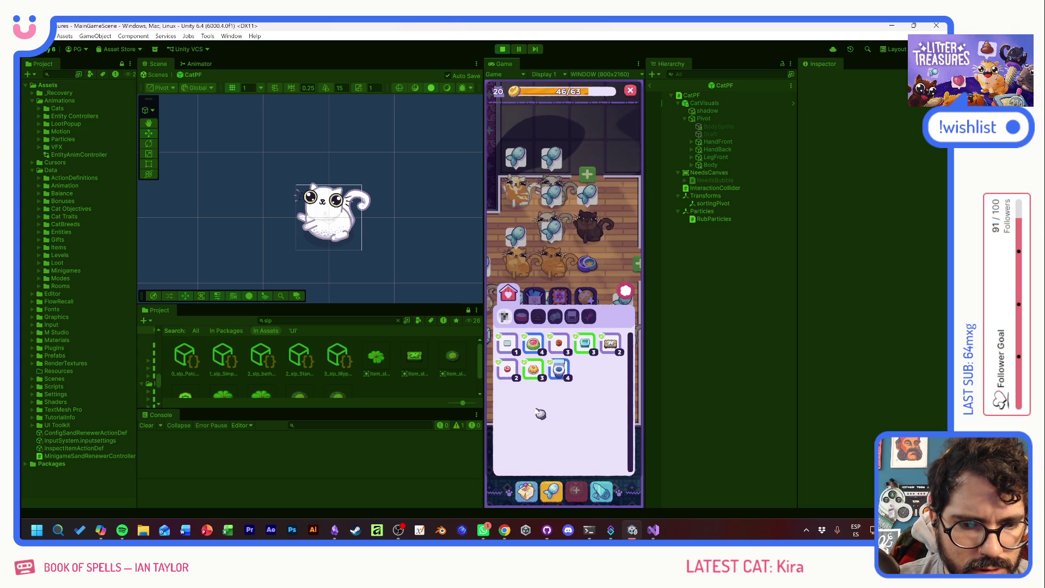
left_click(586, 344)
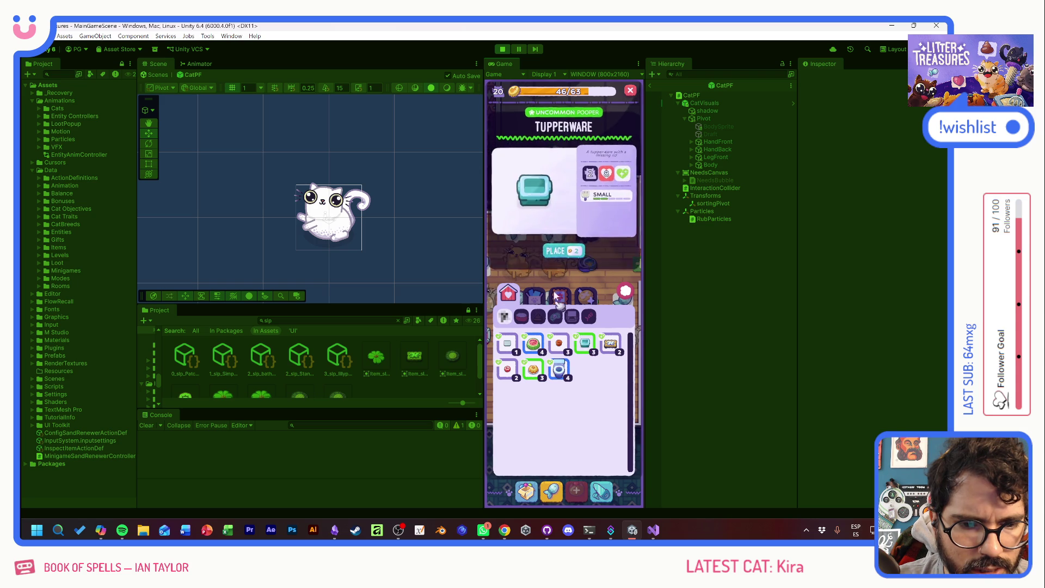
left_click(562, 247)
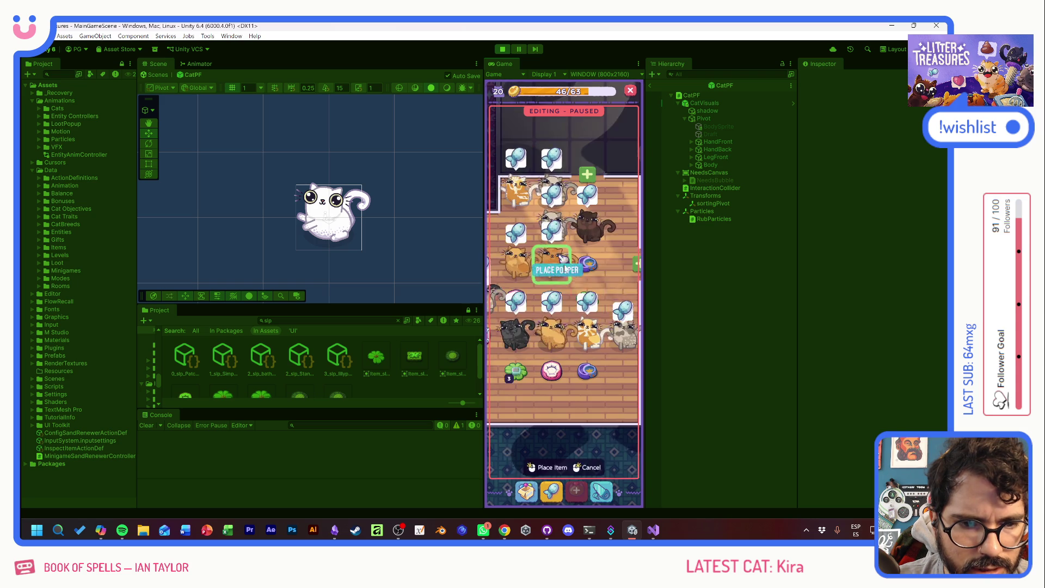
left_click(517, 338)
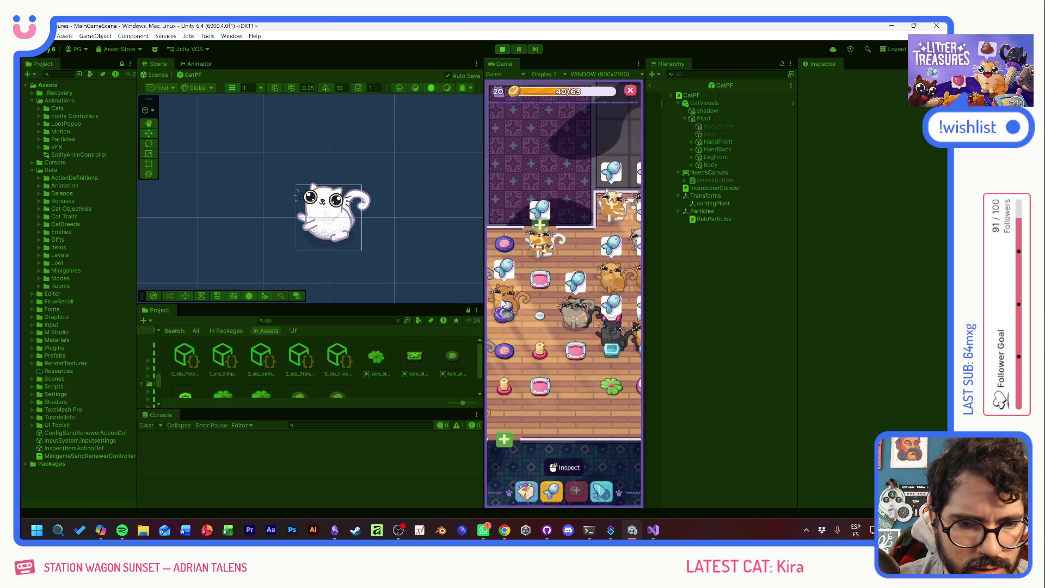
- Drop a Yellow Jello and another inventory item on free floor spots
left_click(527, 489)
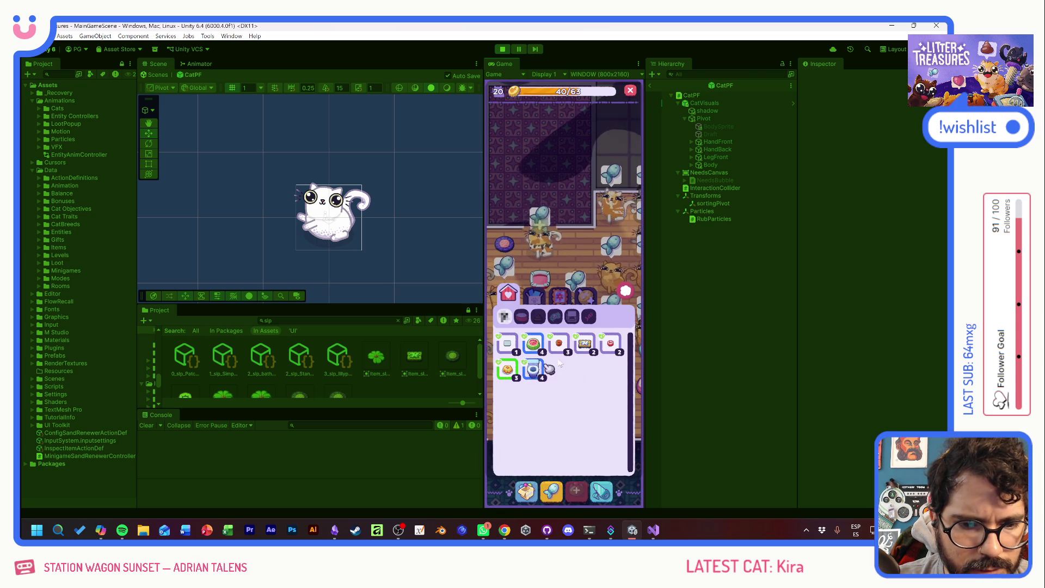
left_click(507, 372)
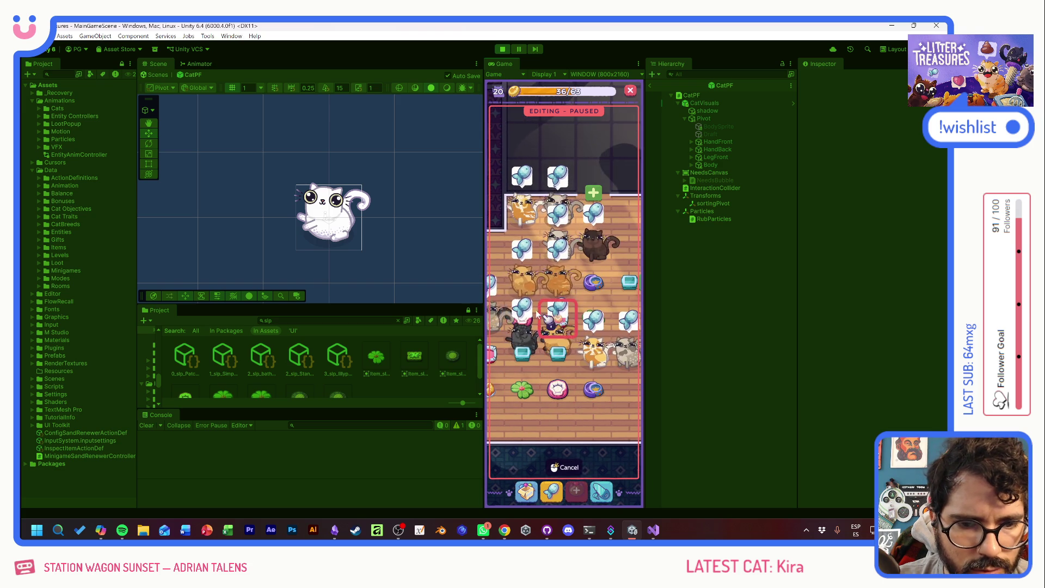
left_click(548, 467)
left_click(527, 489)
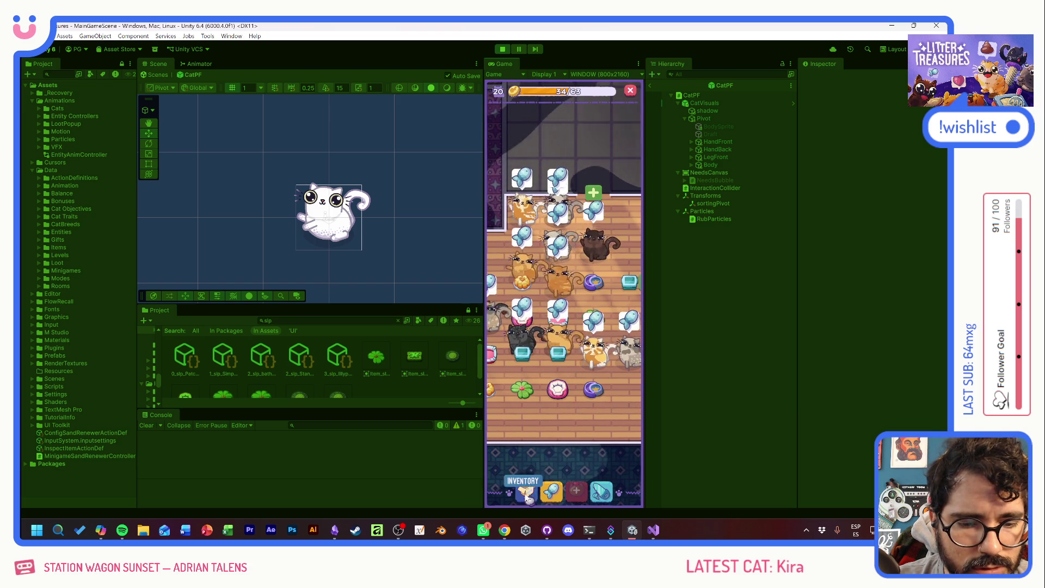
left_click(551, 351)
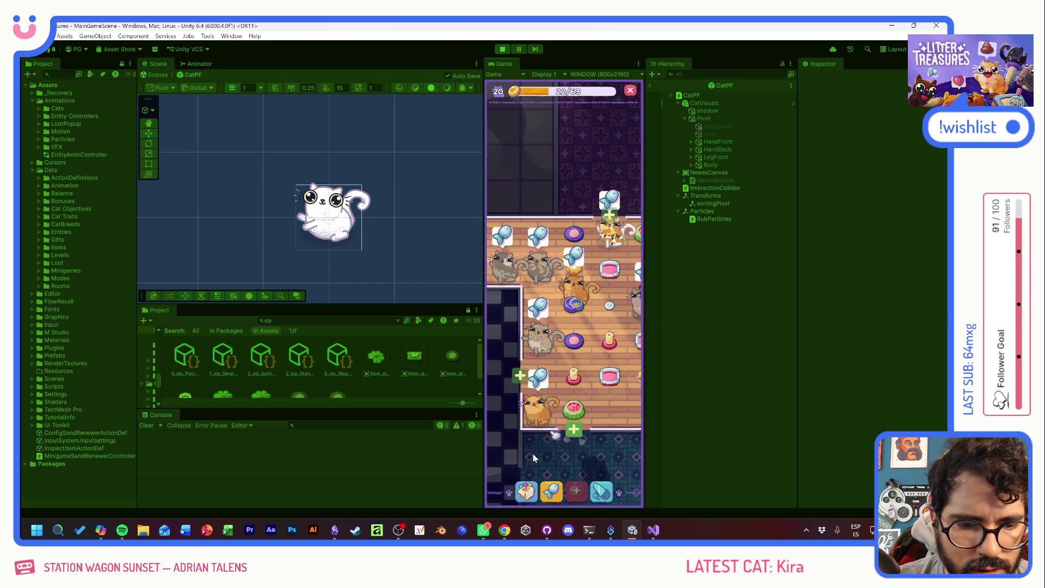
left_click(547, 433)
- Place the Royal Flush toilet litter boxes on the floor
left_click(610, 350)
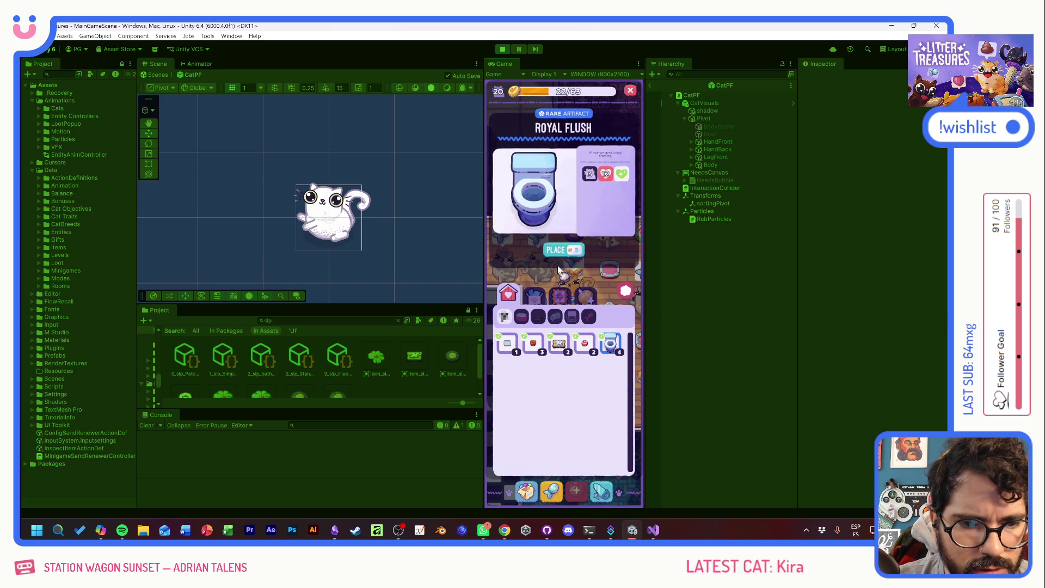
left_click(615, 404)
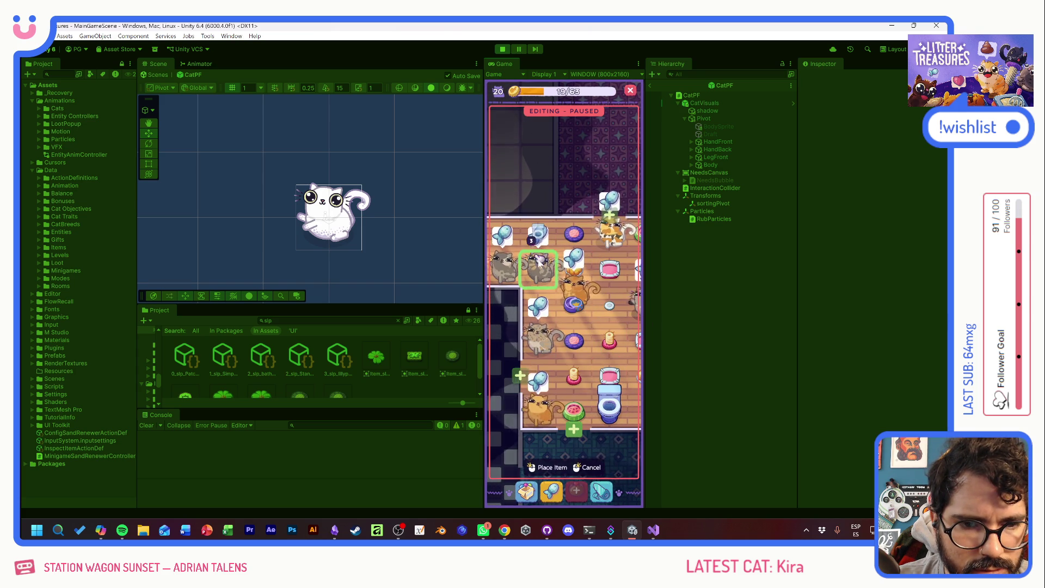
left_click(593, 261)
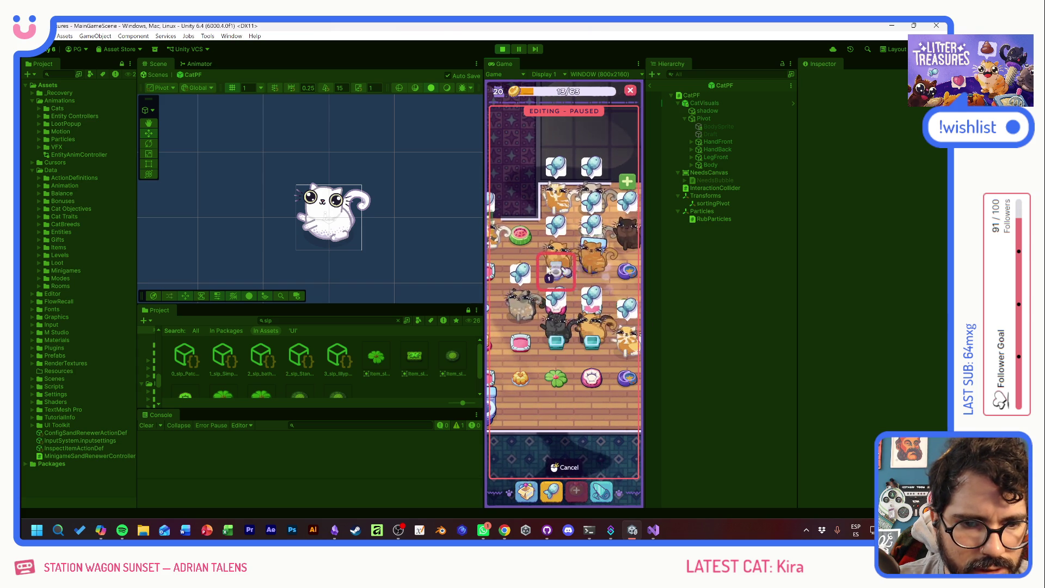
left_click(520, 299)
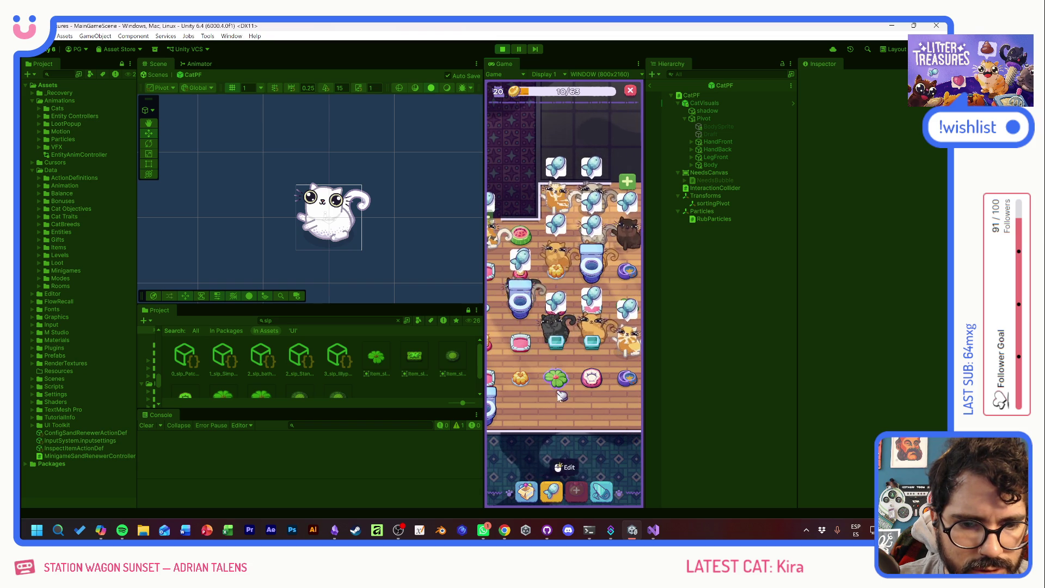
left_click(551, 467)
left_click(619, 294)
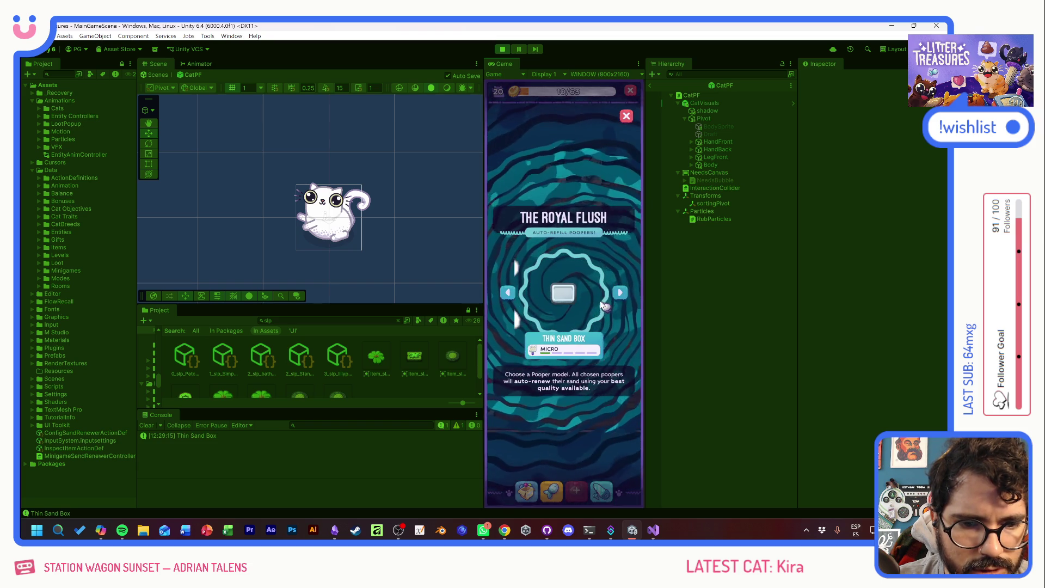
left_click(627, 117)
left_click(551, 467)
double_click(618, 294)
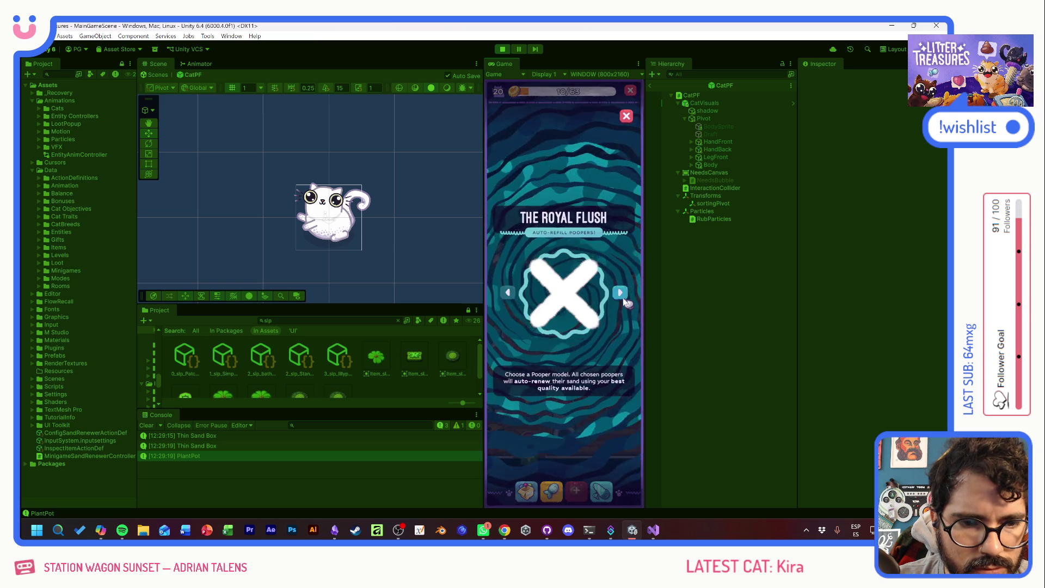
double_click(620, 292)
double_click(619, 293)
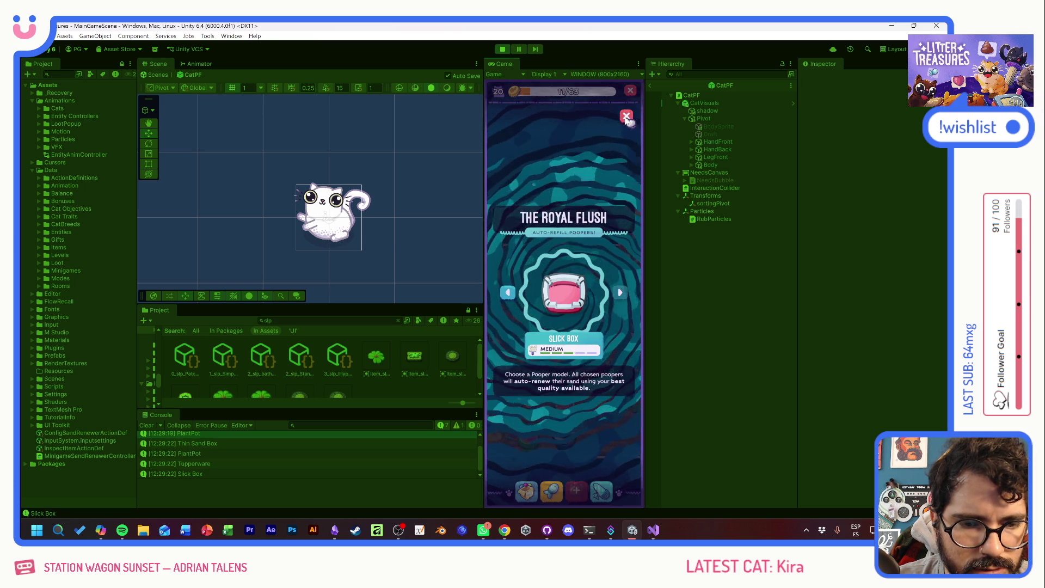
left_click(626, 116)
scroll(595, 348, "down", 1)
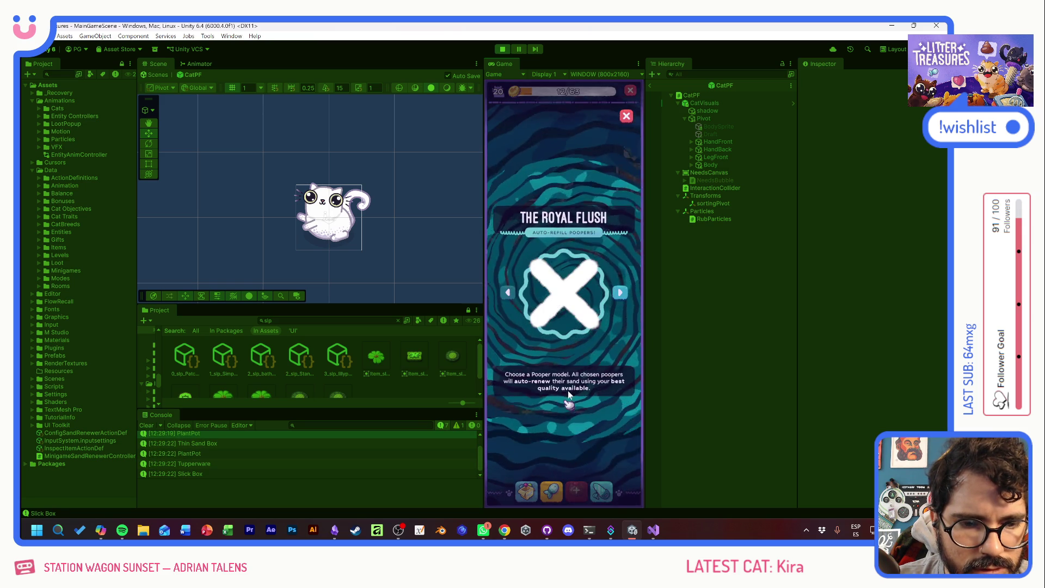
left_click_drag(564, 310, 539, 350)
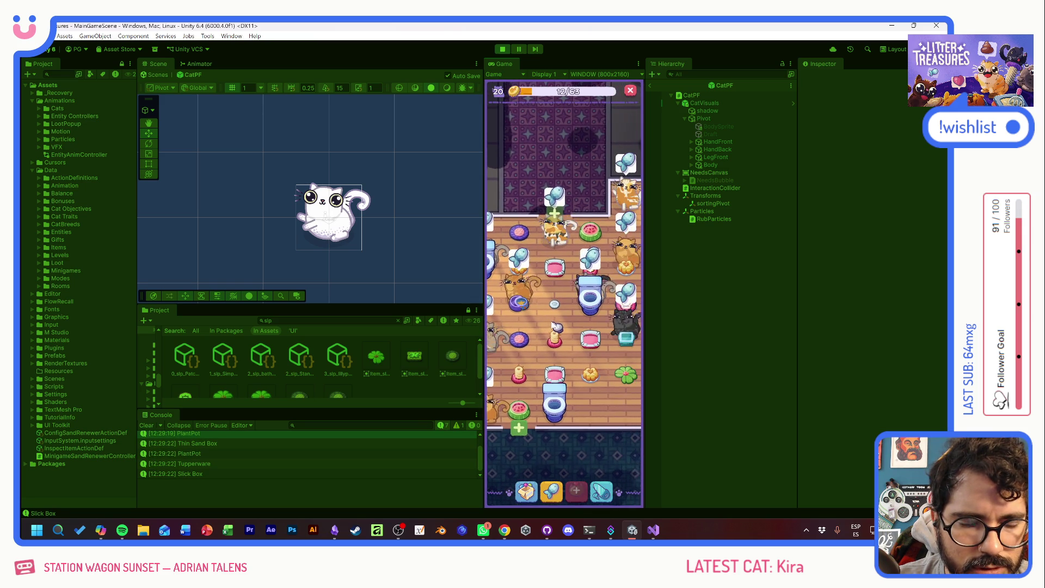
- Zoom the Game view, refill the food bowl, and select several litter boxes
scroll(540, 314, "down", 2)
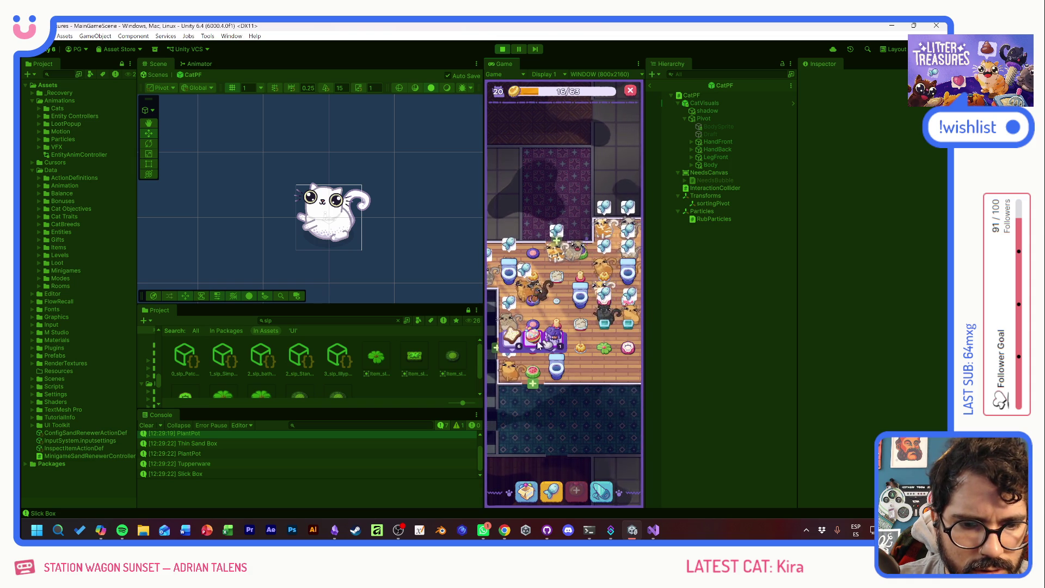
left_click(544, 342)
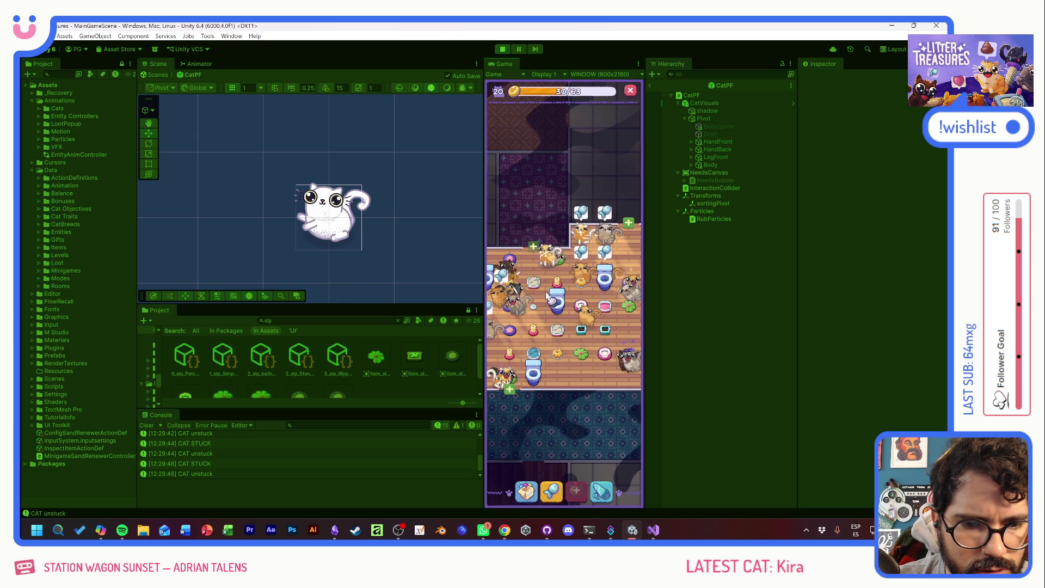
left_click(595, 352)
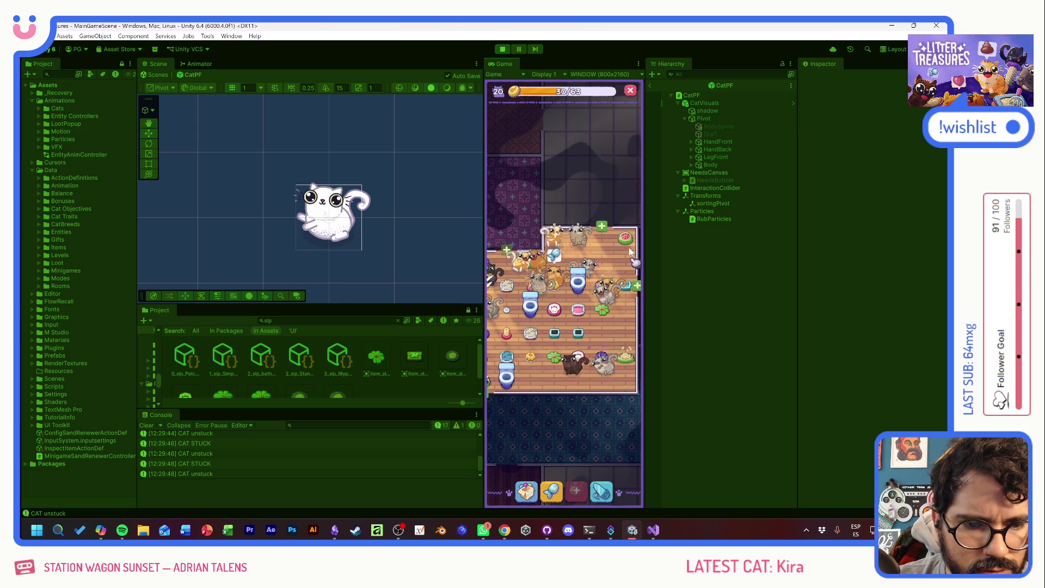
left_click(601, 326)
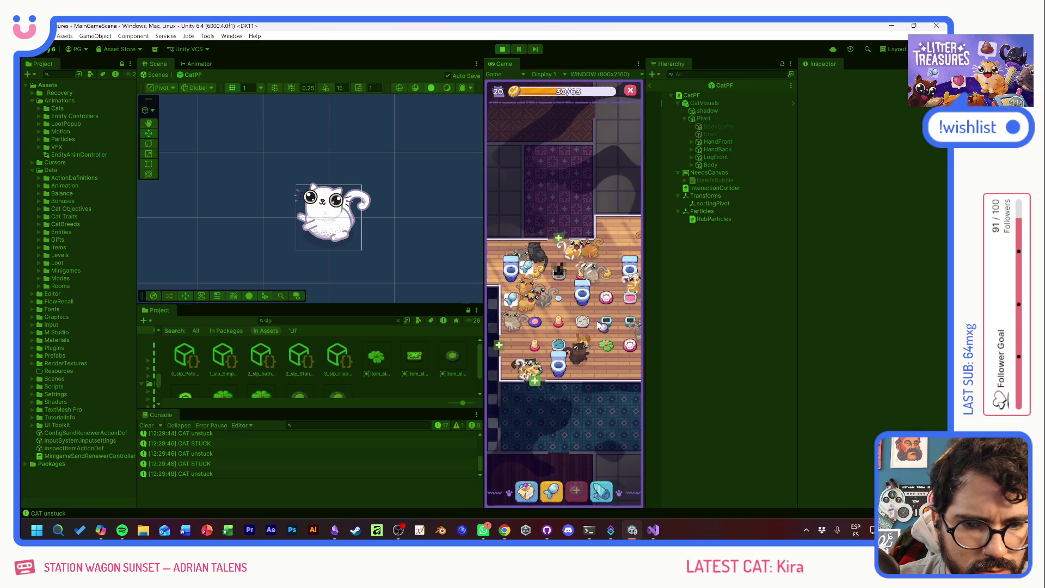
left_click(602, 325)
left_click(606, 355)
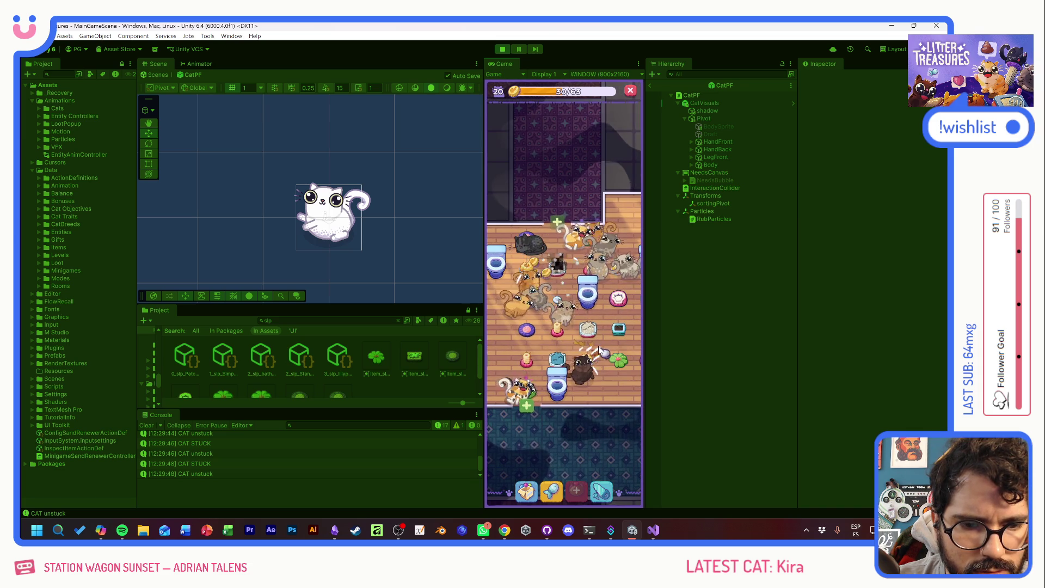
left_click(610, 384)
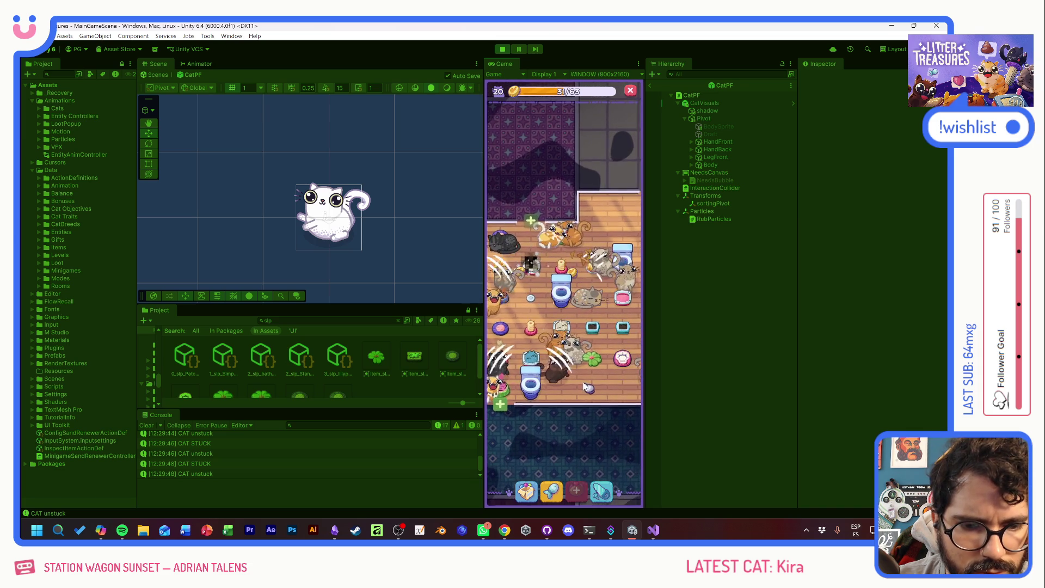
left_click(573, 349)
left_click(574, 349)
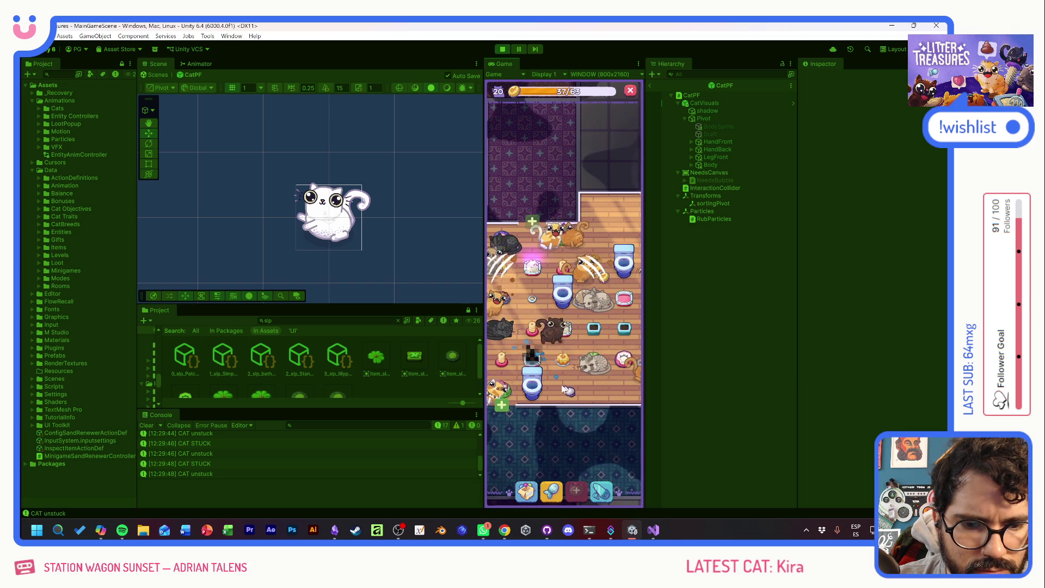
- Play a litter box's Scoop and Clean minigame, select the cat Tostada, and view the neighbouring room
left_click_drag(566, 388, 610, 388)
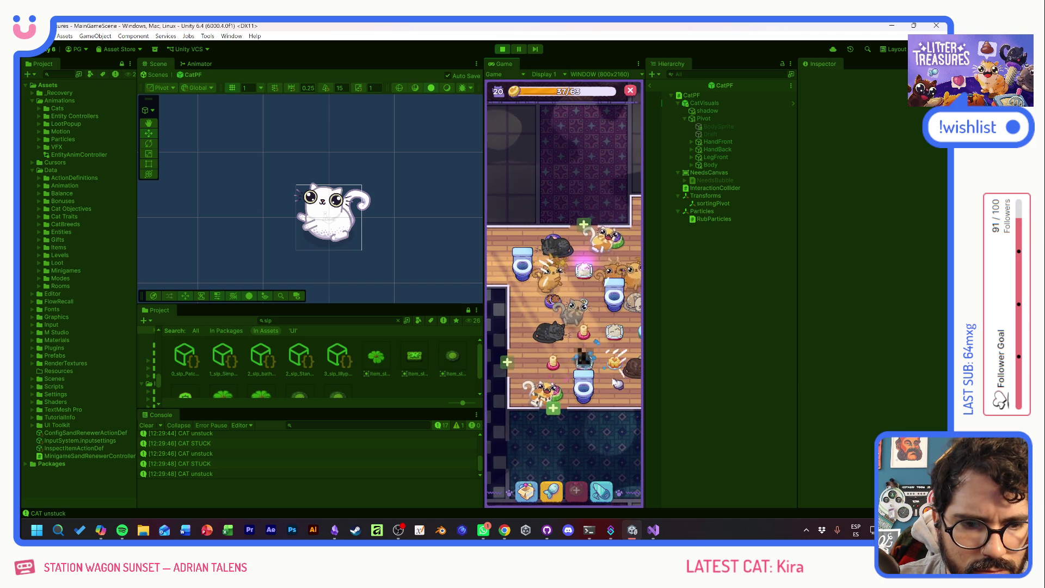
left_click(590, 309)
left_click(590, 310)
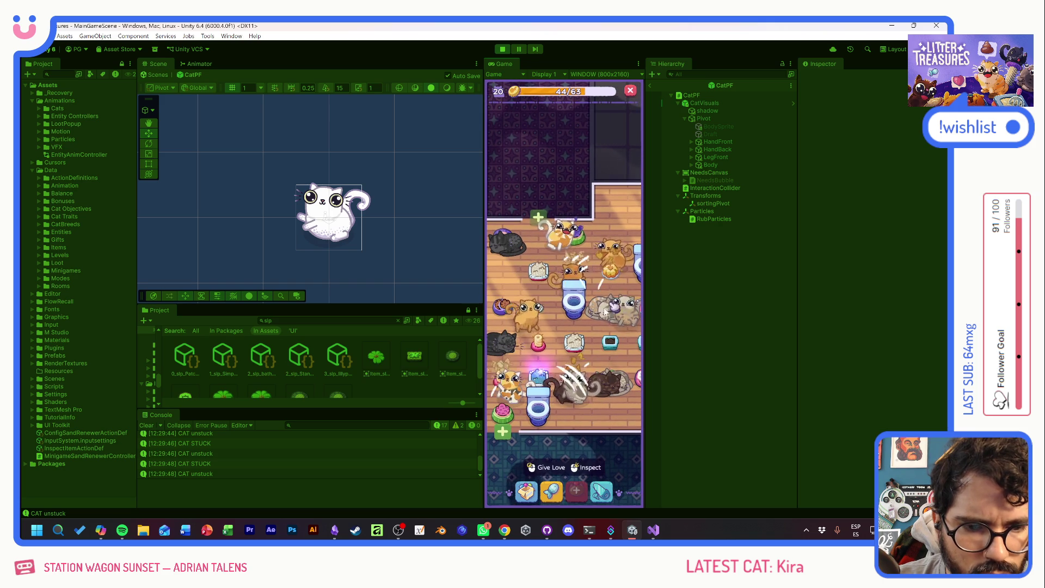
left_click(592, 421)
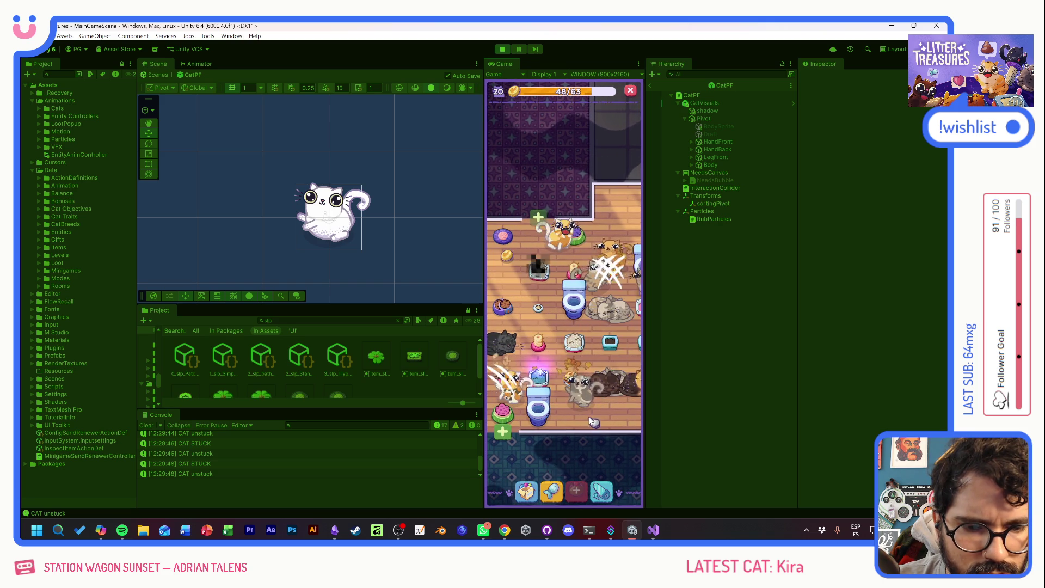
left_click_drag(593, 421, 621, 405)
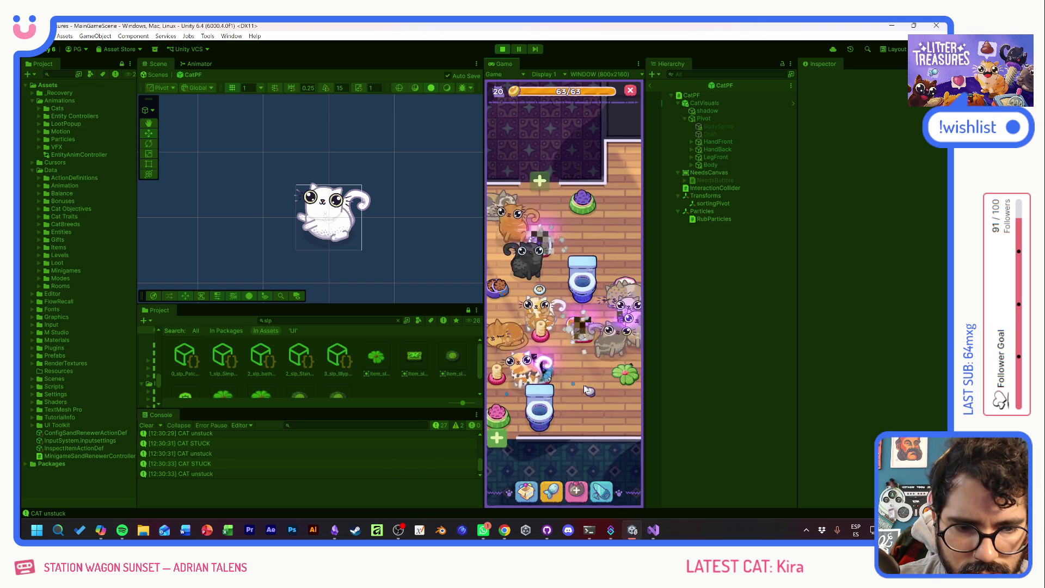
left_click(550, 377)
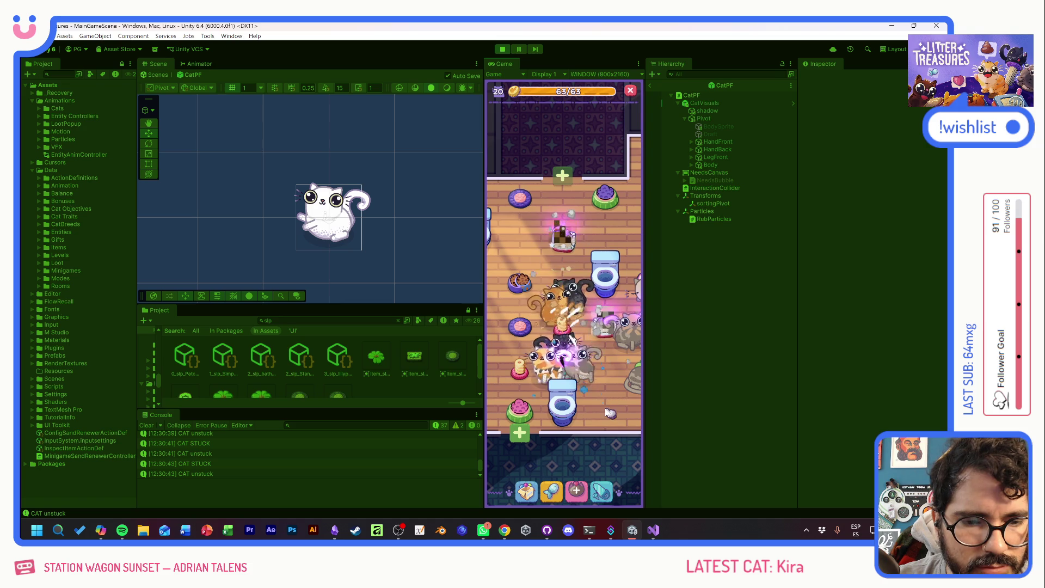
mouse_move(613, 400)
left_mouse_down()
mouse_move(500, 403)
mouse_move(599, 408)
left_mouse_up()
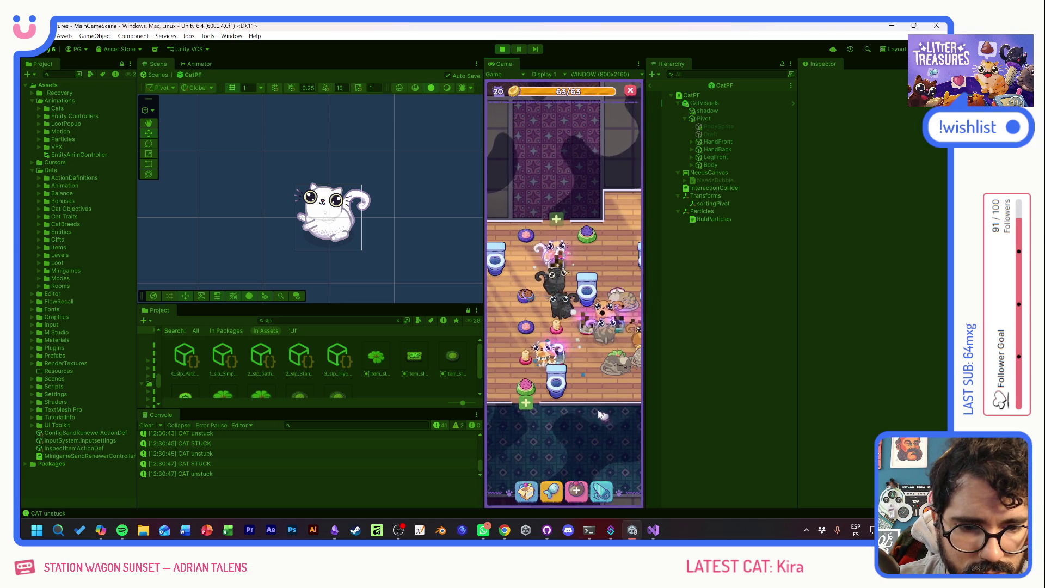
scroll(599, 404, "up", 2)
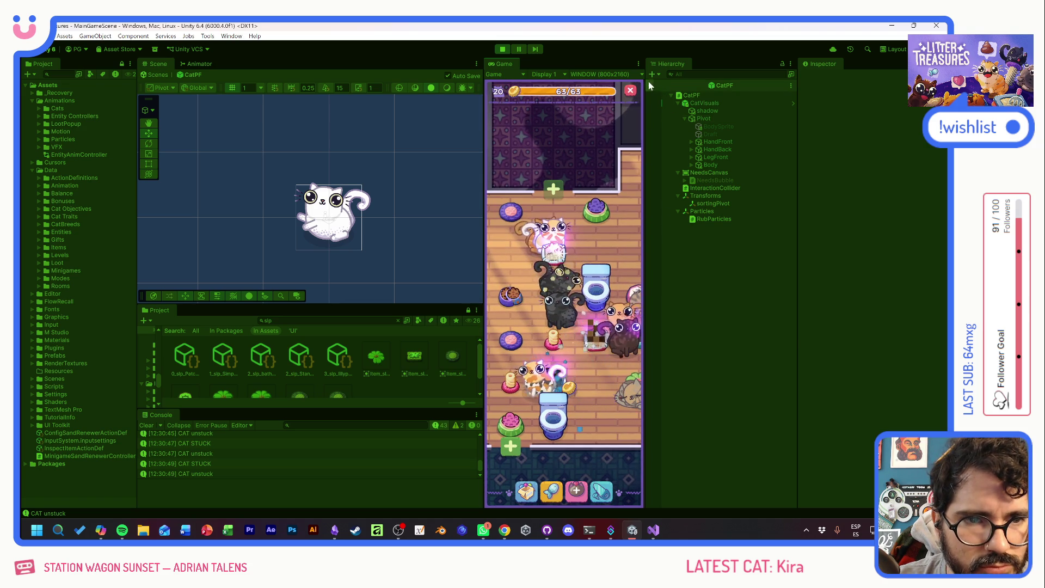
- Follow a cat and inspect its CatPF(Clone) and the targeted PooperPF(Clone) in the Inspector
left_click(555, 240)
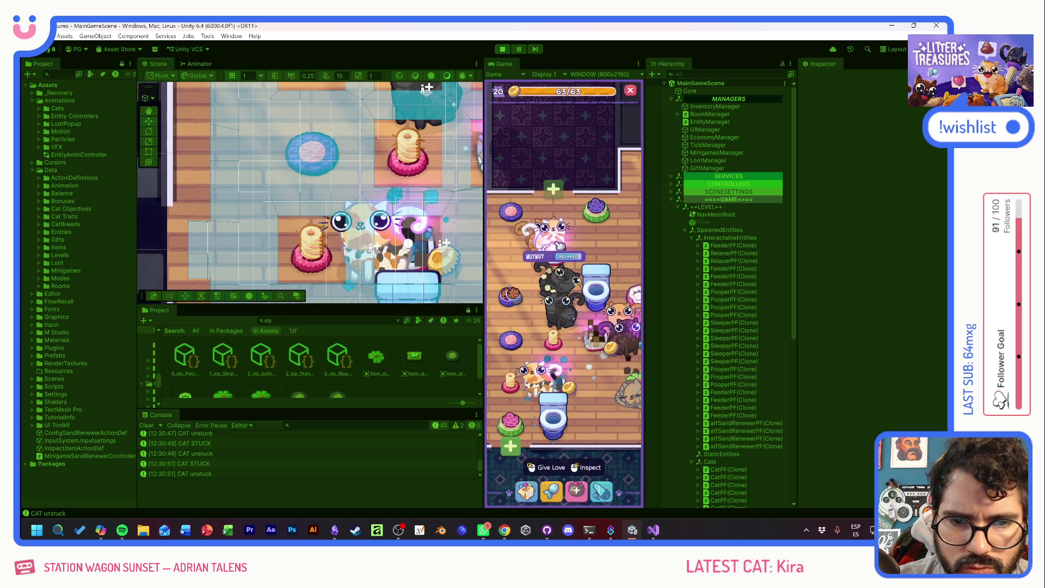
left_click(381, 248)
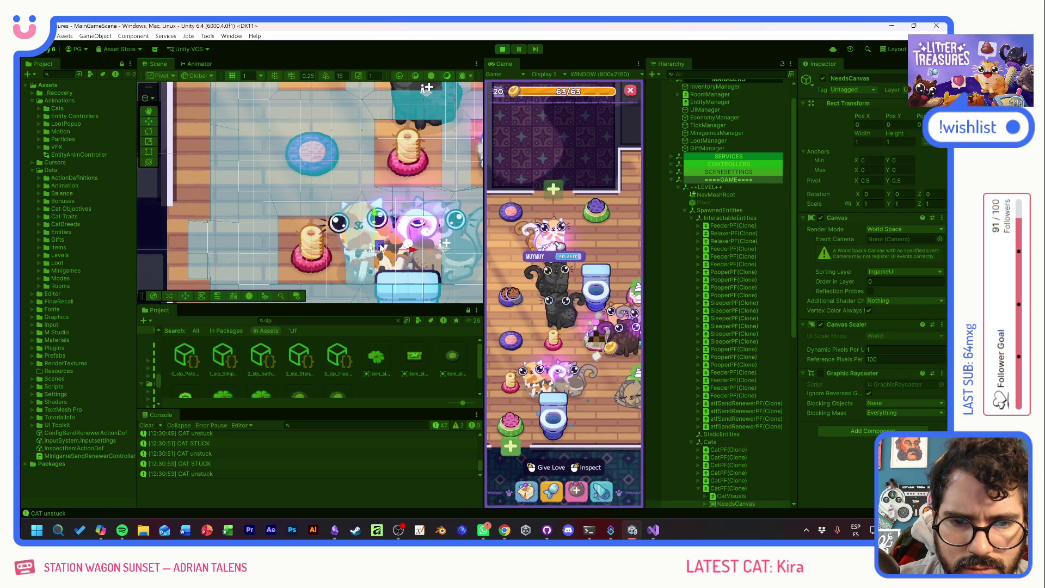
left_click(739, 491)
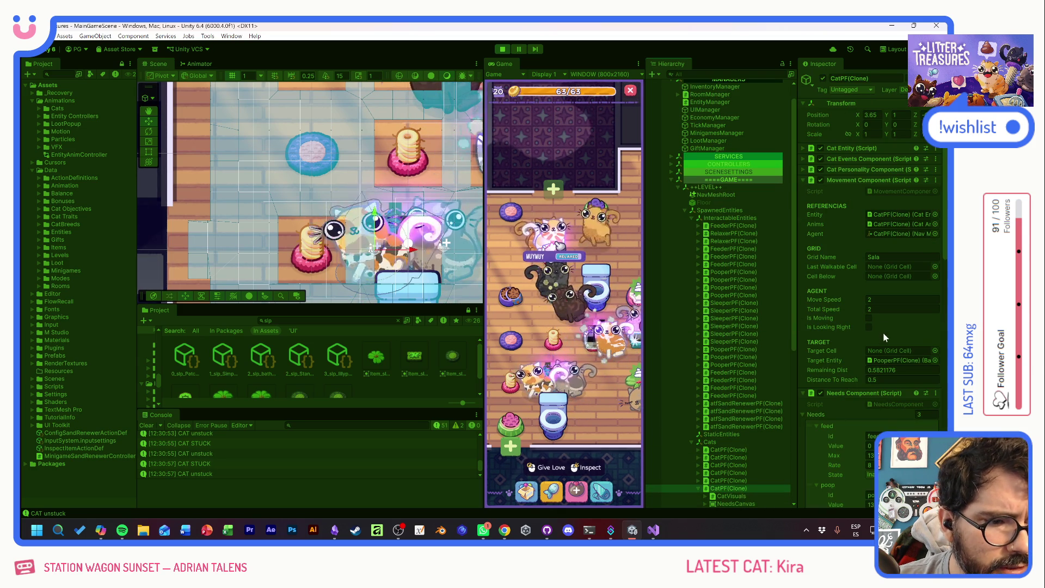
left_click(885, 361)
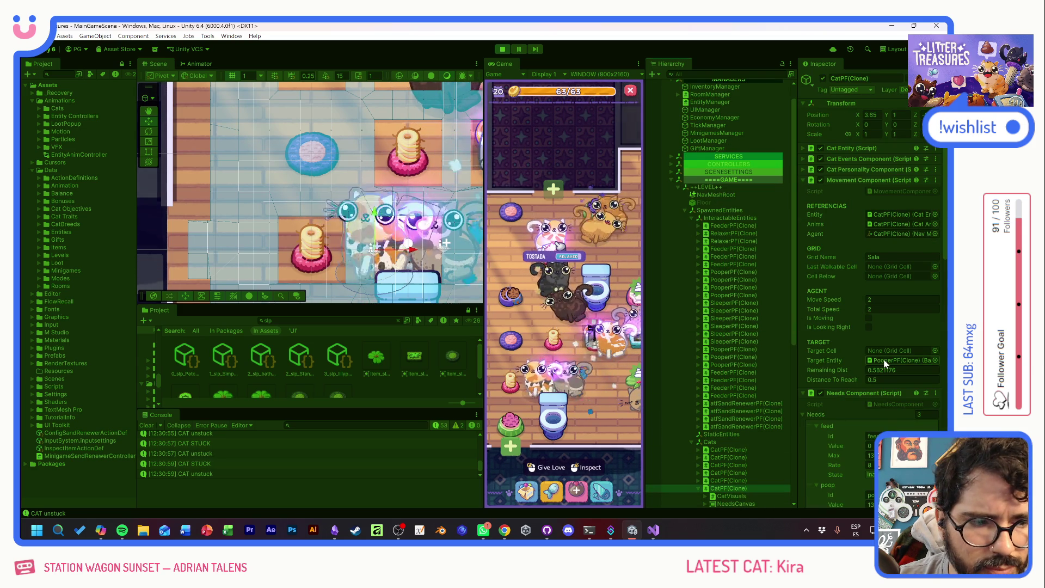
left_click(726, 288)
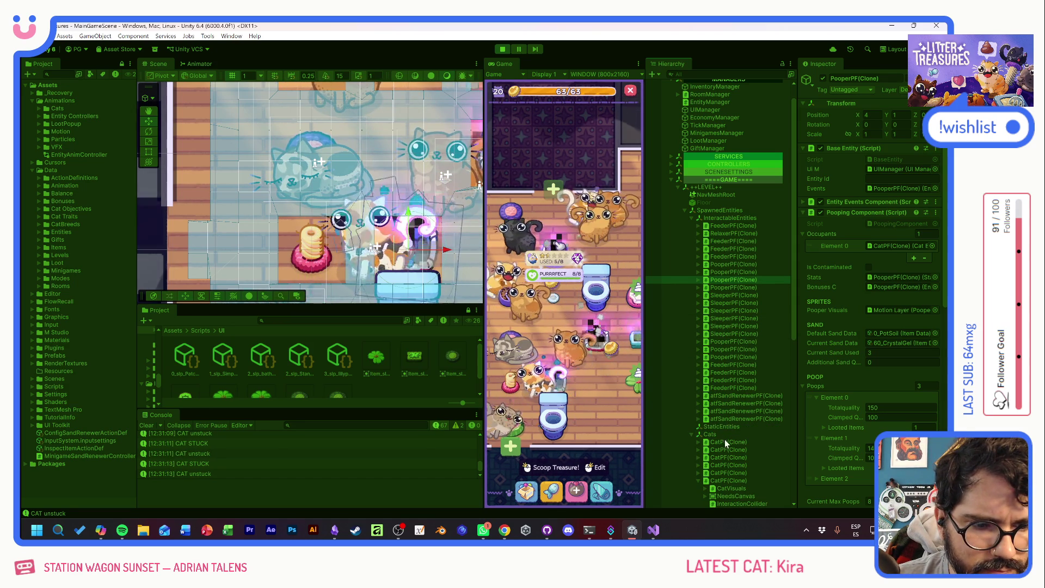
left_click(730, 480)
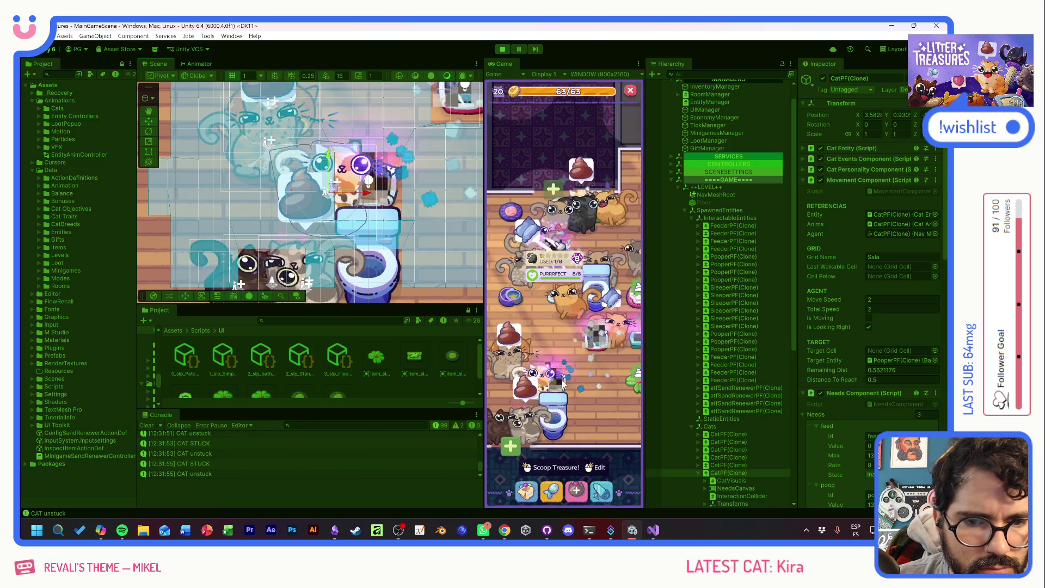
- Play a litter box's Scoop and Clean minigame, guiding the diamond through the sand for treasure
mouse_move(566, 354)
left_mouse_down()
mouse_move(490, 397)
mouse_move(555, 343)
left_mouse_up()
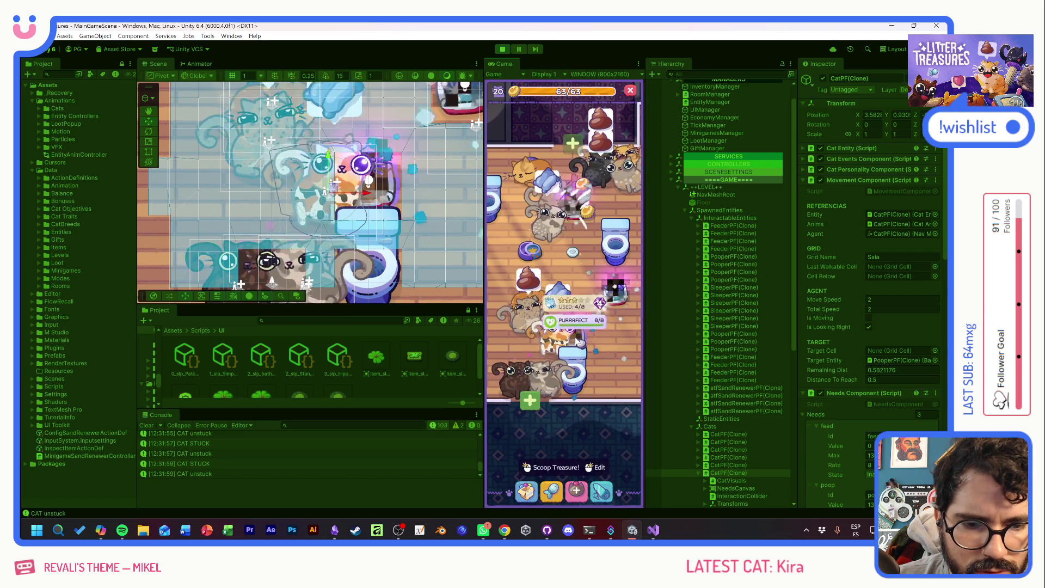
left_click(536, 467)
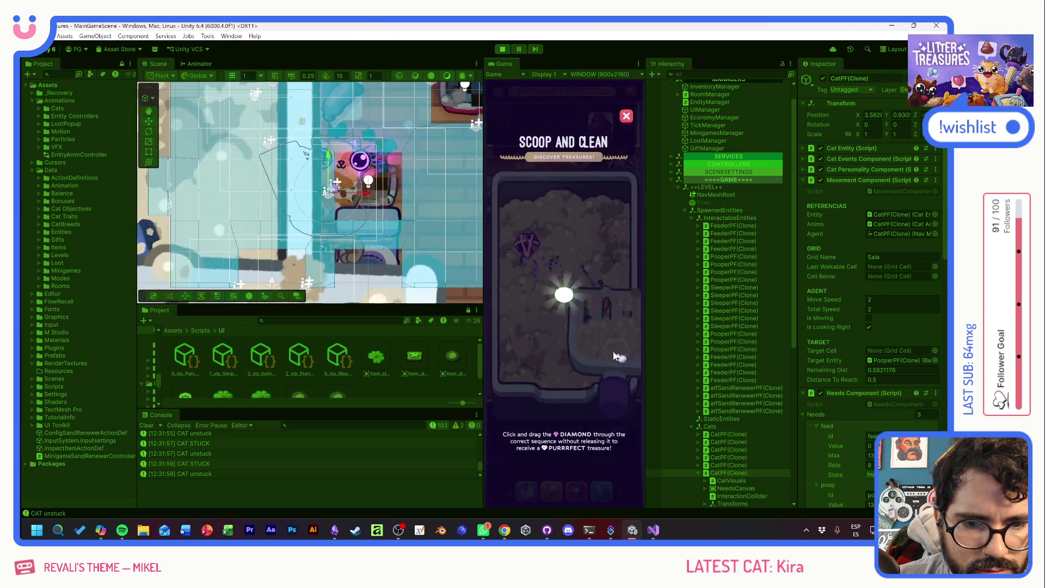
left_click_drag(613, 272, 616, 356)
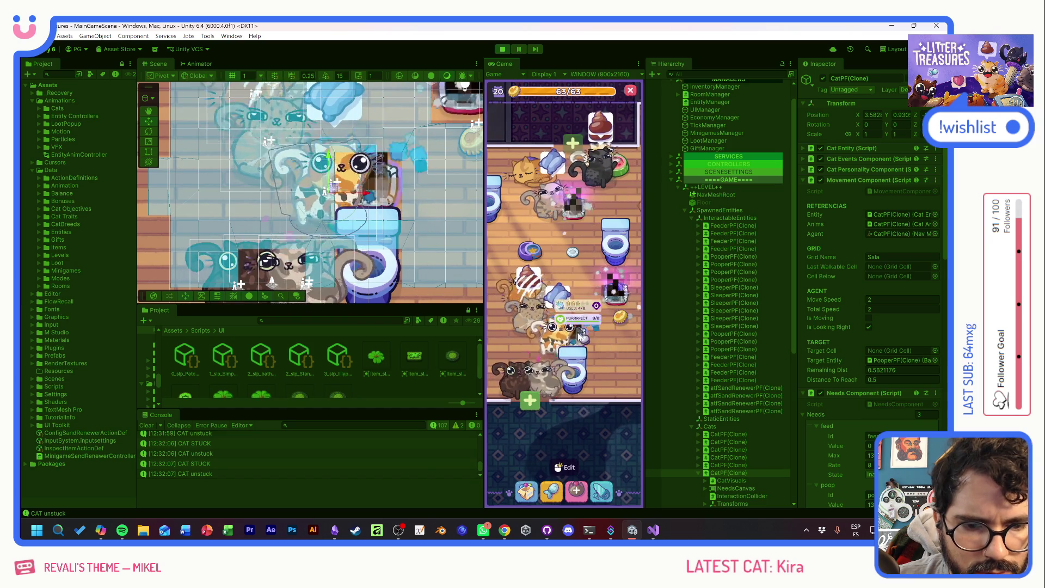
left_click_drag(615, 347, 591, 358)
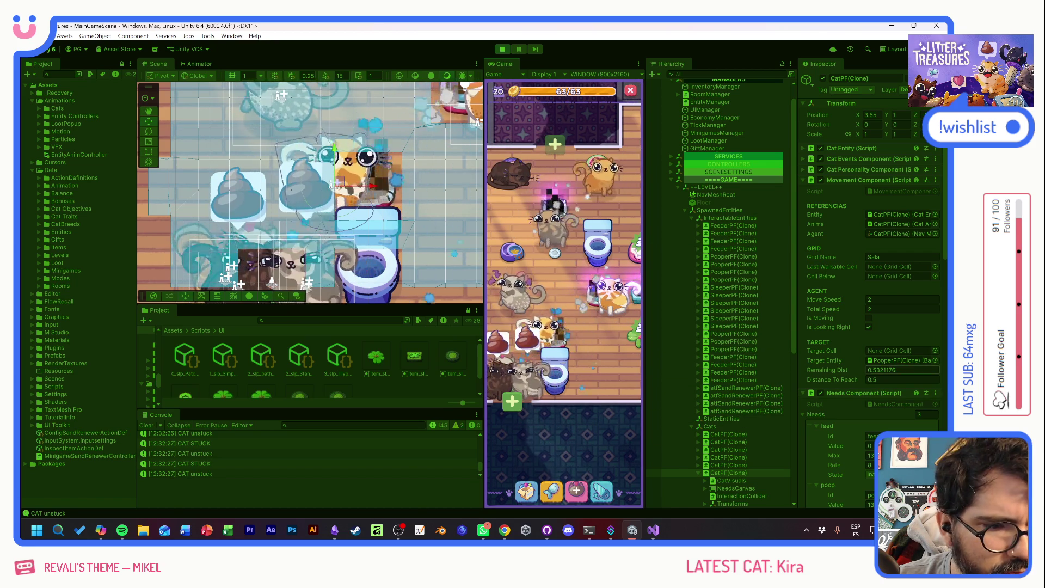
- Ping a PooperPF(Clone)'s occupant cats in the Hierarchy and select one to inspect
left_click(731, 272)
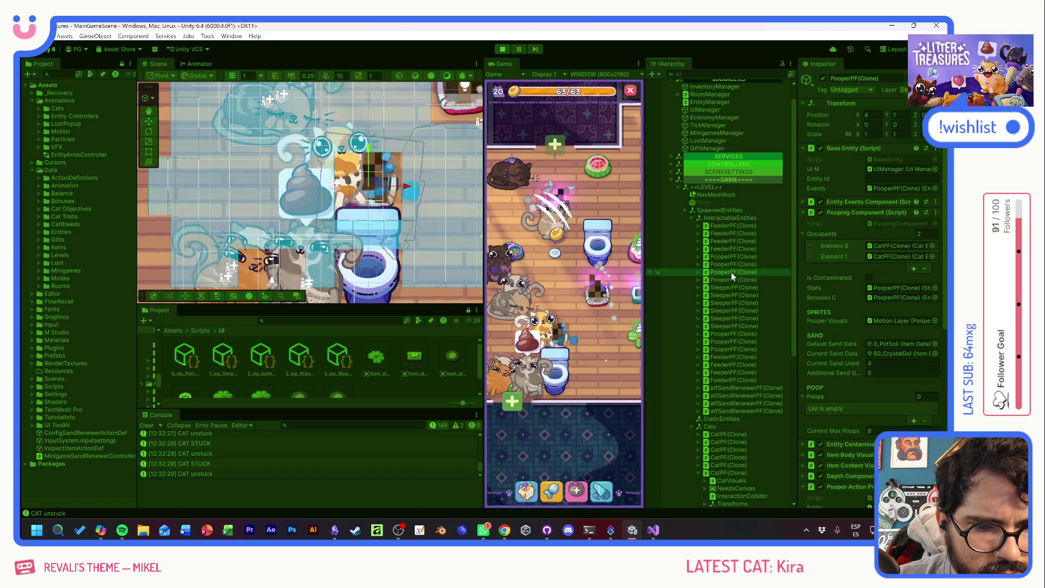
left_click(895, 245)
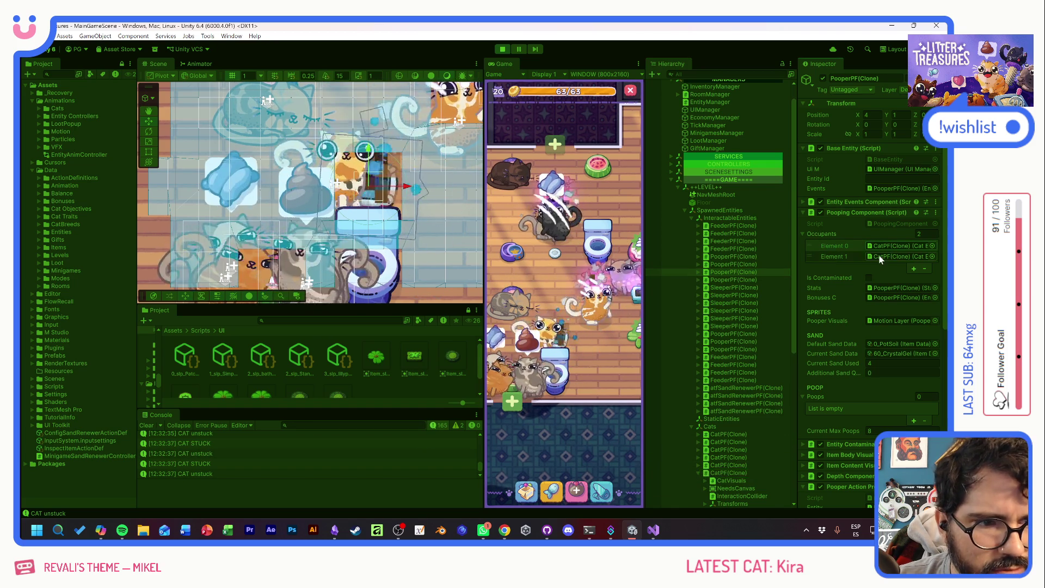
left_click(880, 256)
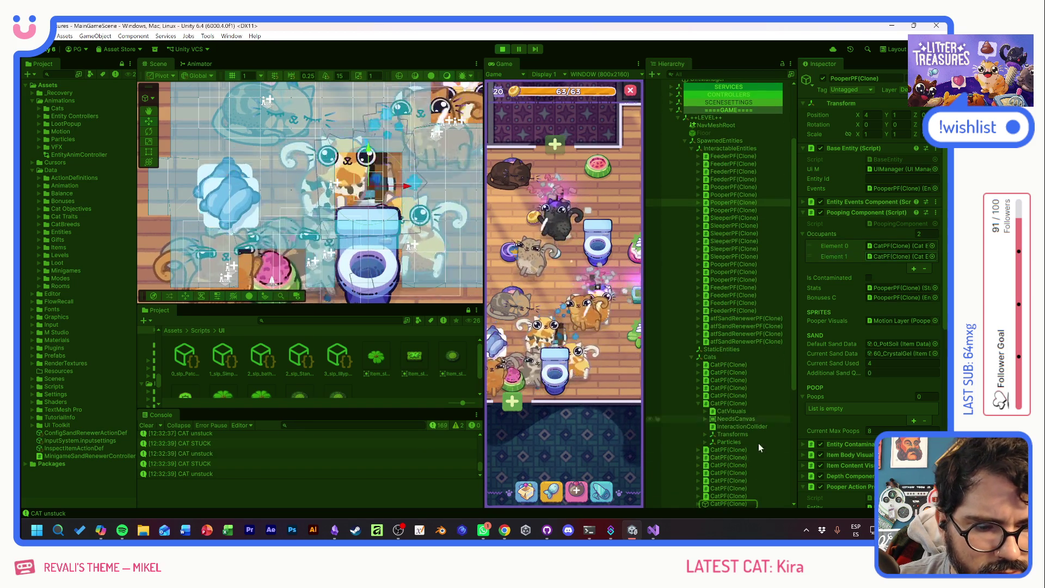
scroll(757, 441, "down", 1)
left_click(728, 474)
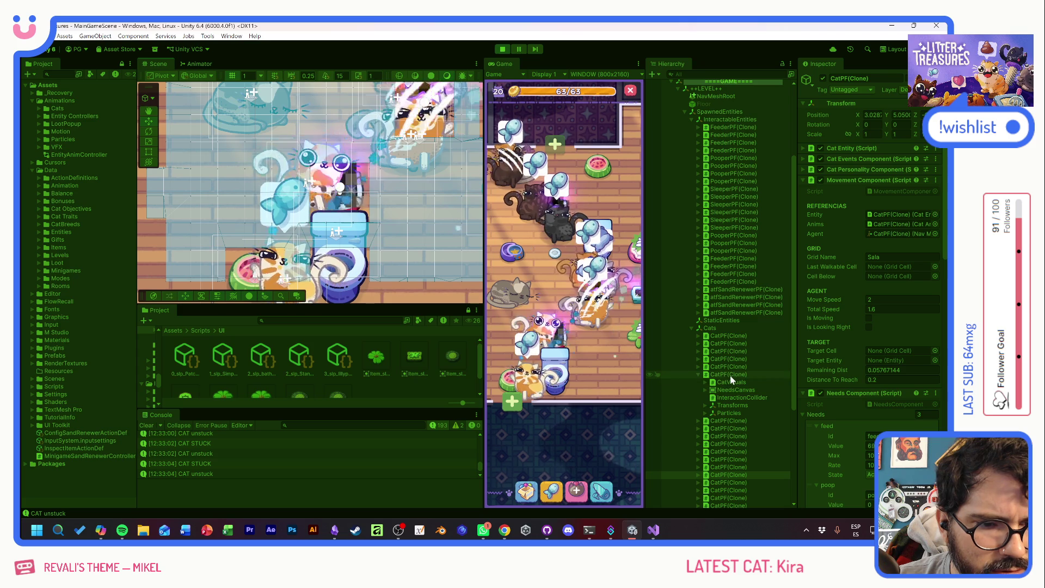
- Select another litter box's second occupant cat, showing it targets a SleeperPF(Clone)
left_click(358, 204)
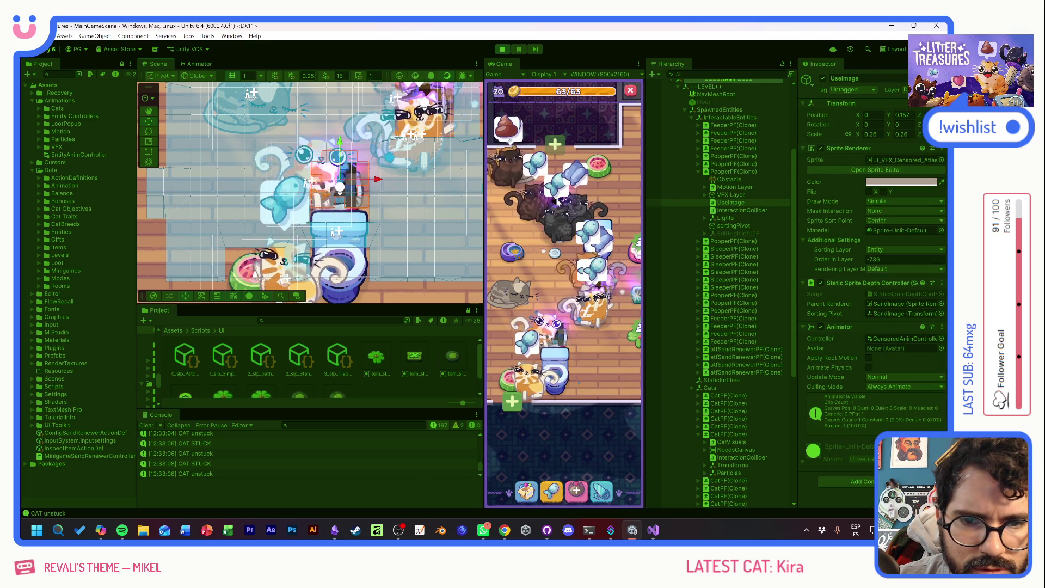
left_click(731, 171)
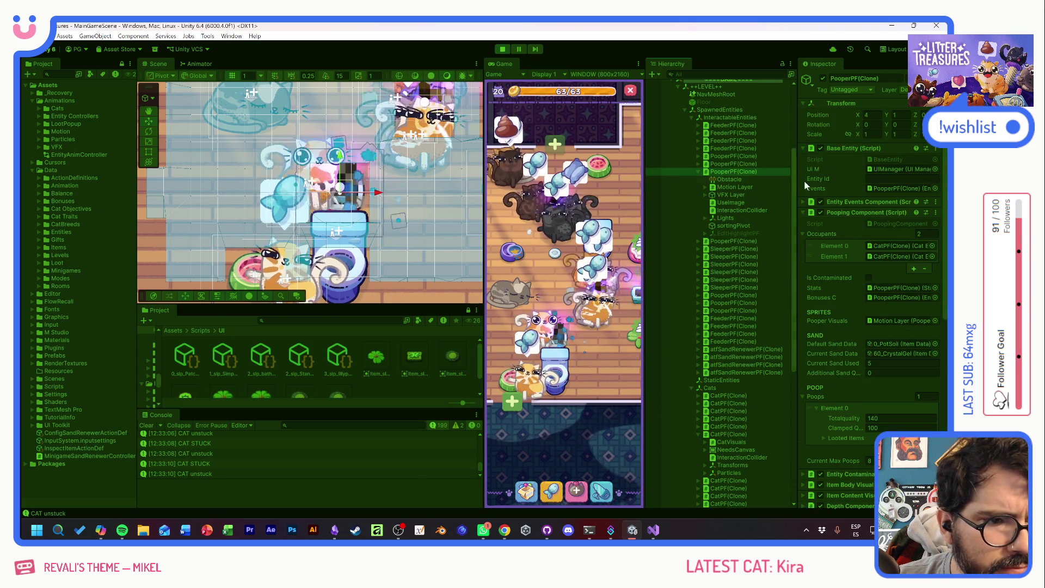
left_click(897, 257)
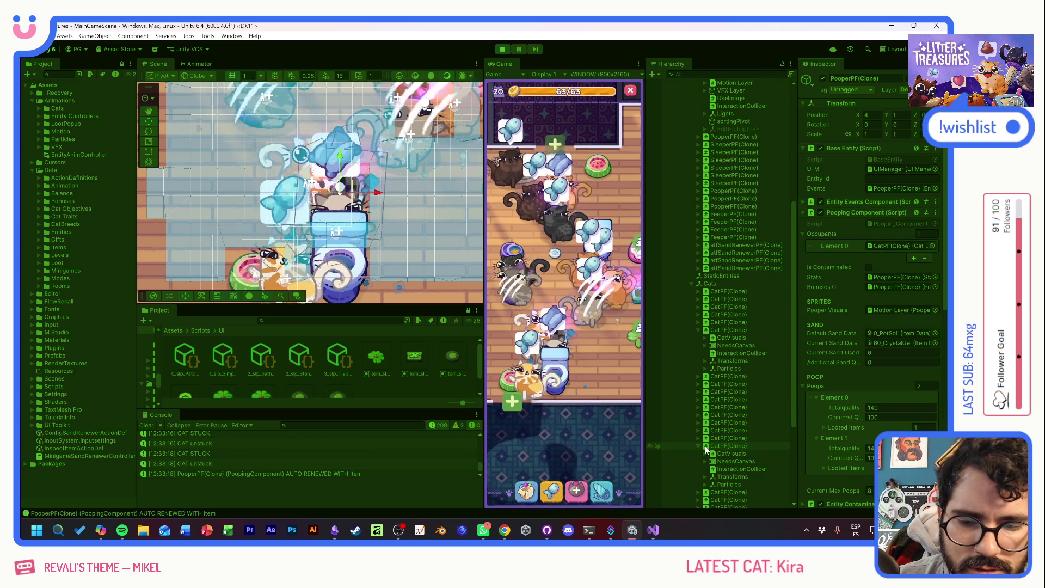
left_click(706, 448)
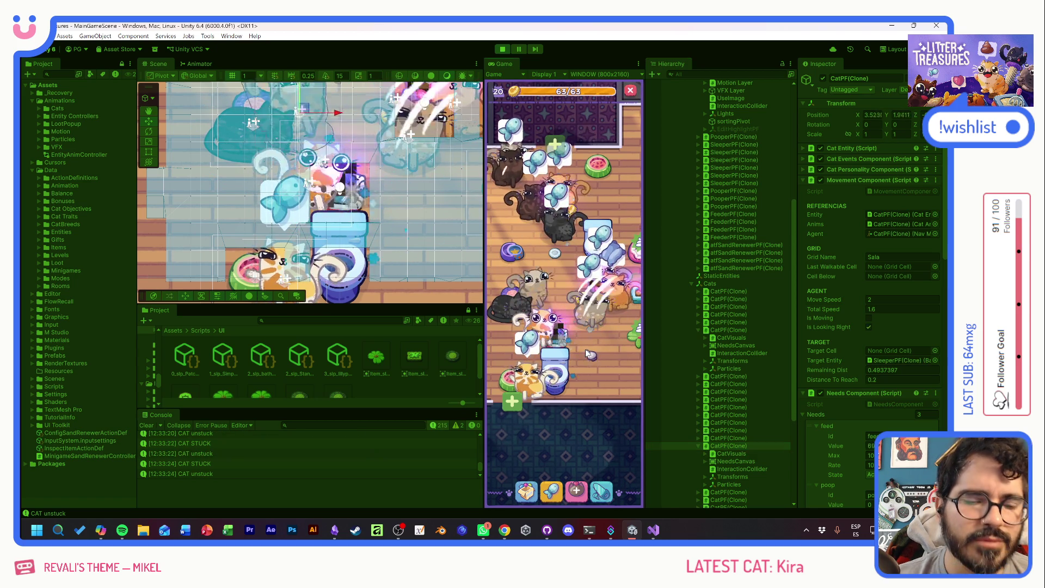
- Select a couple of cats, pan and zoom out, then open the F1 debug overlay
left_click(545, 334)
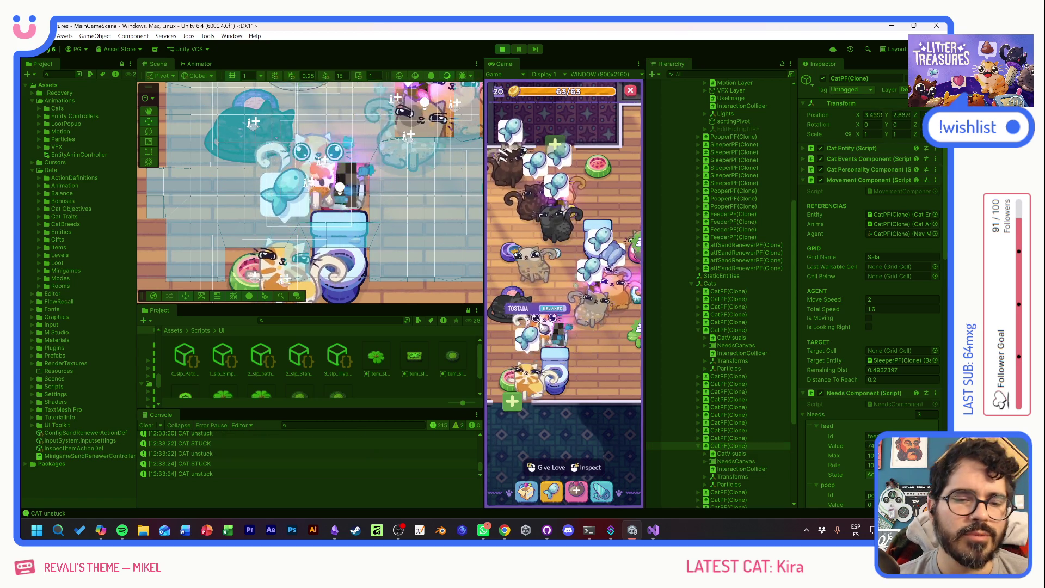
left_click(553, 336)
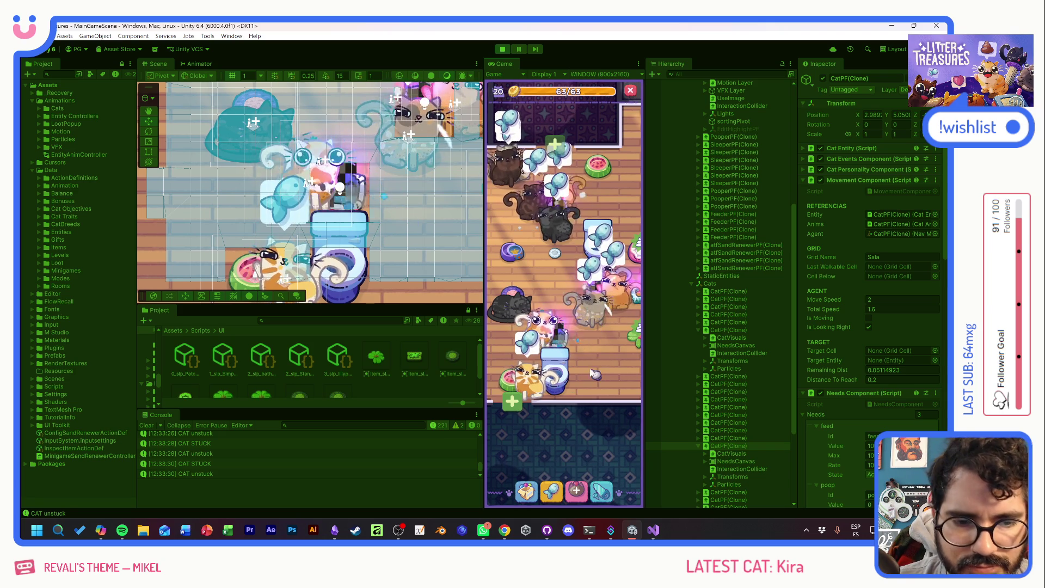
left_click_drag(536, 279, 628, 304)
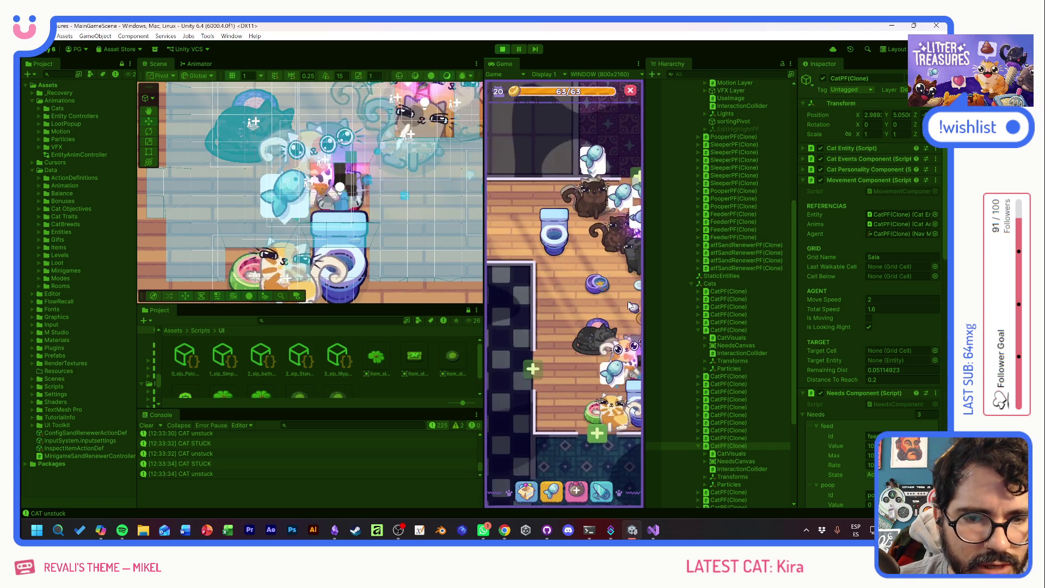
scroll(531, 299, "down", 3)
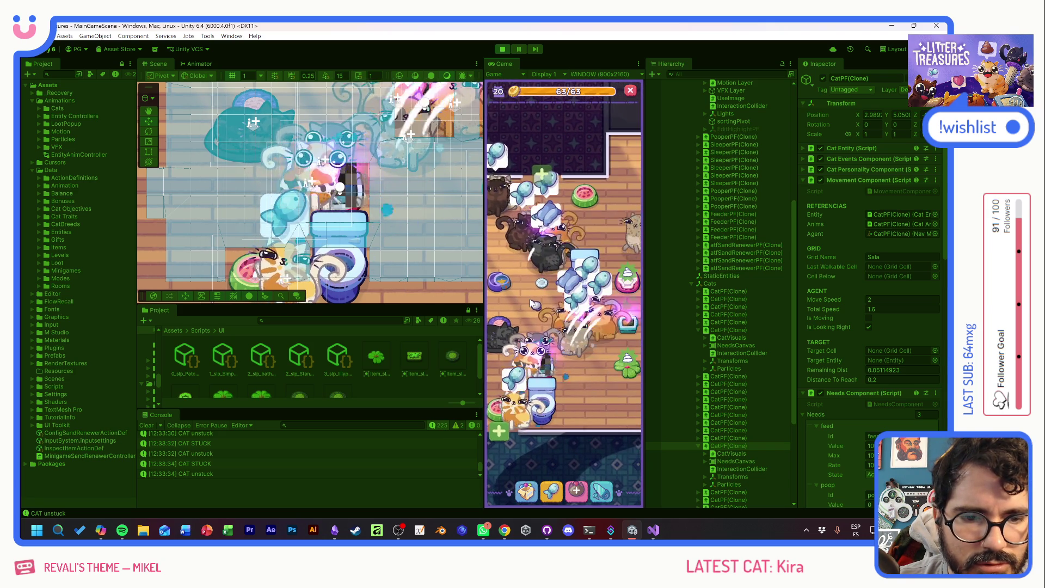
key("F1")
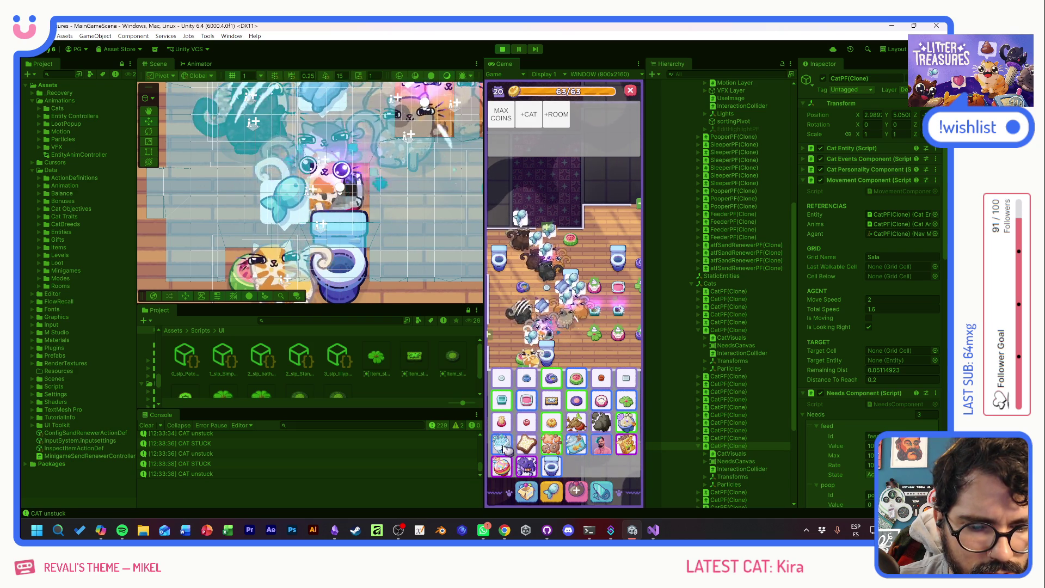
- Close the debug overlay and play a litter box's Scoop Treasure! minigame through its waypoints
key("F1")
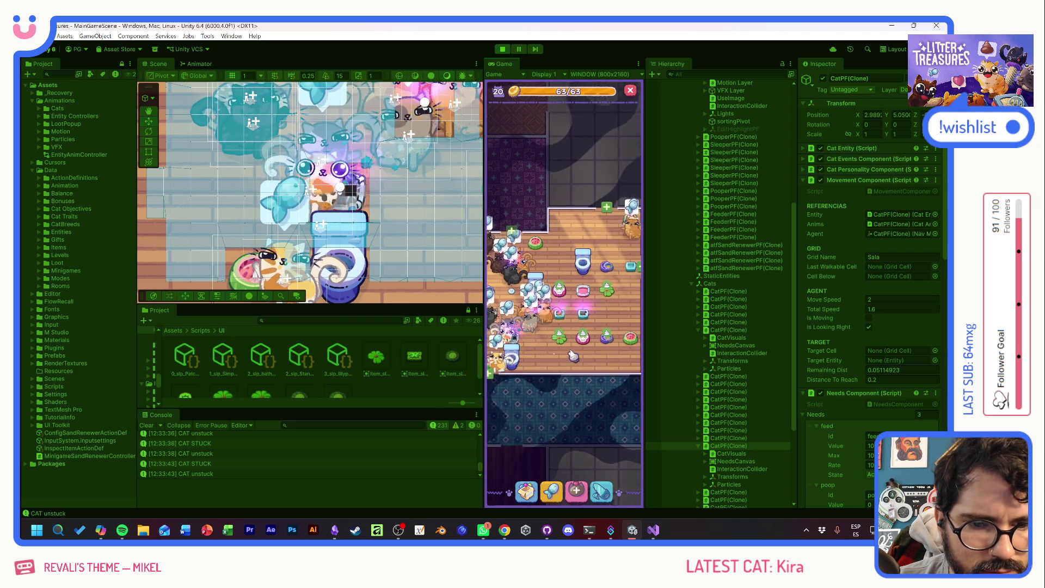
left_click(593, 326)
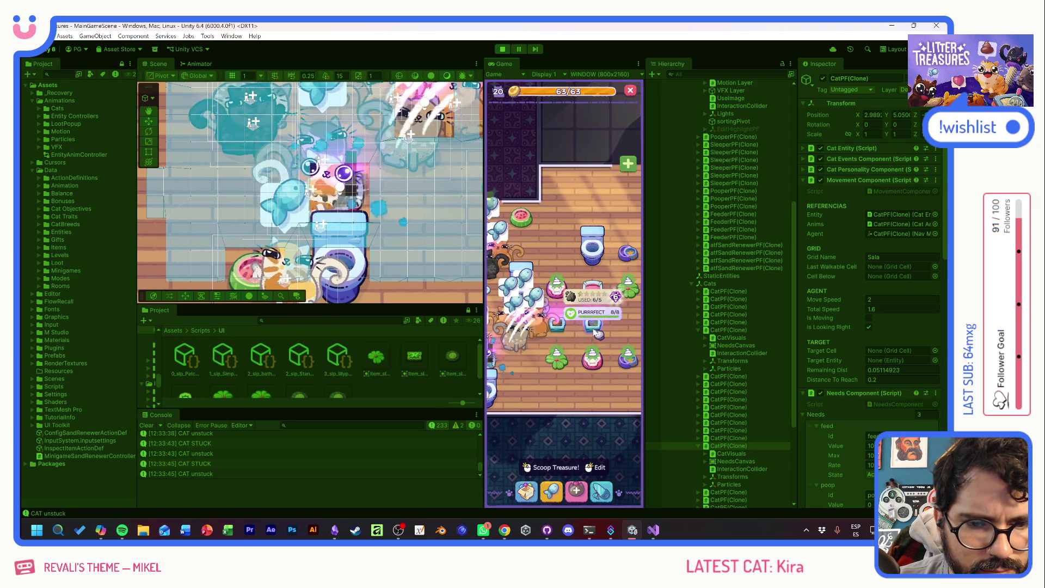
left_click(596, 331)
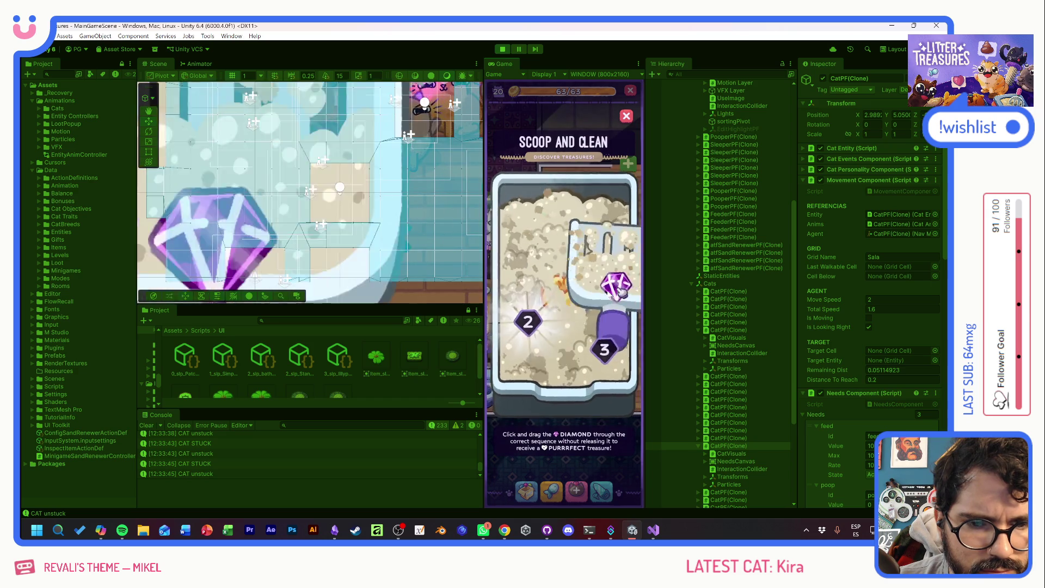
mouse_move(514, 330)
left_mouse_down()
mouse_move(557, 264)
mouse_move(561, 303)
mouse_move(501, 315)
mouse_move(602, 243)
mouse_move(570, 290)
left_mouse_up()
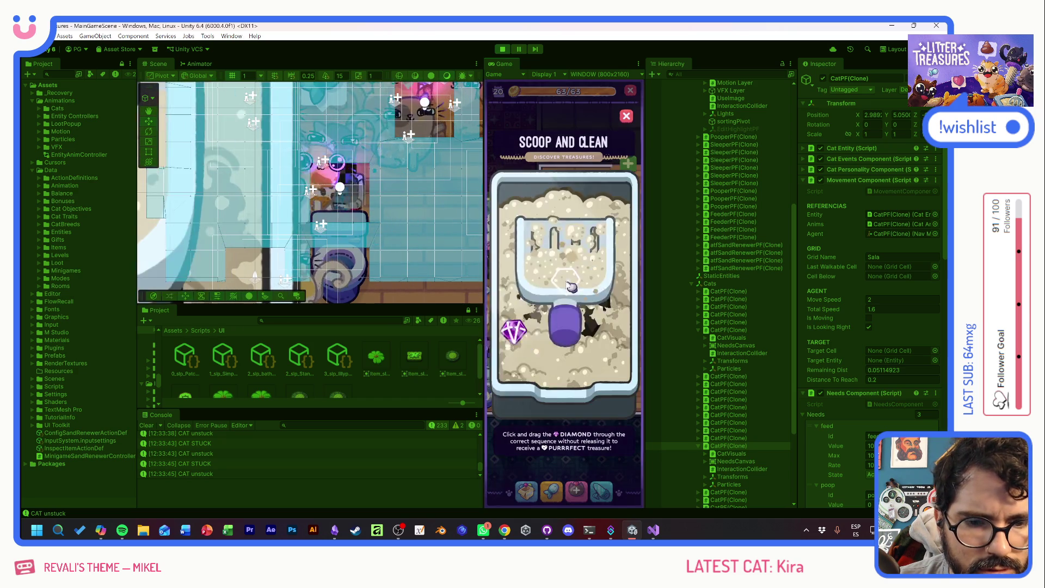
left_click_drag(517, 346, 599, 339)
left_click(569, 271)
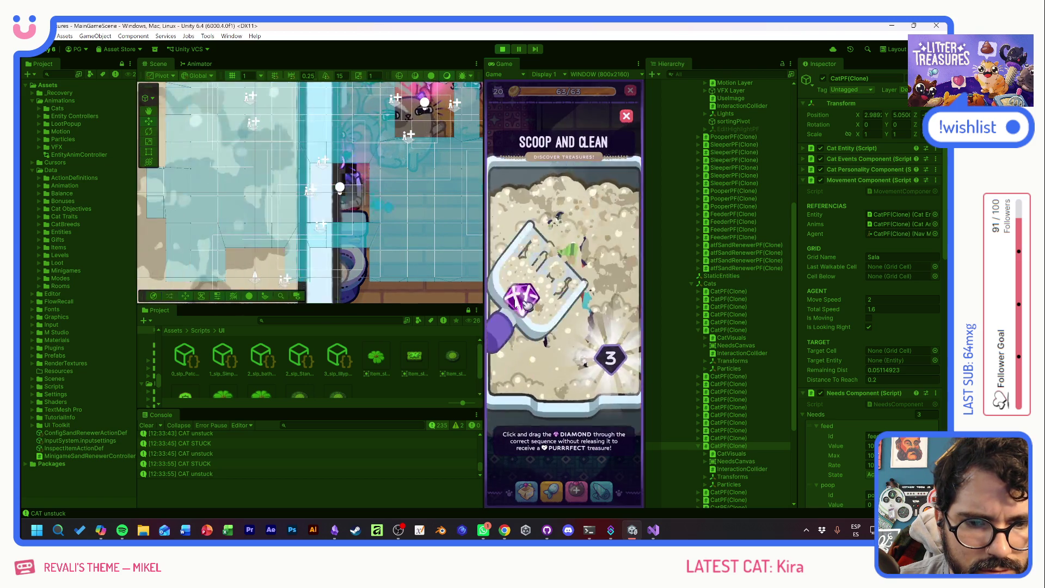
mouse_move(526, 245)
left_mouse_down()
mouse_move(522, 337)
mouse_move(547, 313)
mouse_move(533, 258)
mouse_move(595, 252)
mouse_move(606, 358)
left_mouse_up()
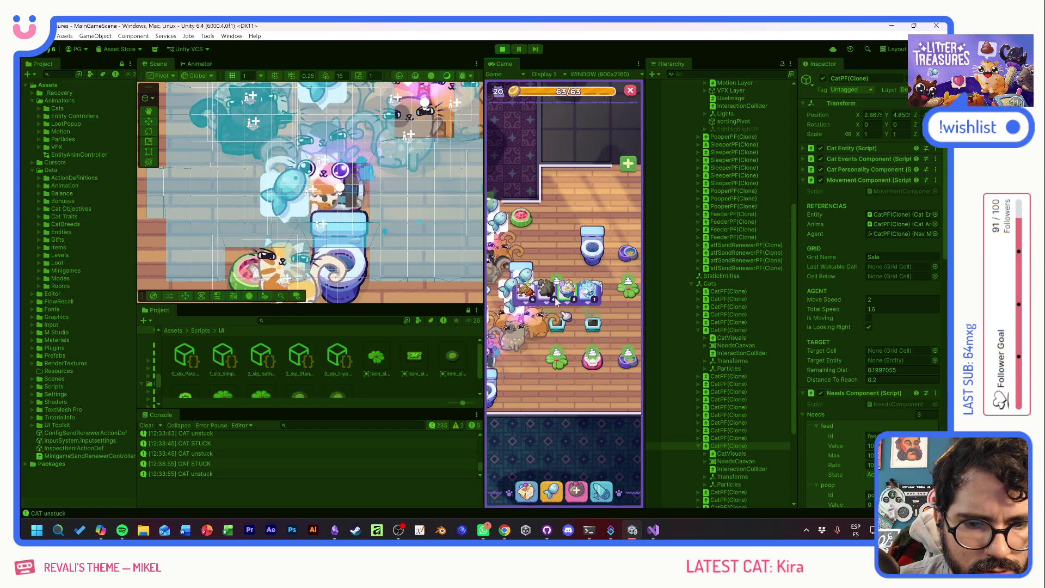
mouse_move(601, 304)
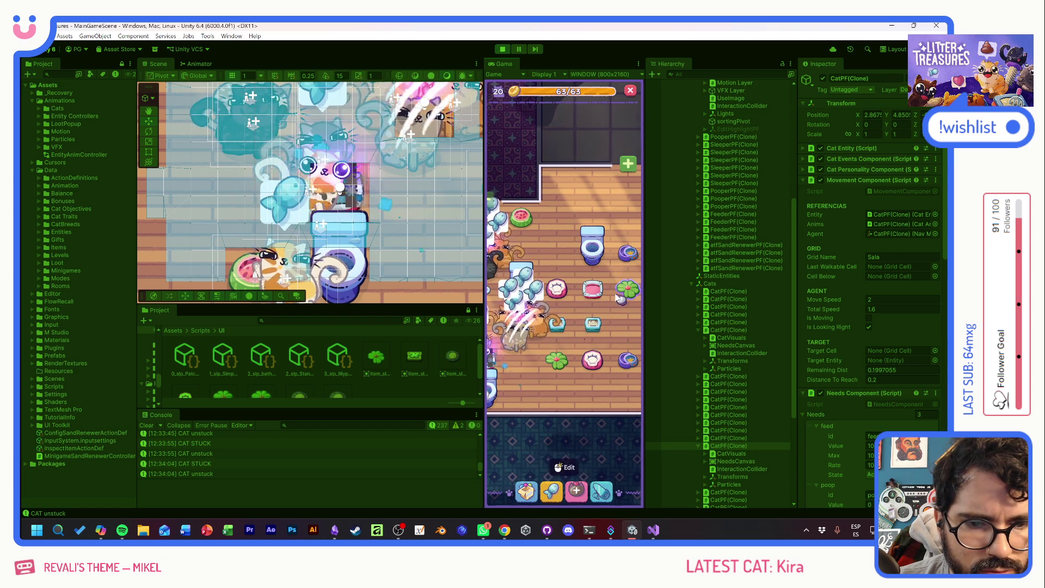
left_click_drag(601, 306, 566, 316)
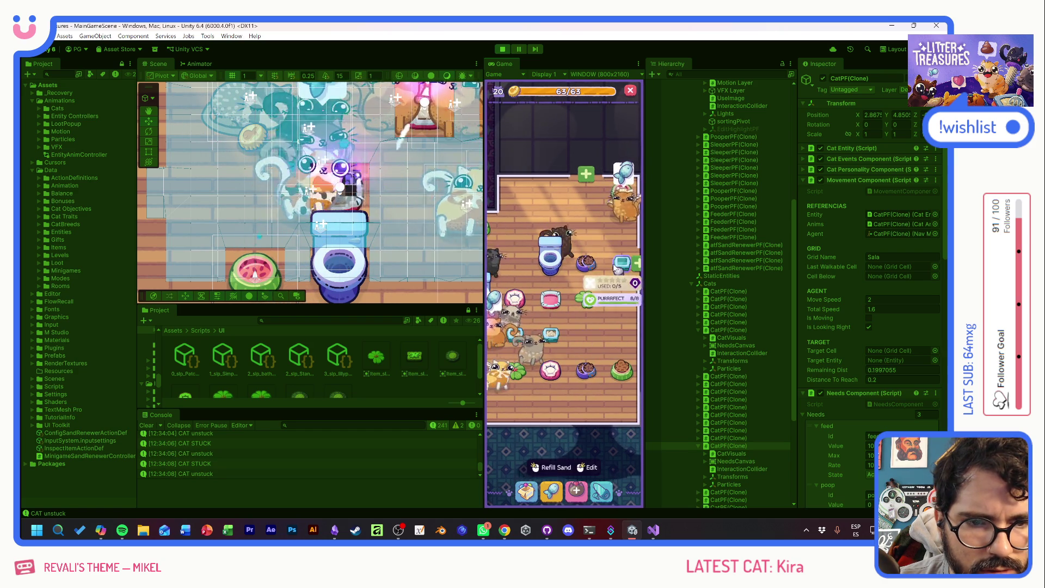
mouse_move(617, 189)
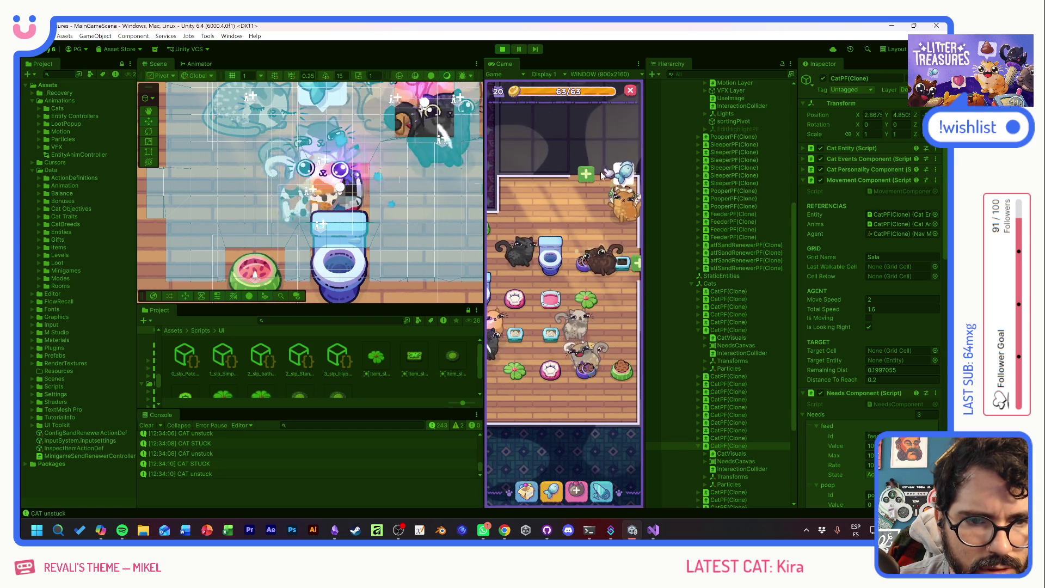
left_click_drag(617, 189, 572, 330)
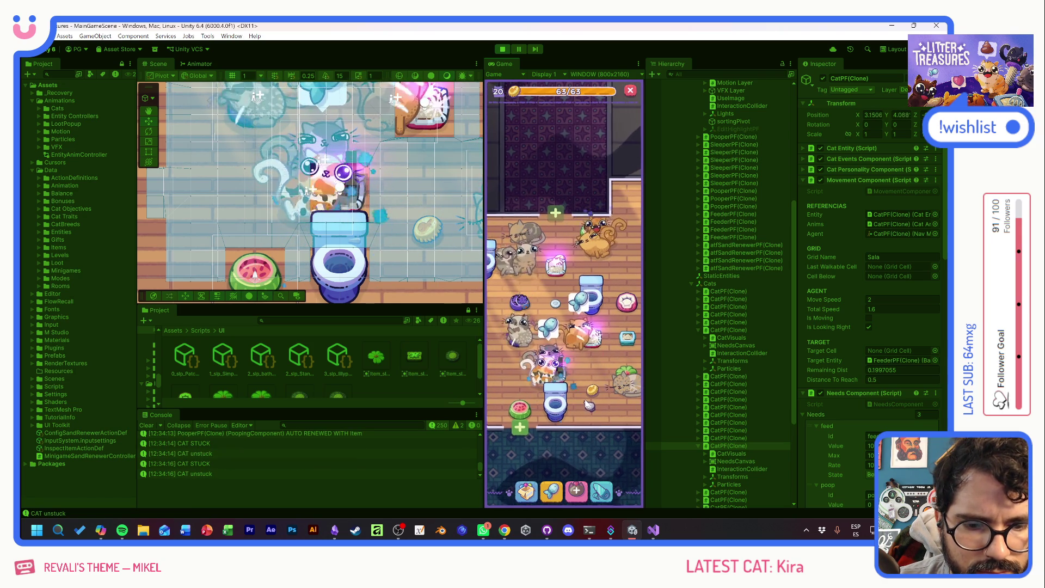
left_click_drag(583, 399, 619, 400)
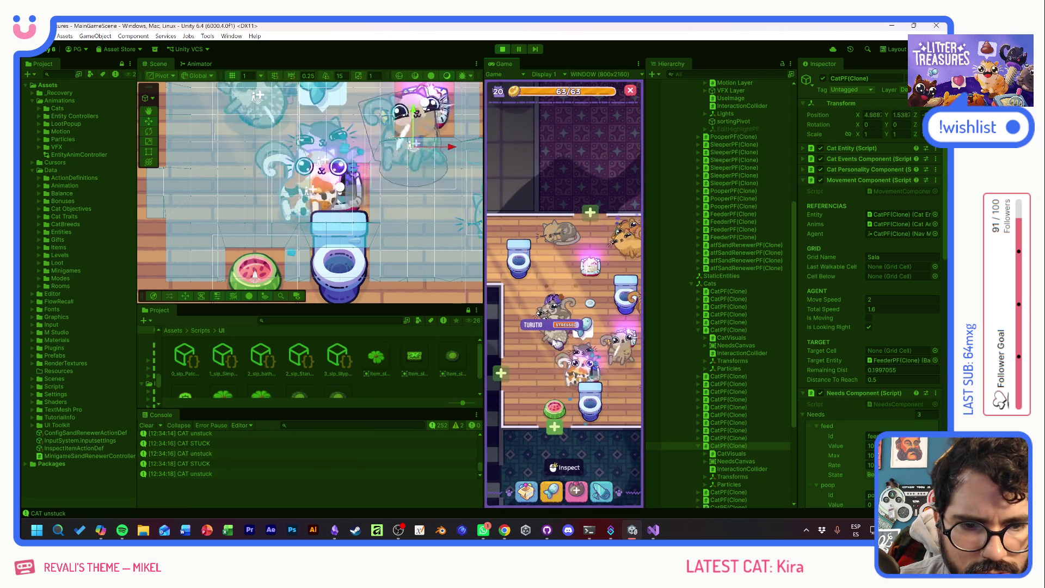
left_click_drag(554, 342, 490, 367)
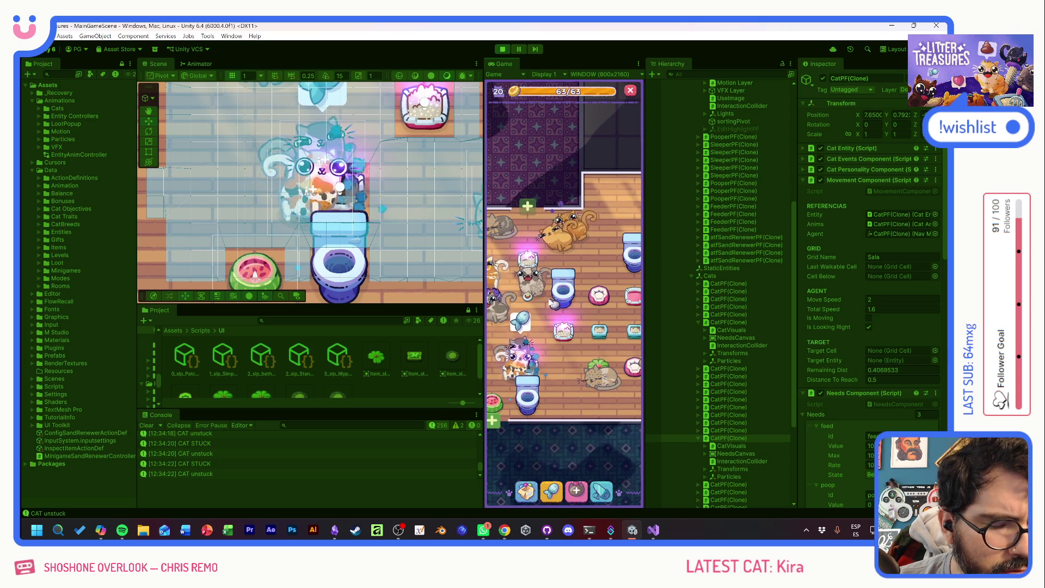
mouse_move(544, 284)
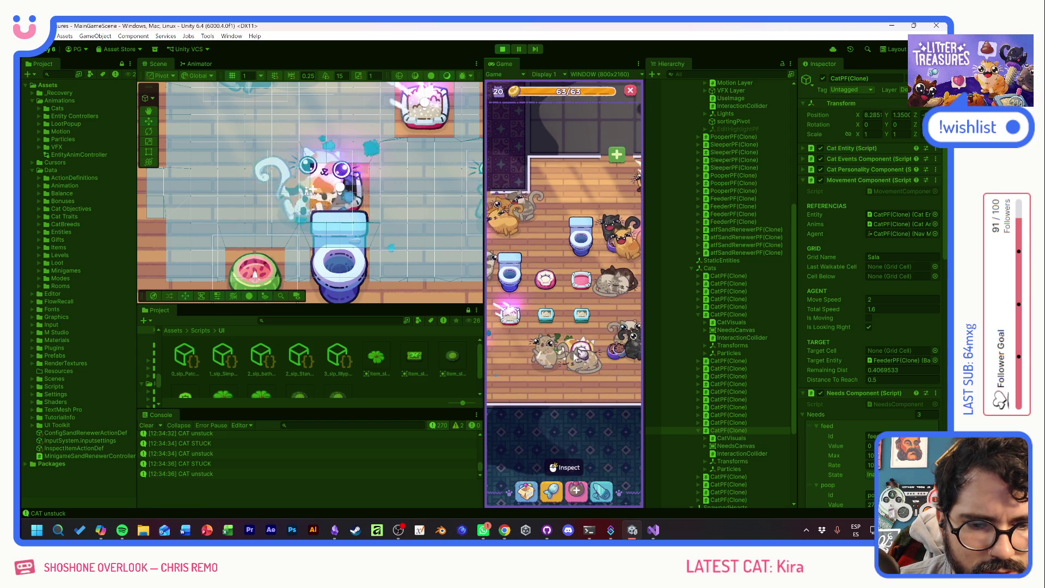
left_click(512, 315)
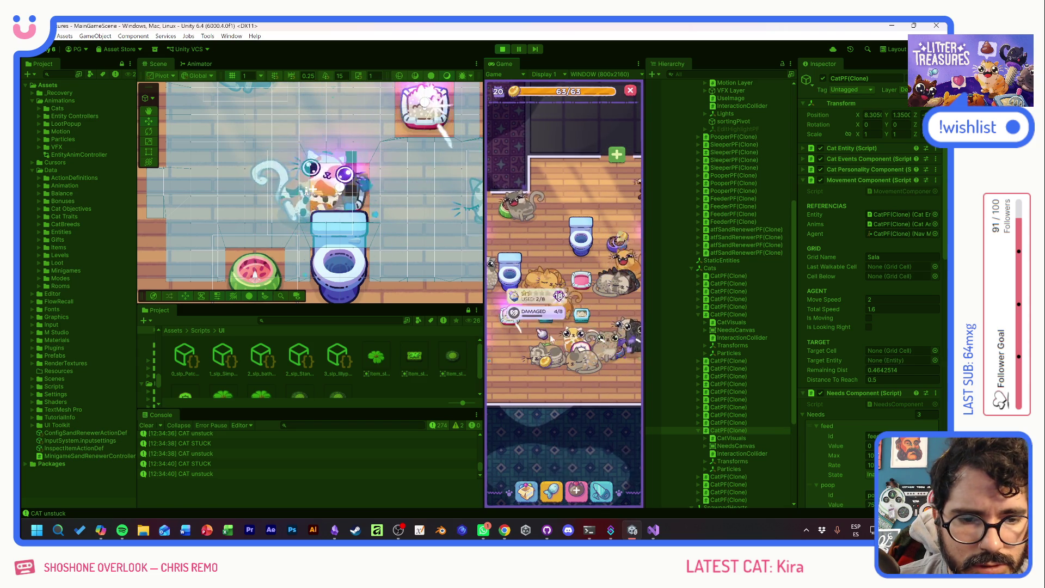
left_click_drag(510, 364, 577, 357)
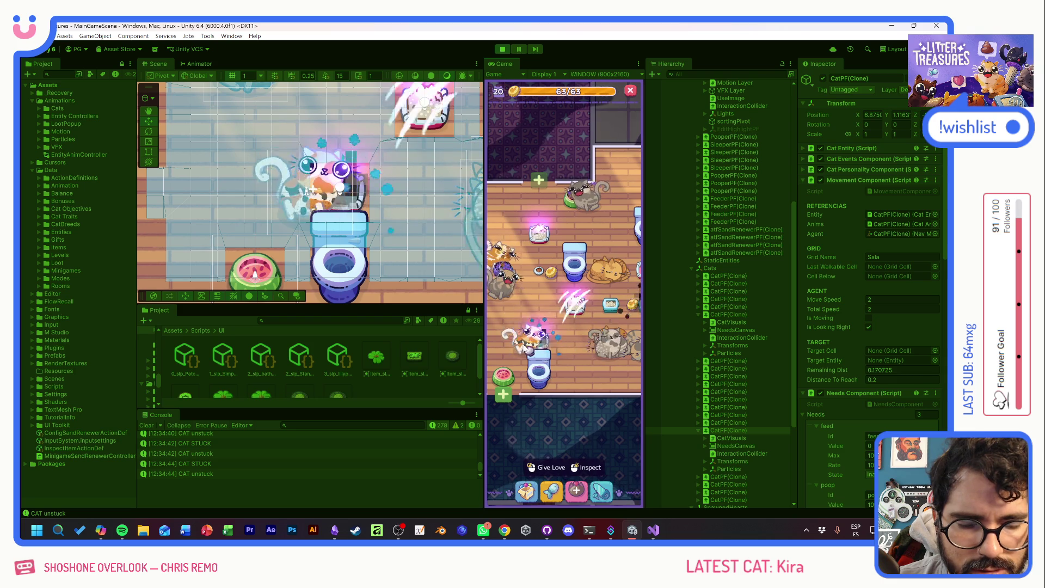
left_click(546, 347)
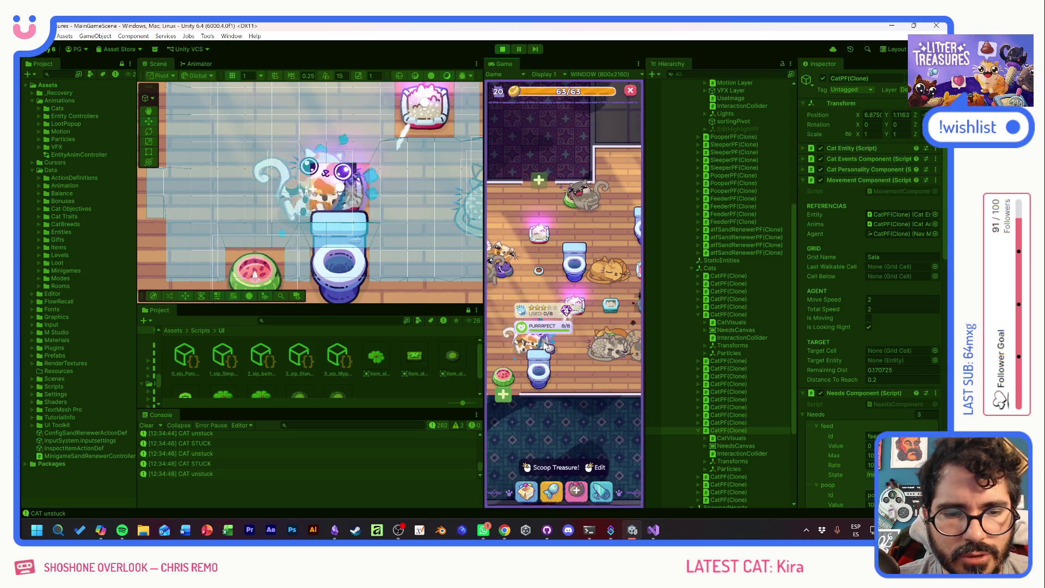
left_click(555, 345)
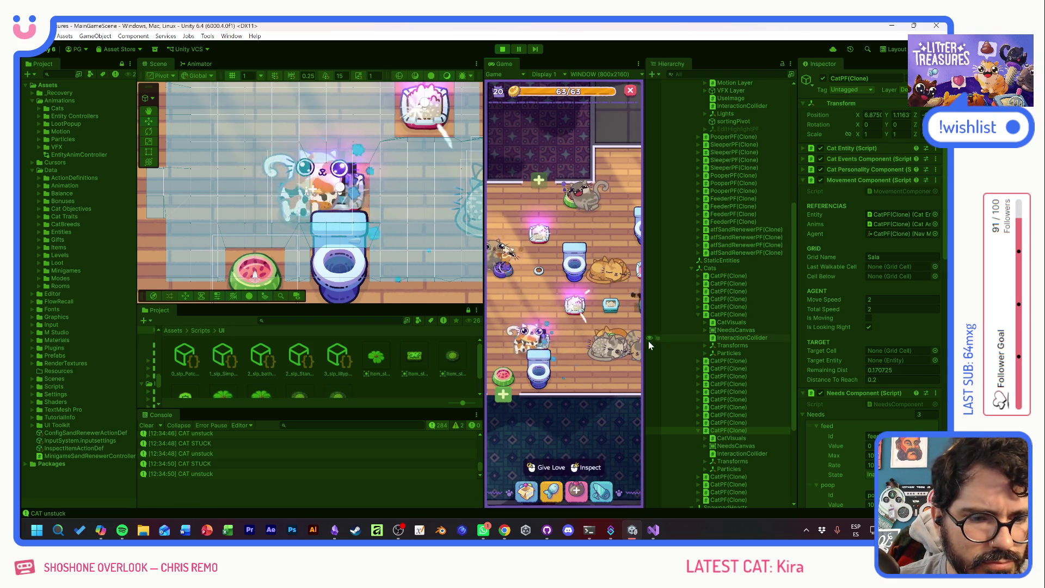
- Select the parent cat object and set its Movement Component Distance To Reach to 0.6
left_click(736, 330)
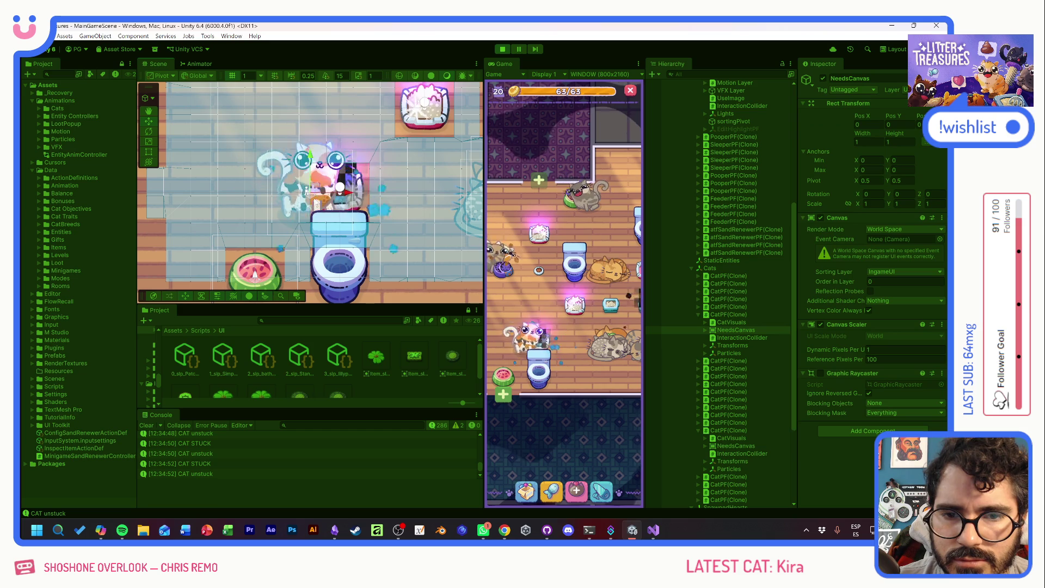
left_click(738, 315)
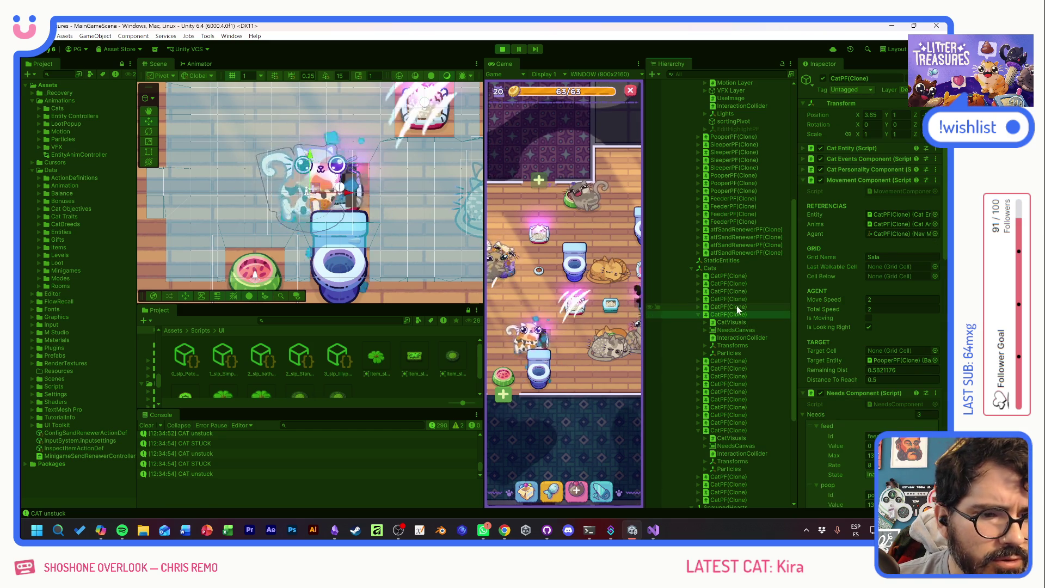
left_click(525, 339)
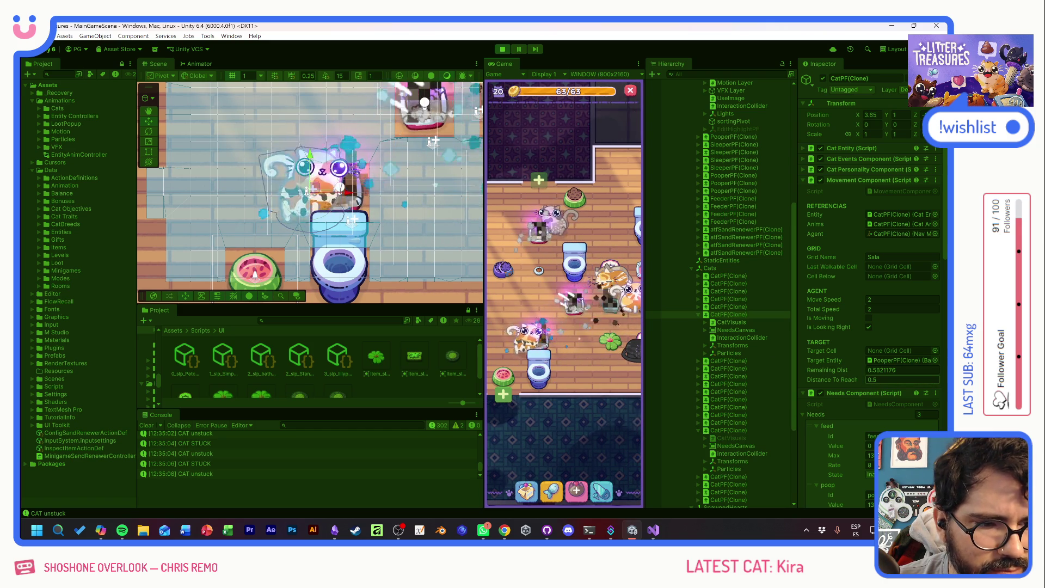
type("0.6")
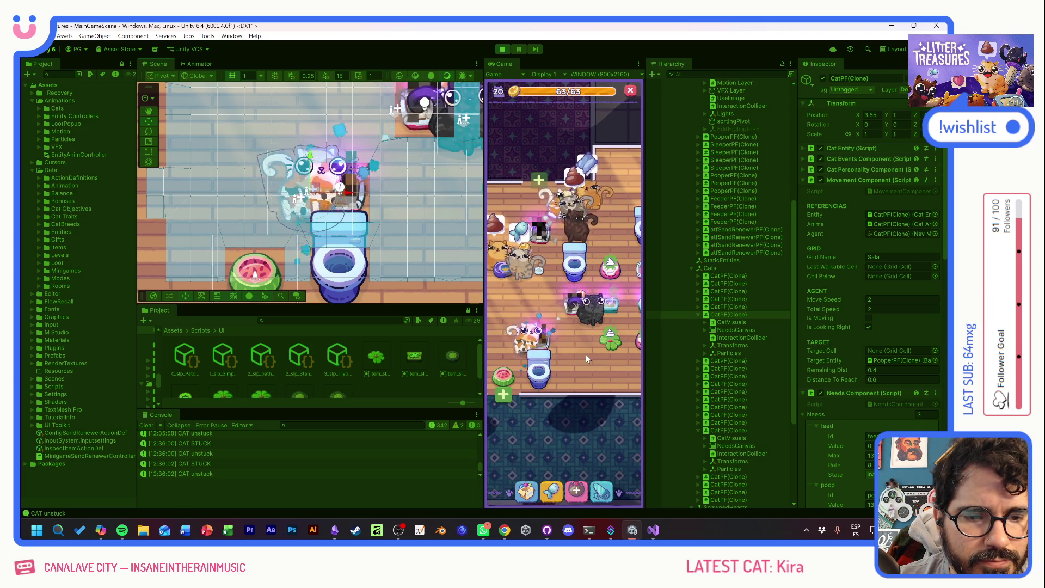
- Pan the game camera over to another crowded room of cats
left_click_drag(597, 368, 504, 387)
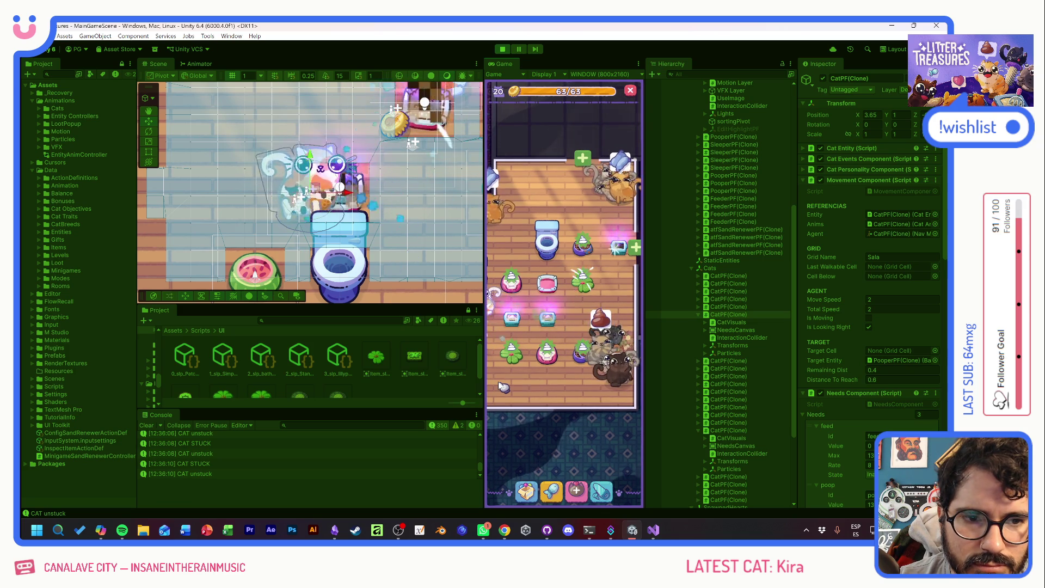
left_click_drag(504, 386, 606, 395)
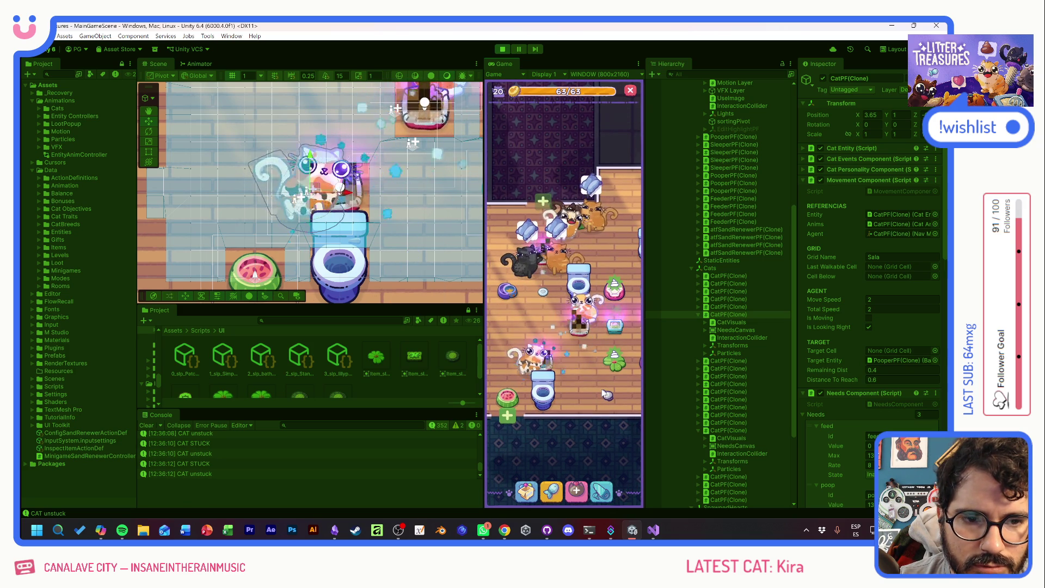
left_click_drag(602, 384, 606, 361)
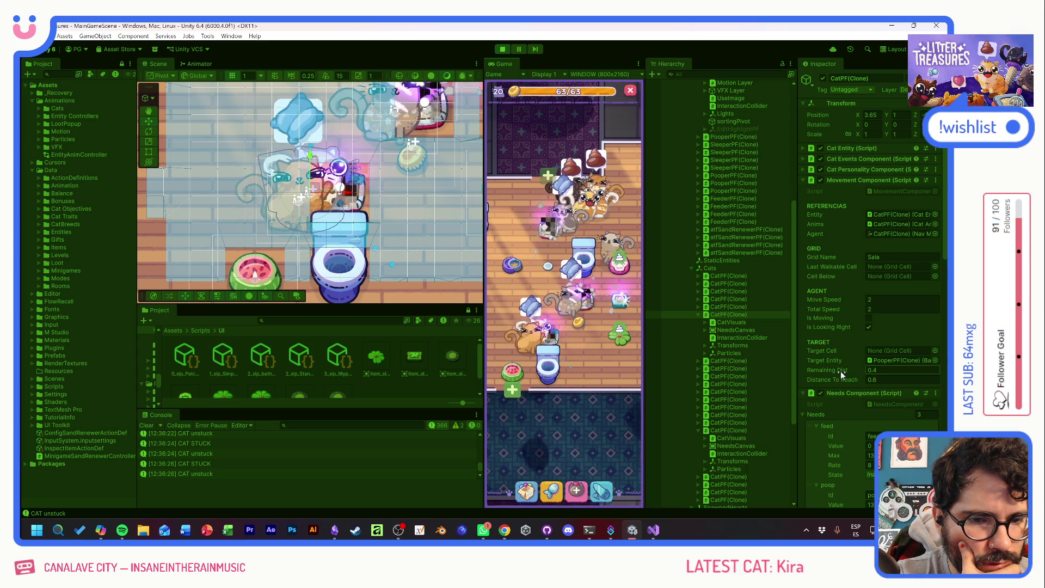
- On the cat's Nav Mesh Agent, set Stopping Distance 0, Radius 0.01, and disable Auto Repath
left_click(845, 393)
scroll(845, 395, "down", 10)
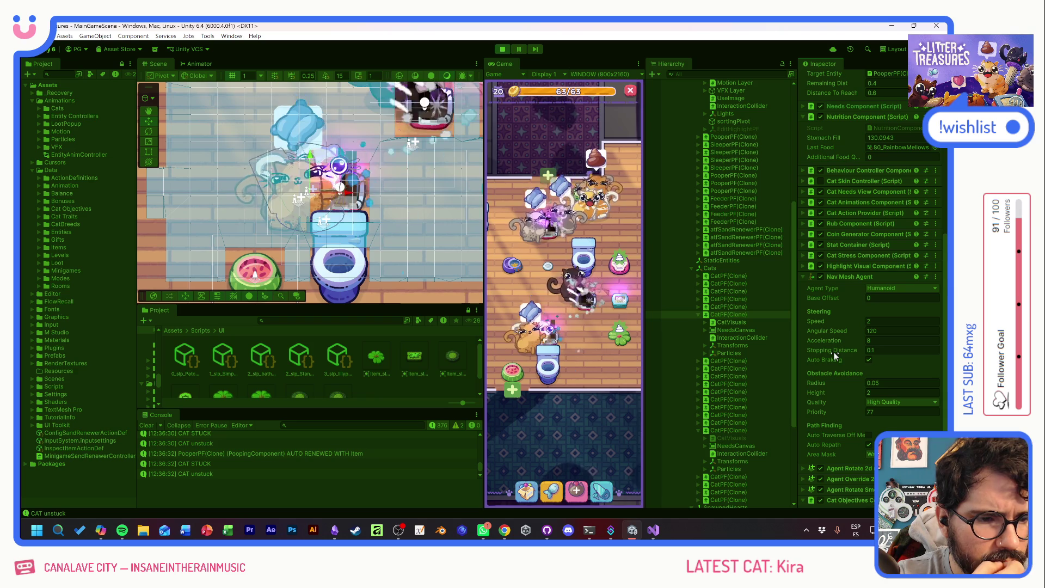
left_click(871, 350)
type("0")
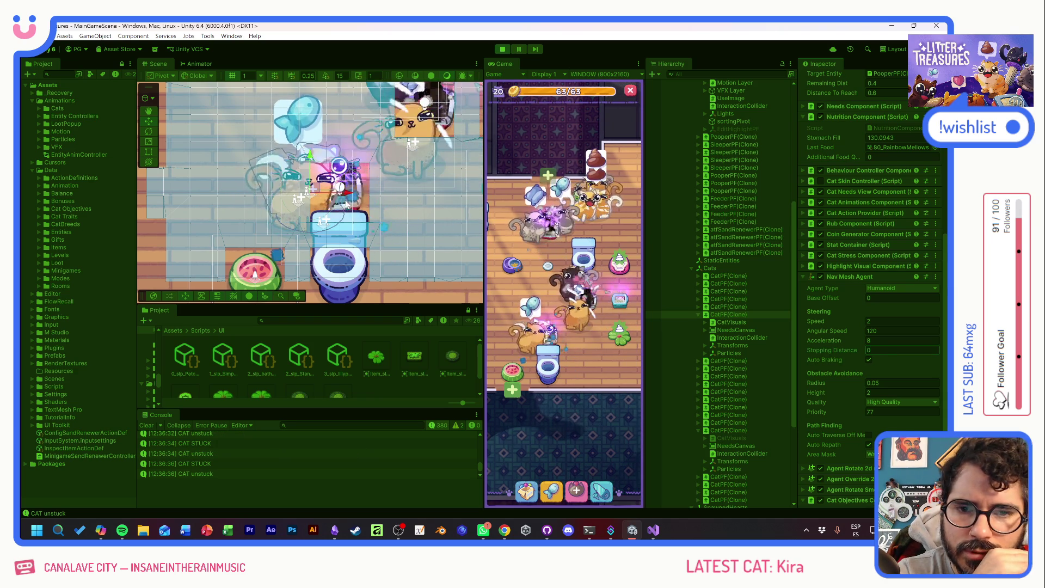
type("0.01")
key("Return")
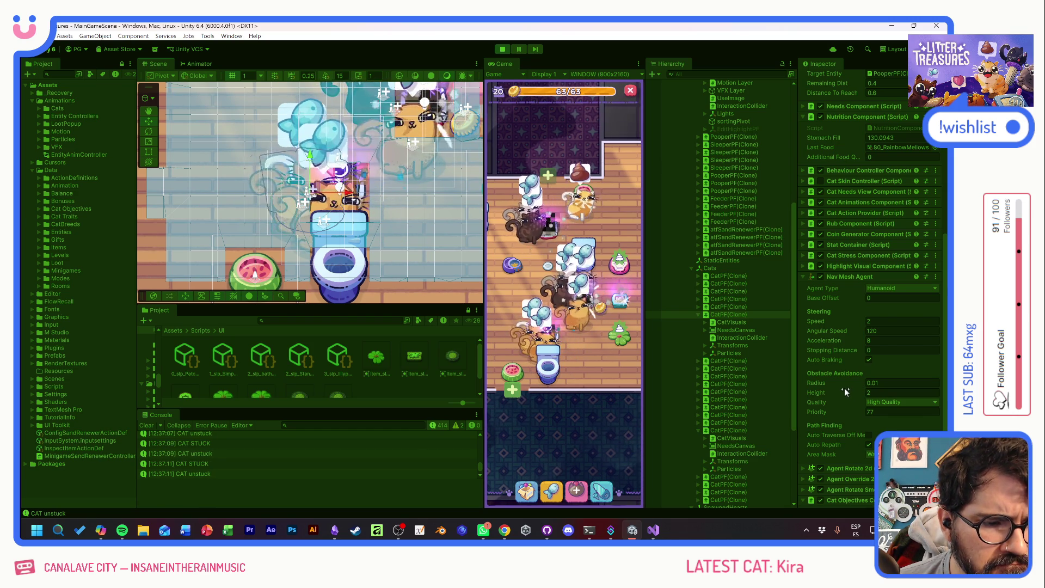
left_click_drag(830, 299, 841, 302)
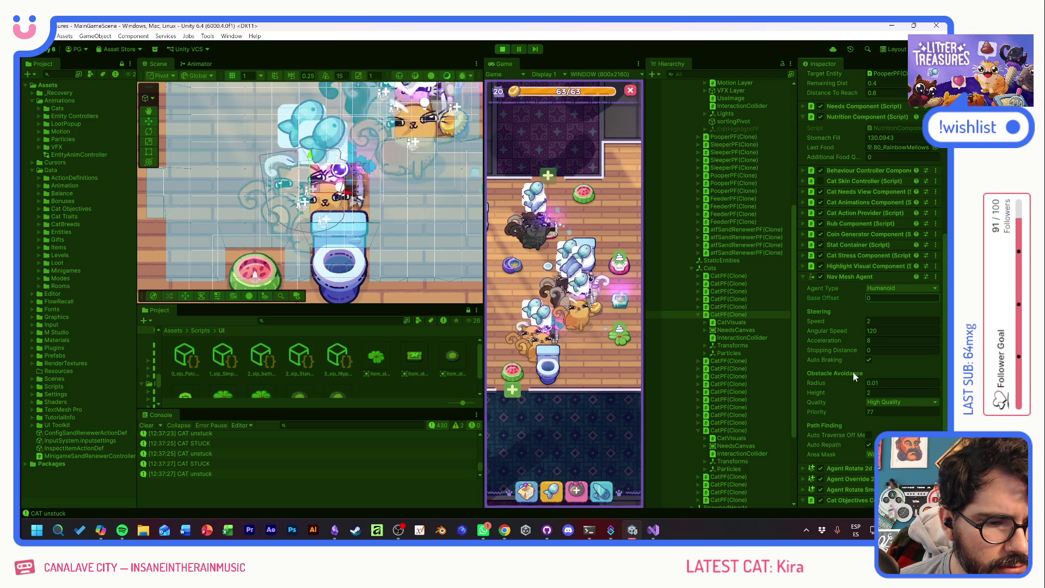
left_click(870, 445)
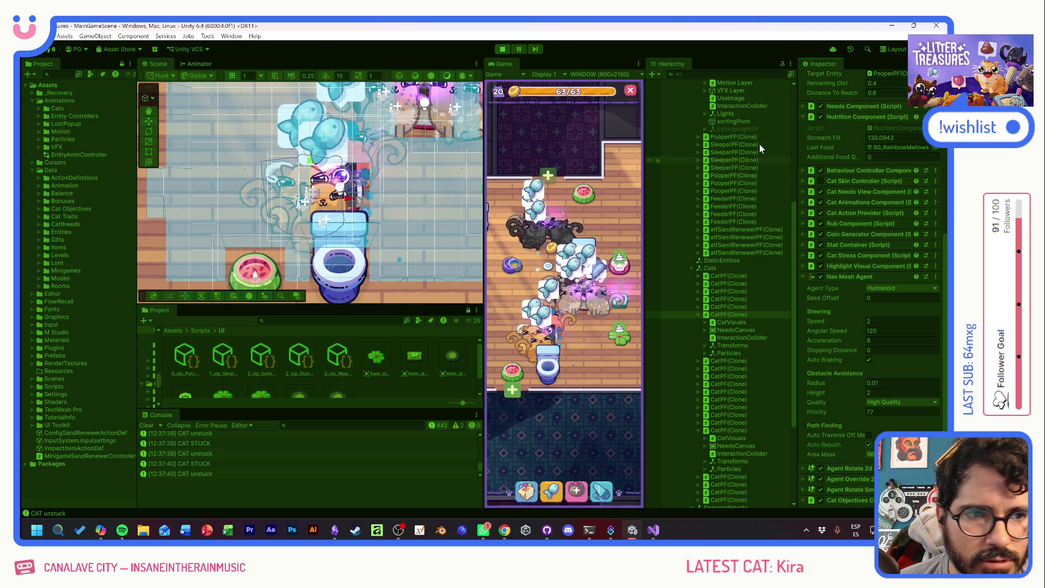
scroll(844, 231, "up", 10)
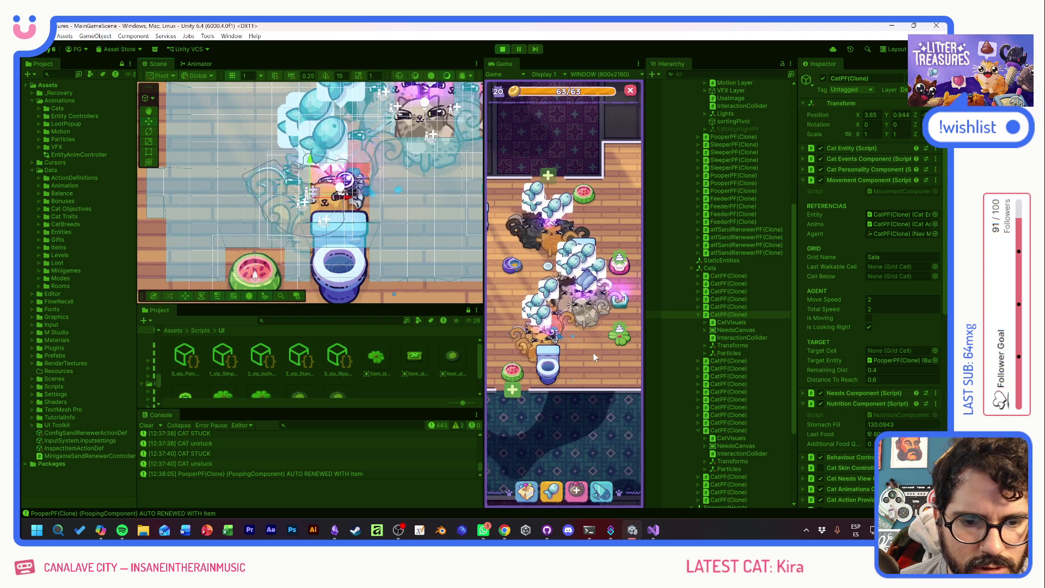
- Raise the cat's Move Speed to 4.34 and select the cats in the Hierarchy
mouse_move(589, 348)
left_mouse_down()
mouse_move(498, 351)
mouse_move(591, 351)
left_mouse_up()
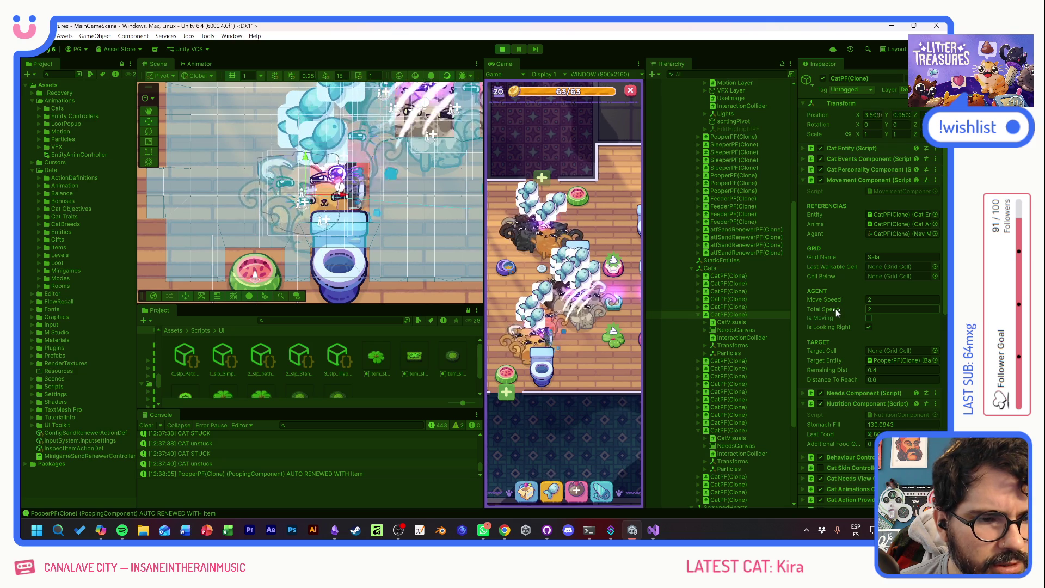
left_click_drag(832, 299, 859, 302)
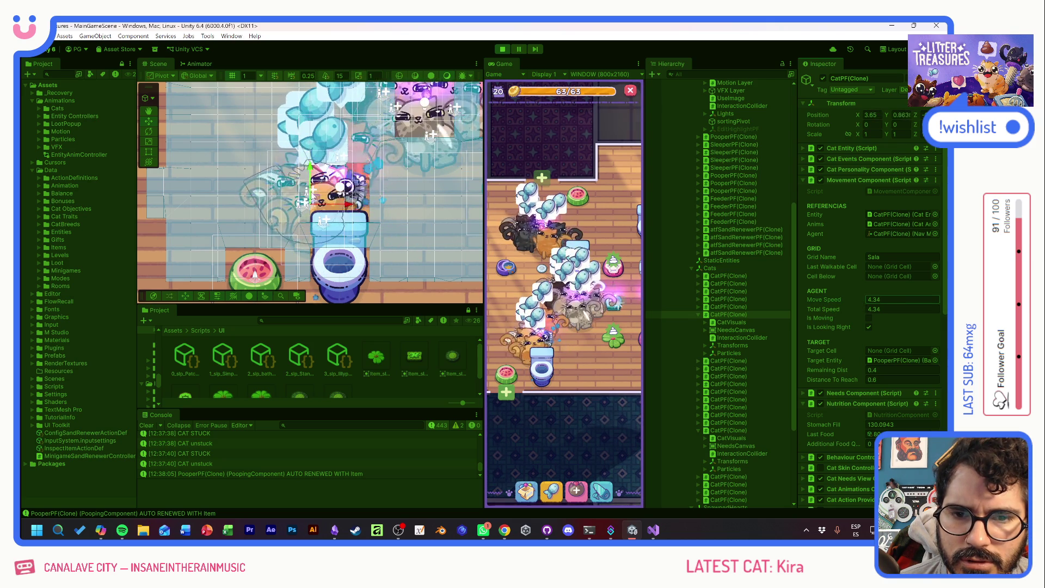
left_click_drag(316, 195, 417, 221)
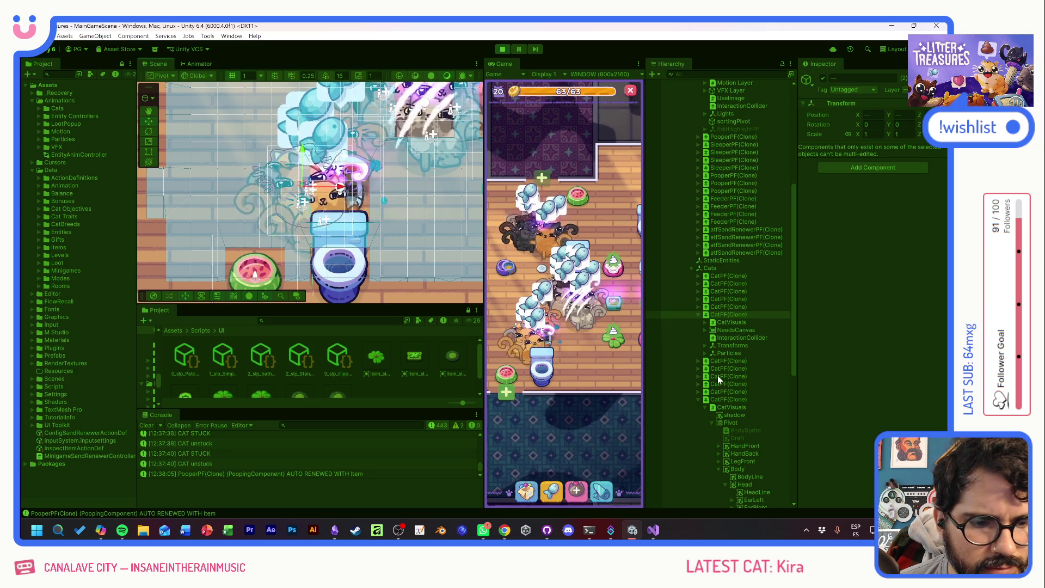
- Set one cat's Distance To Reach to 1 and ping its PooperPF(Clone) target
left_click(733, 315)
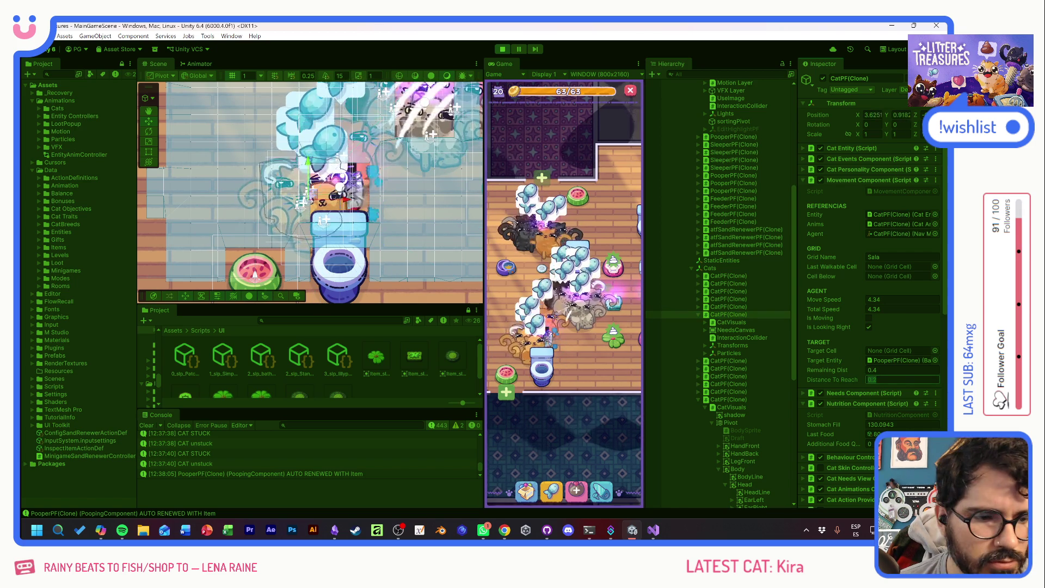
type("1")
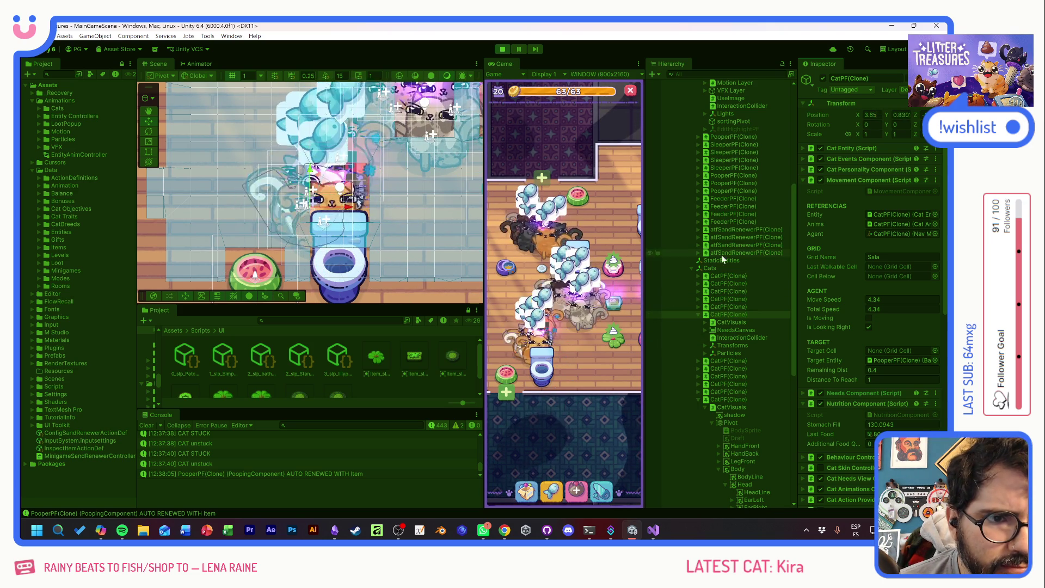
left_click(891, 360)
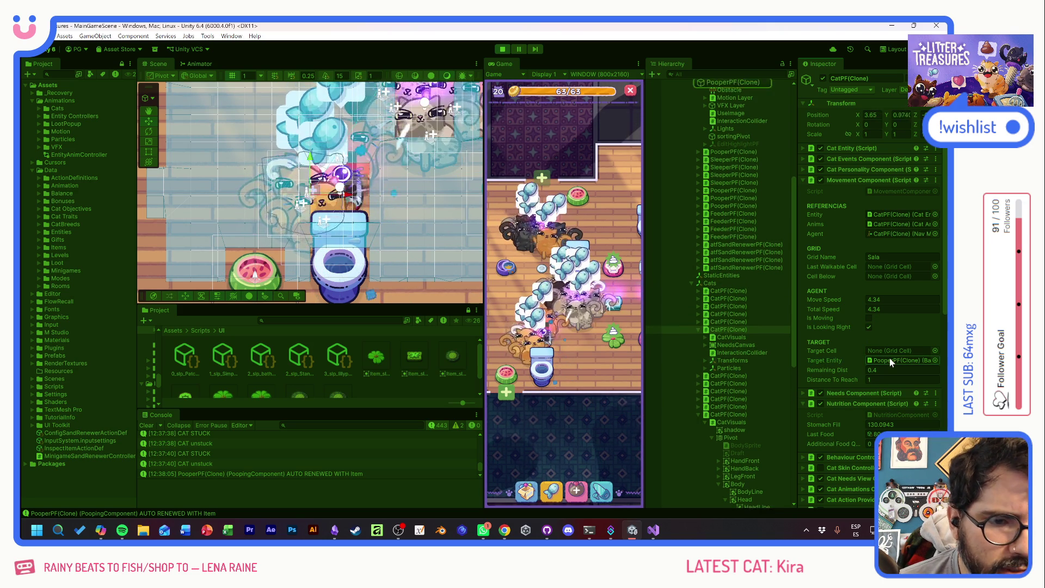
- Give the PooperPF Obstacle a Capsule Nav Mesh Obstacle with Radius 0.03 and reposition it
scroll(723, 231, "up", 4)
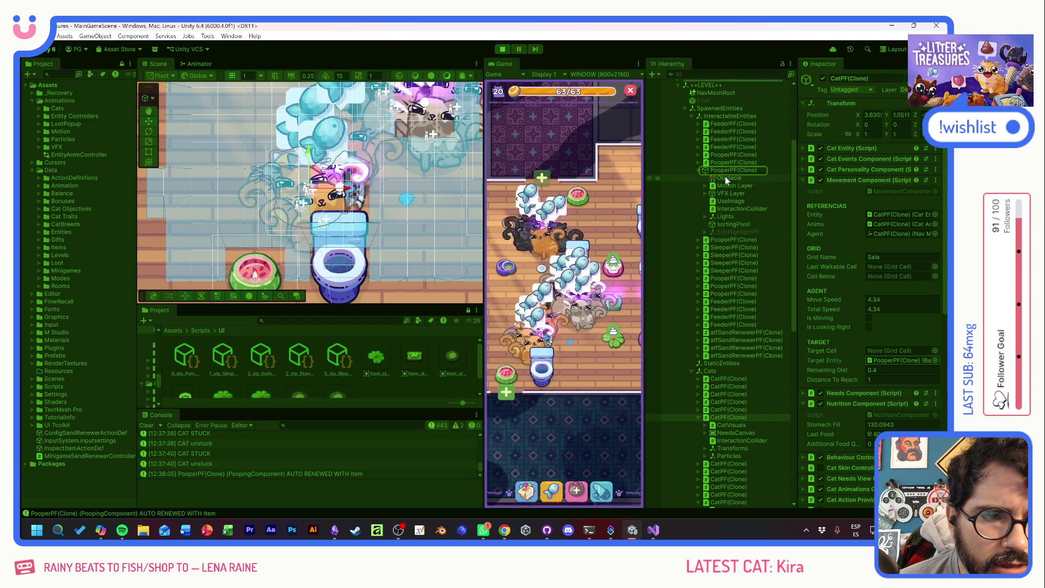
left_click(725, 176)
left_click(890, 159)
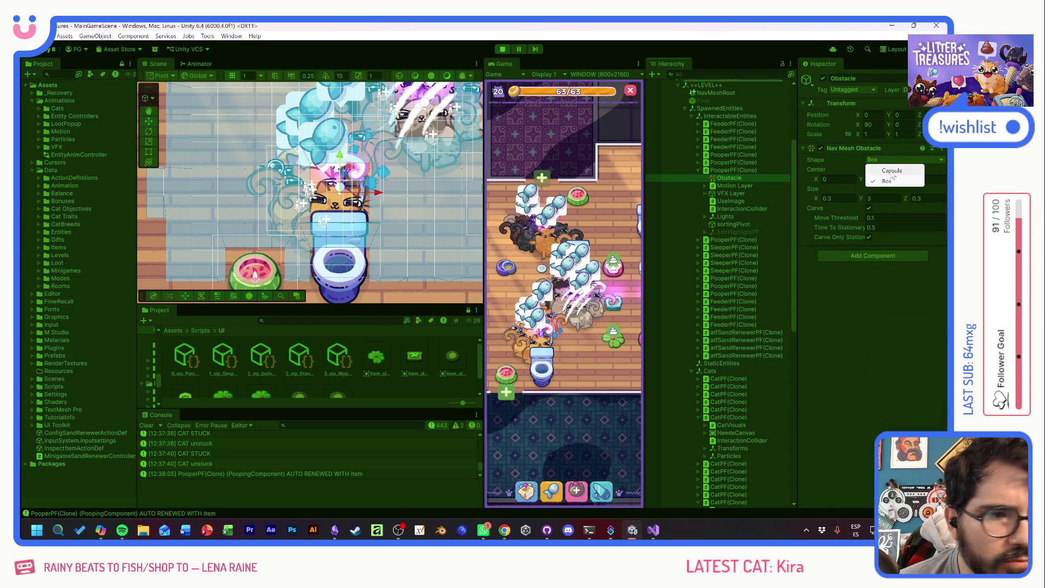
left_click(890, 171)
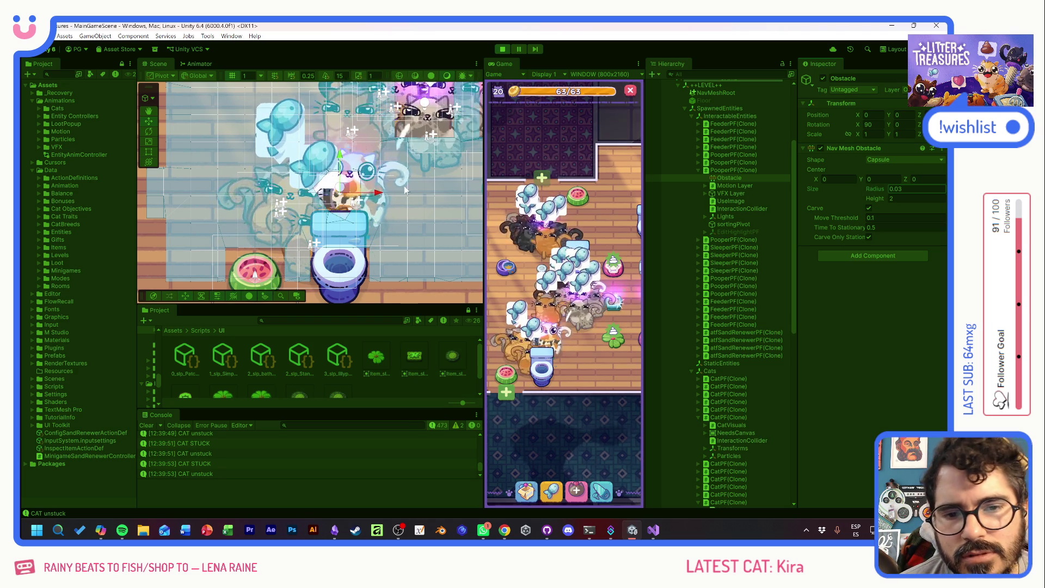
mouse_move(347, 187)
left_mouse_down()
mouse_move(430, 203)
mouse_move(414, 224)
mouse_move(345, 189)
left_mouse_up()
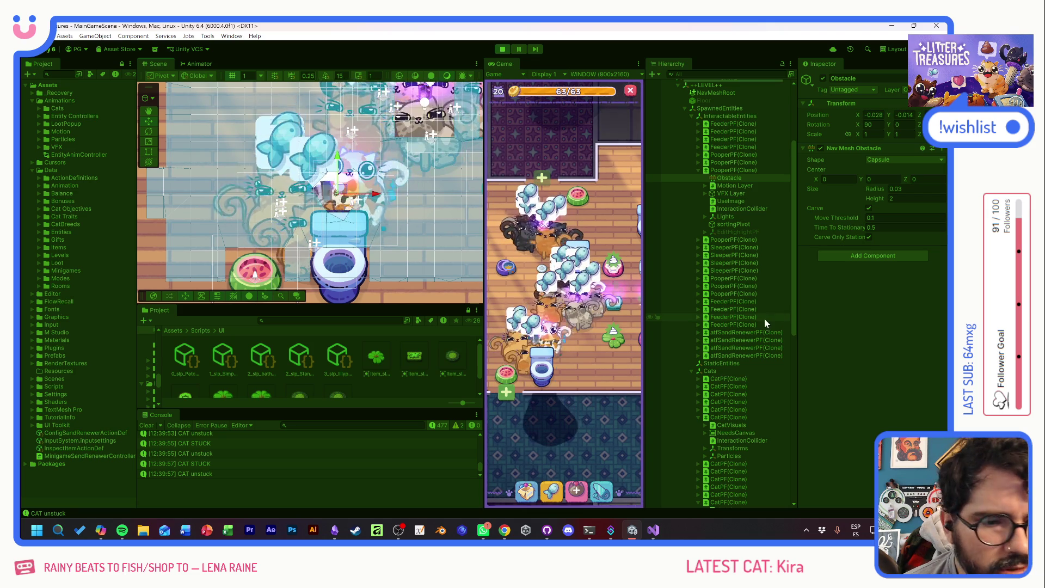
scroll(765, 319, "down", 5)
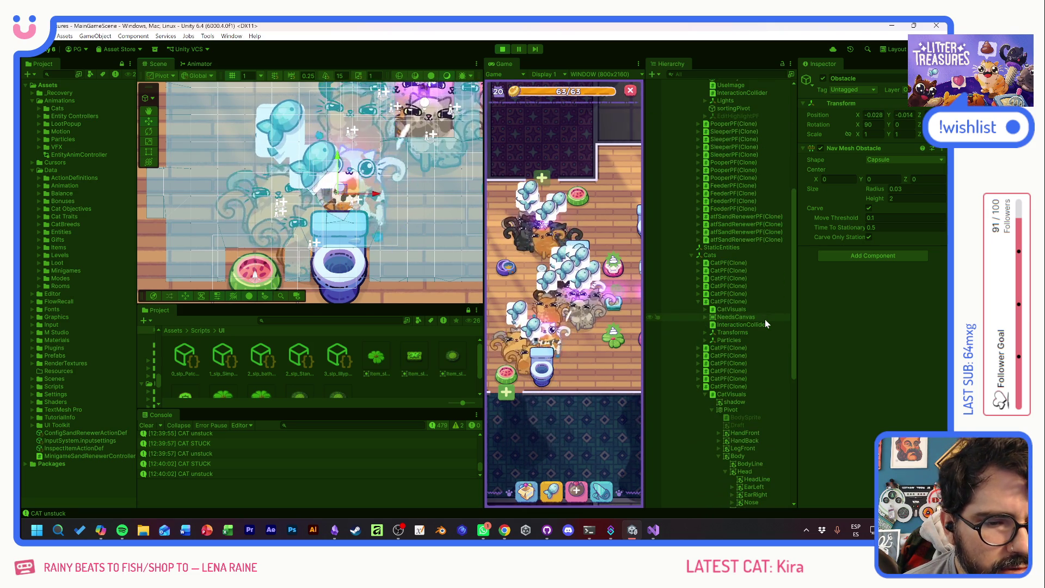
- Select a CatPF(Clone) and switch the Inspector to Debug mode to reveal Stuck Timer
left_click(734, 387)
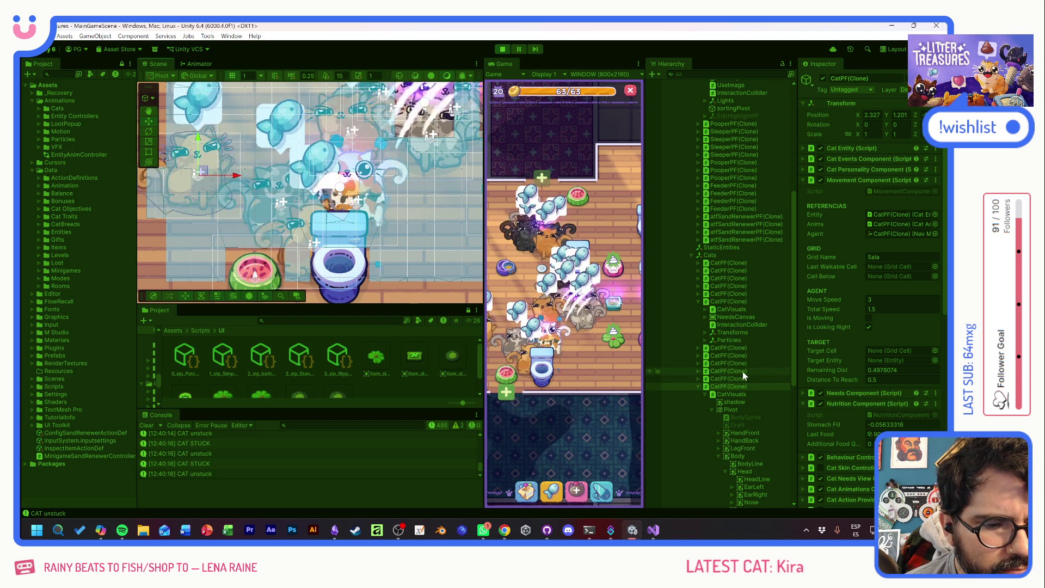
left_click(733, 302)
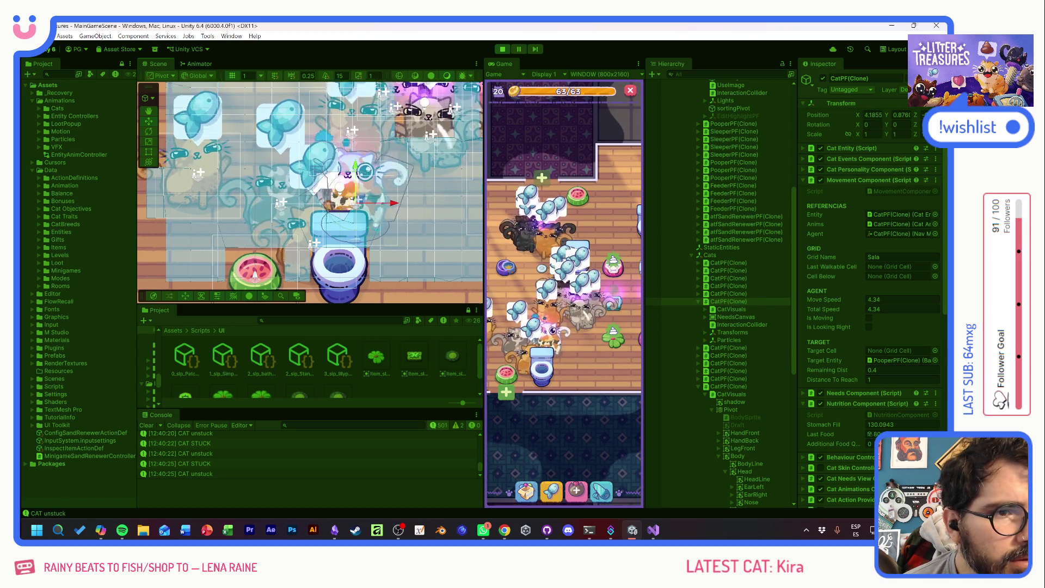
right_click(820, 64)
left_click(842, 84)
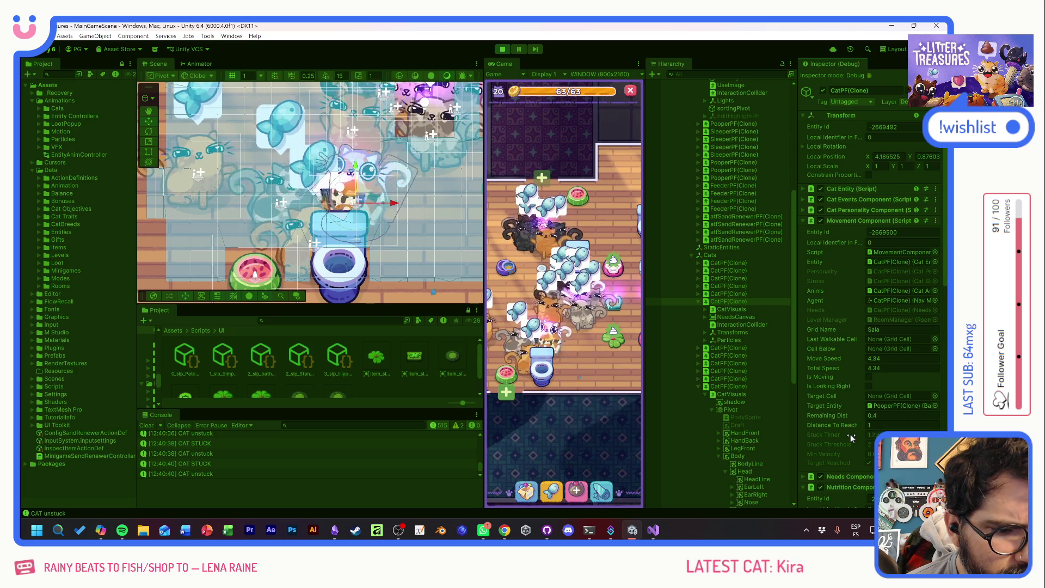
- Reset the cat's Distance To Reach to 0.5 in the Debug Inspector
type("0.5")
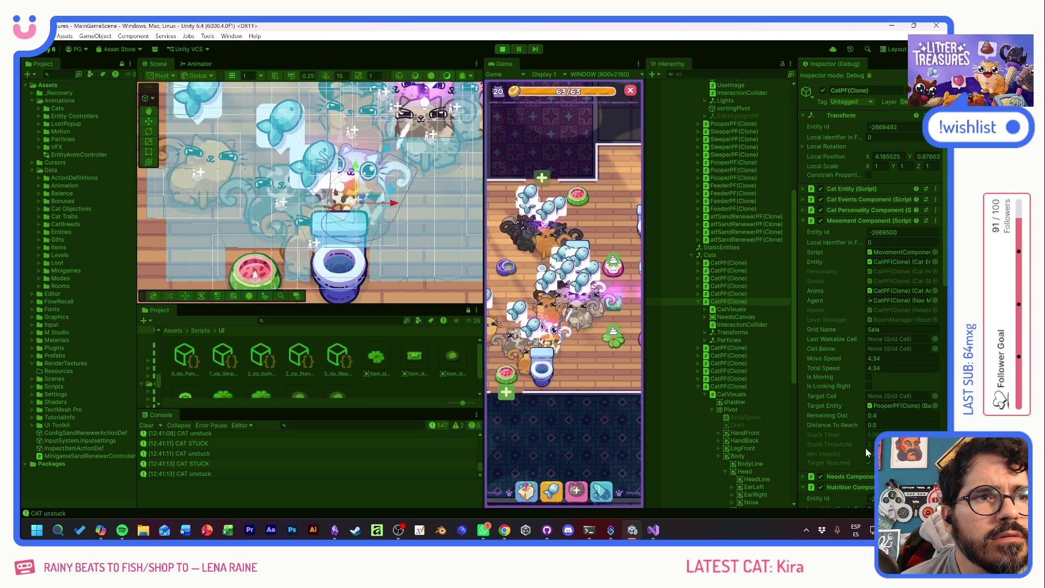
- Set avoidance priority ~85 and stopping distance 0.59, then stop play and open the CAT unstuck code
scroll(842, 423, "down", 3)
scroll(842, 423, "down", 2)
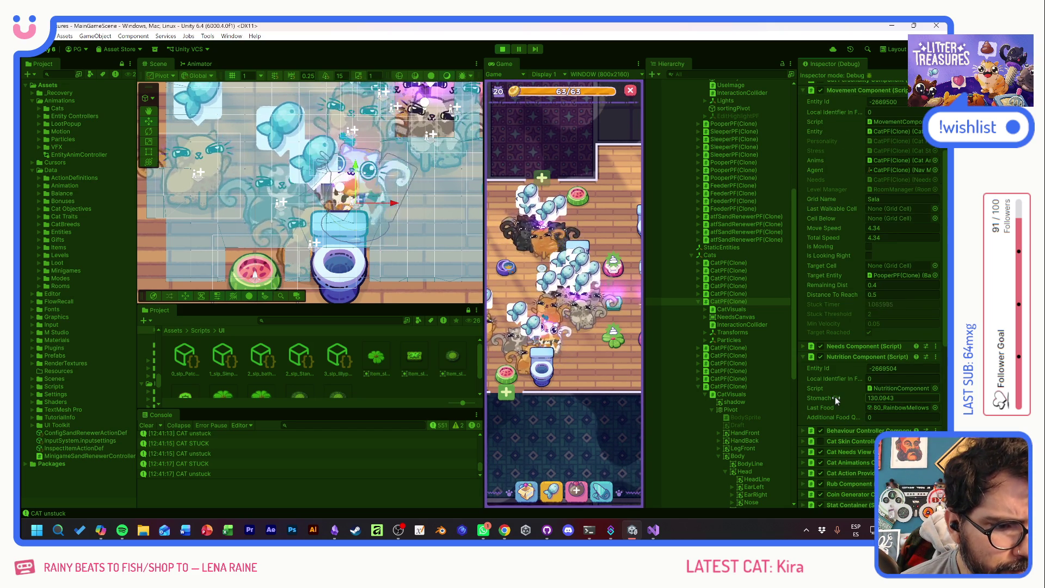
scroll(835, 397, "down", 5)
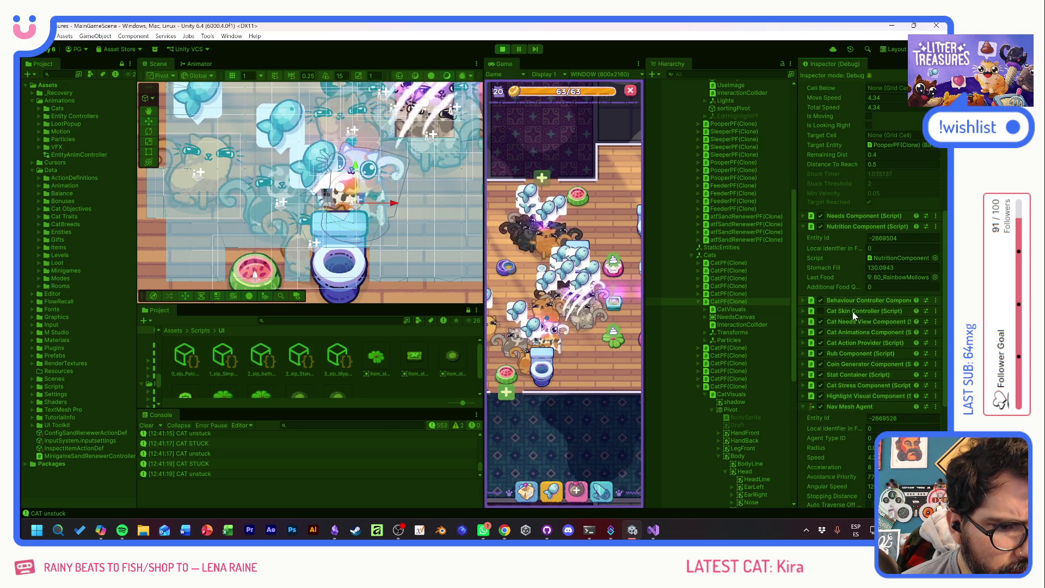
scroll(838, 445, "down", 2)
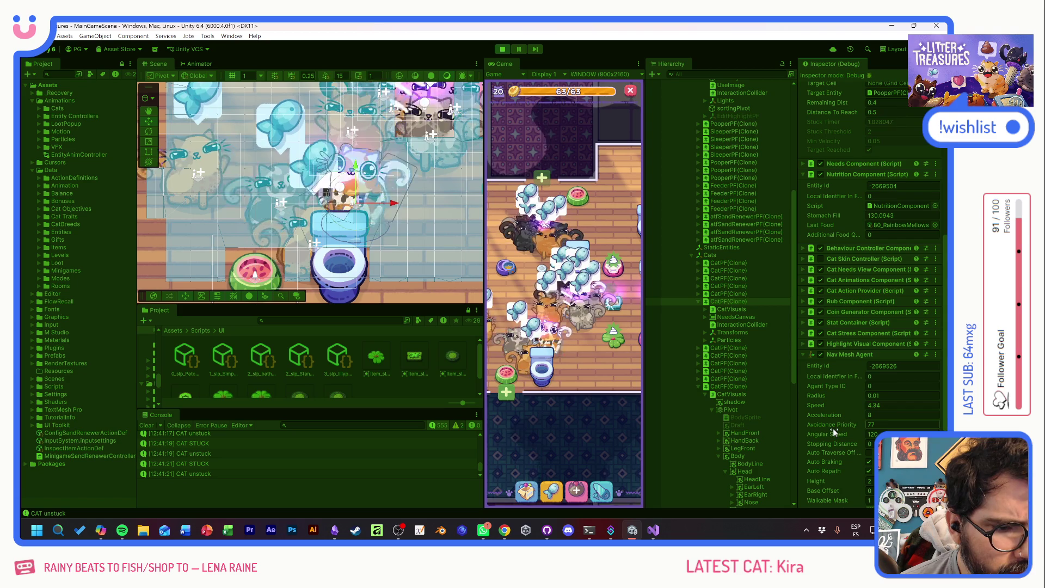
scroll(836, 404, "down", 2)
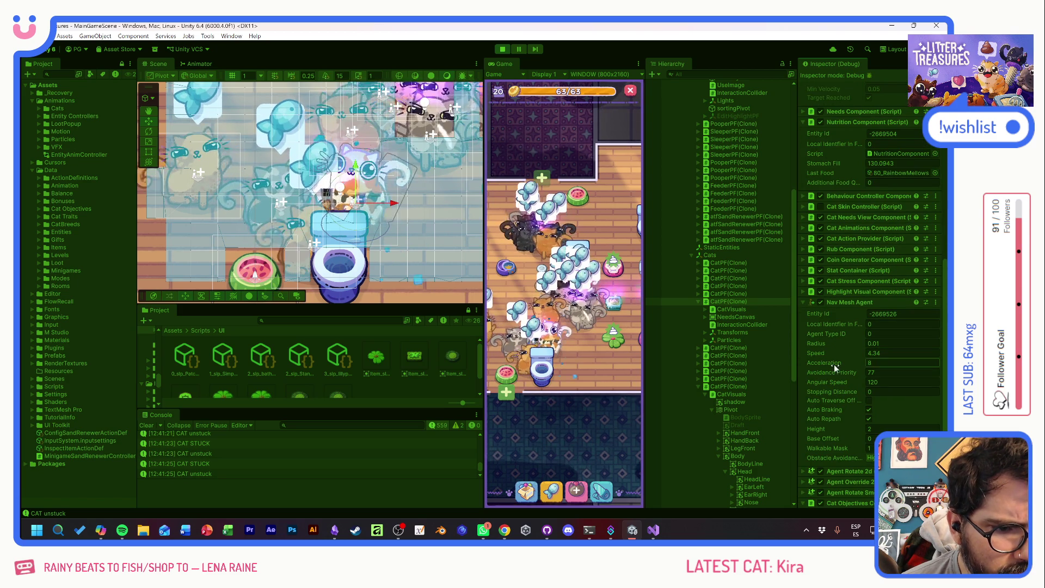
left_click_drag(832, 373, 837, 371)
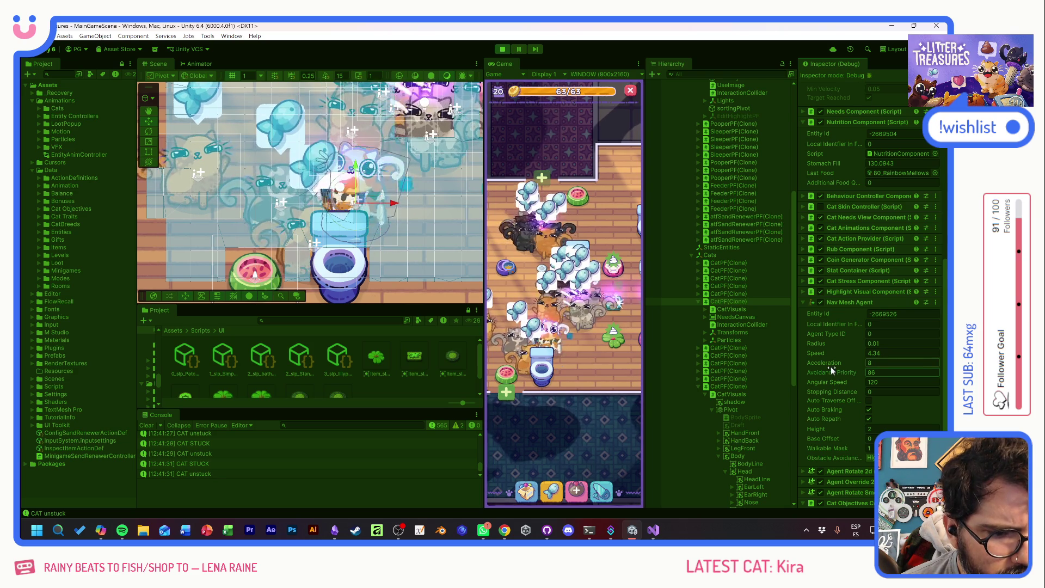
mouse_move(831, 389)
left_mouse_down()
mouse_move(853, 386)
mouse_move(821, 393)
left_mouse_up()
type(".05")
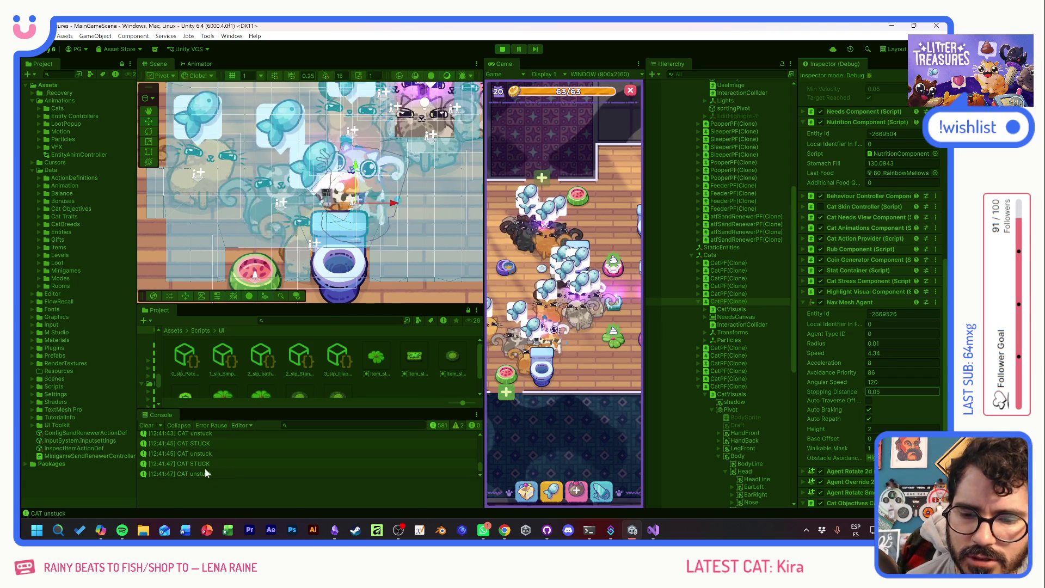
left_click(503, 50)
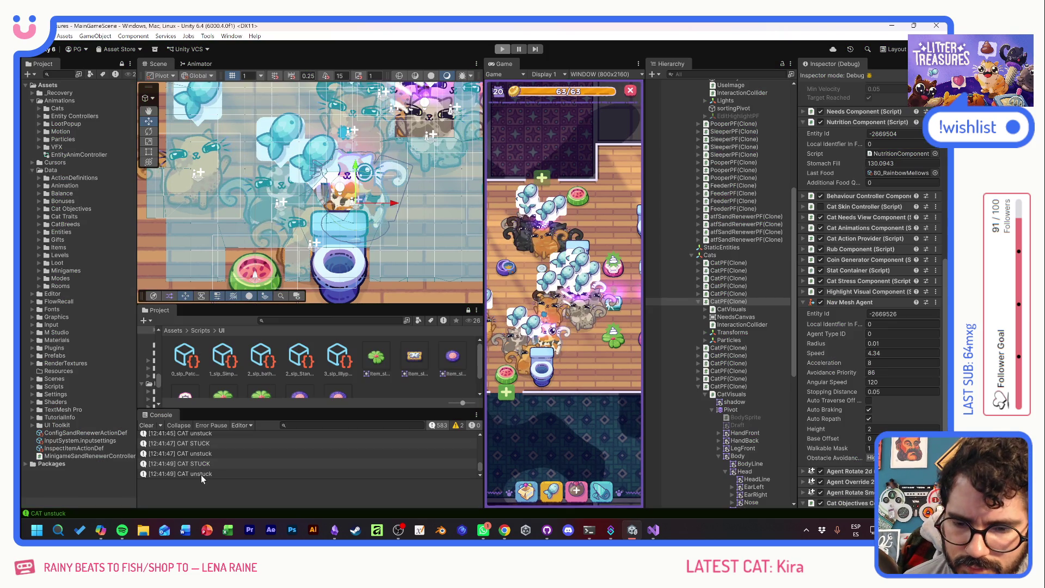
double_click(201, 476)
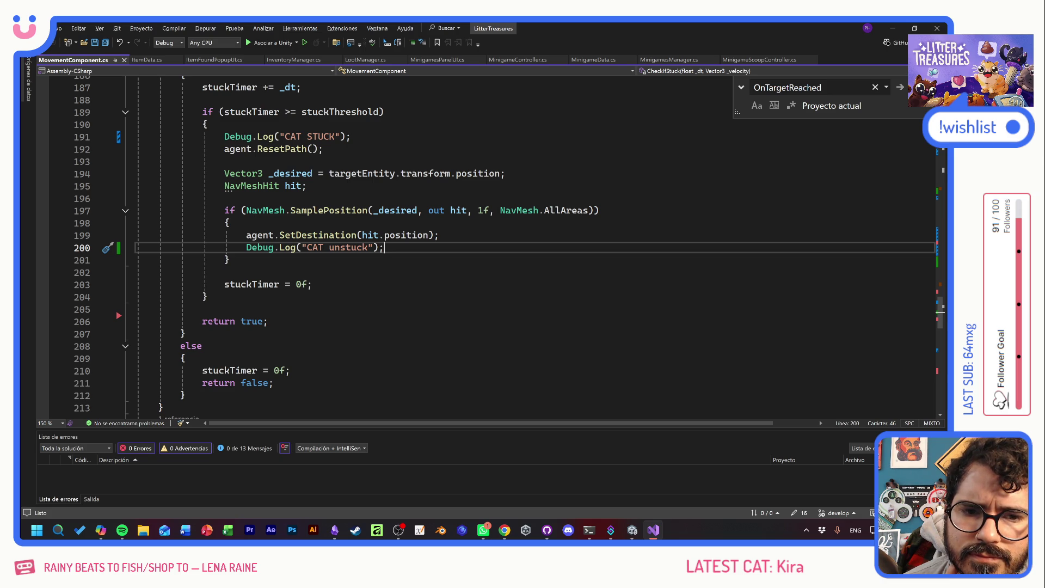
scroll(505, 252, "up", 3)
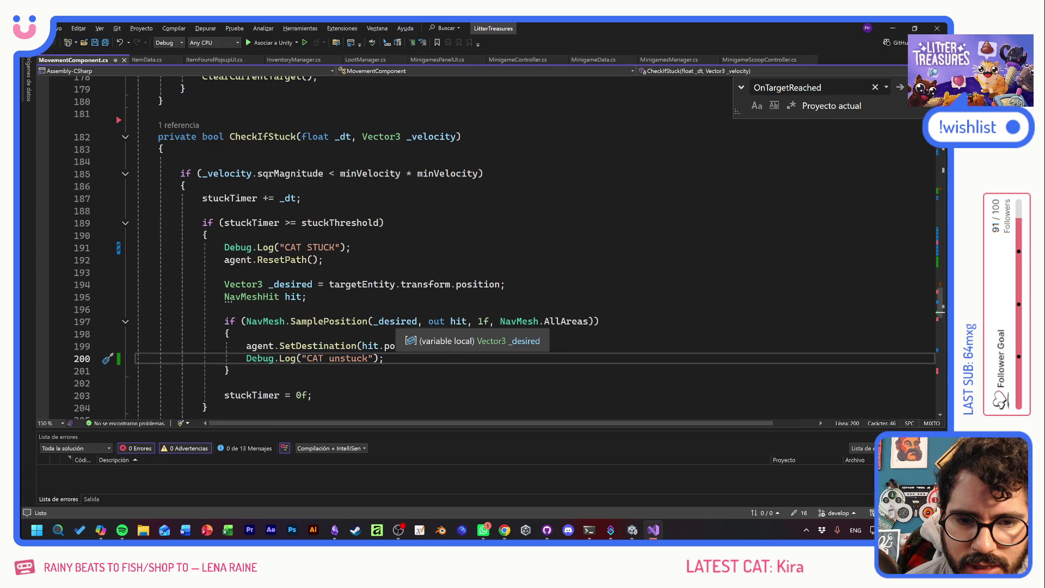
scroll(403, 333, "up", 8)
scroll(403, 245, "up", 20)
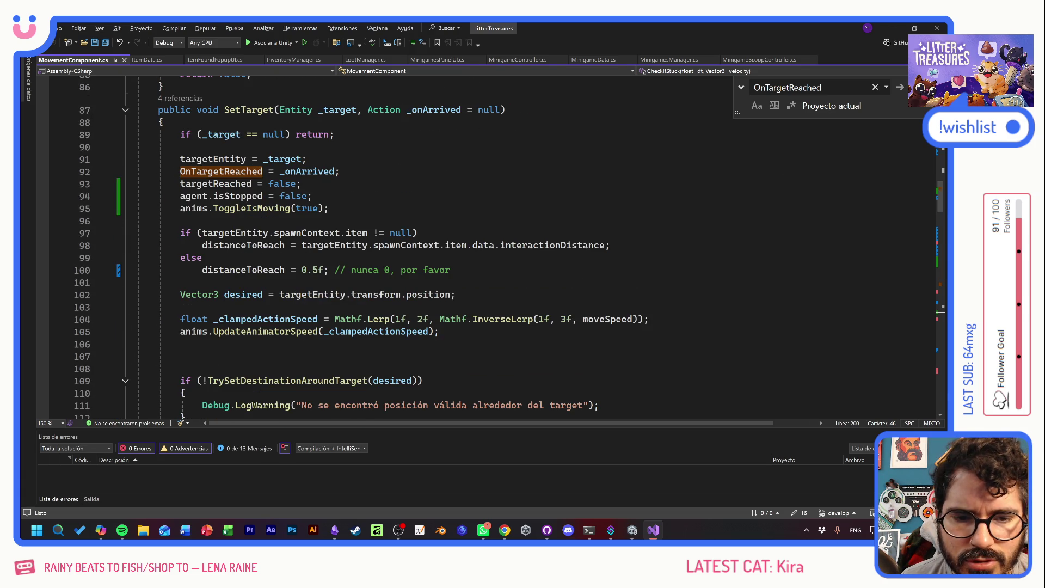
scroll(403, 245, "up", 9)
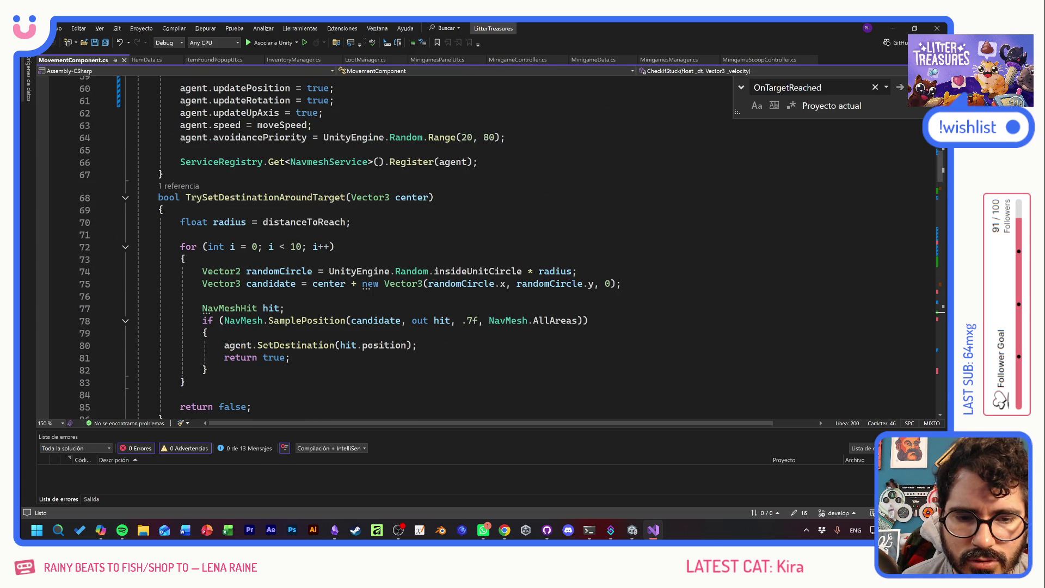
scroll(490, 245, "down", 20)
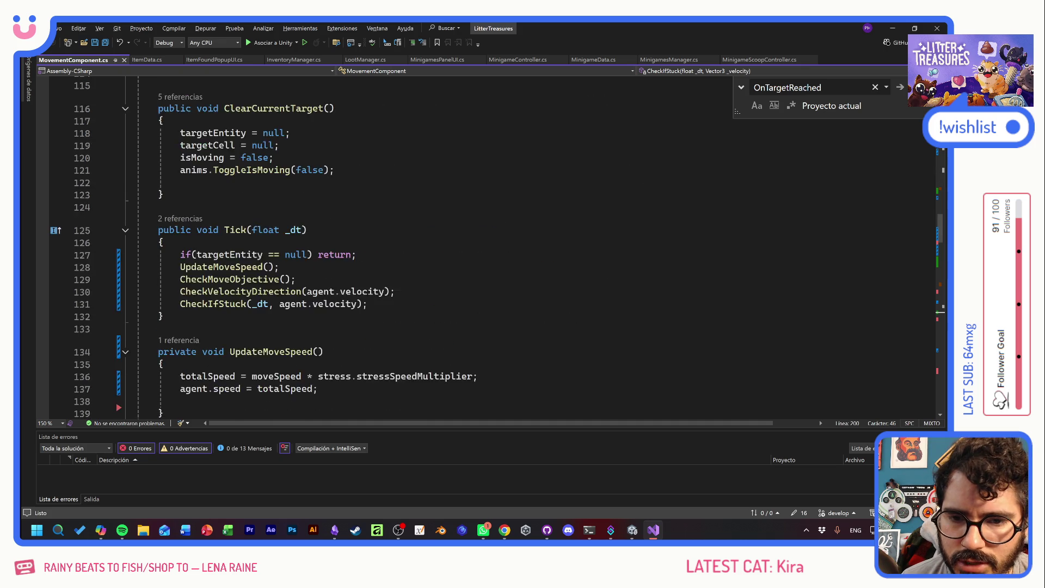
scroll(460, 248, "down", 3)
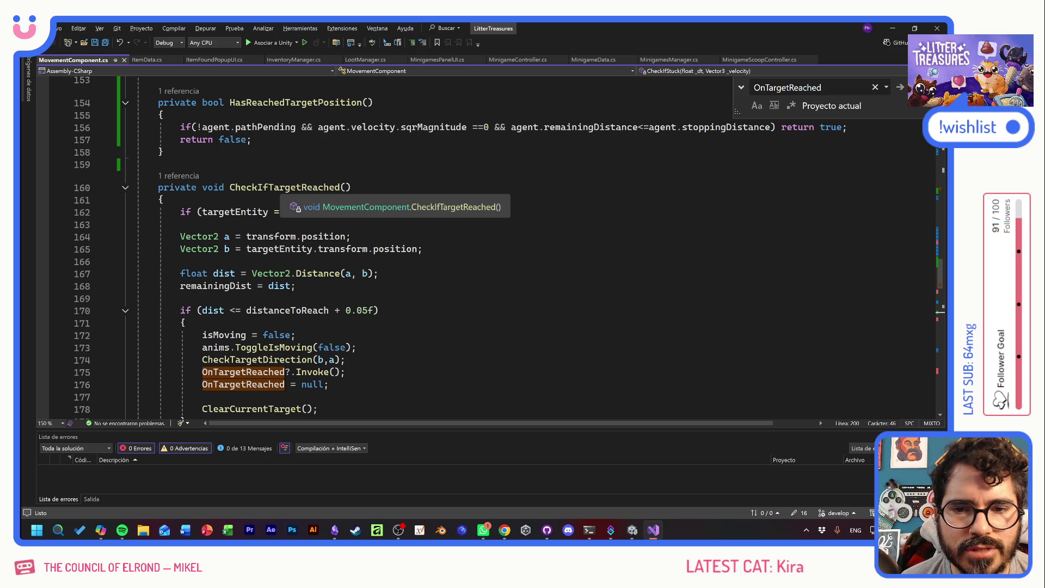
scroll(402, 247, "down", 2)
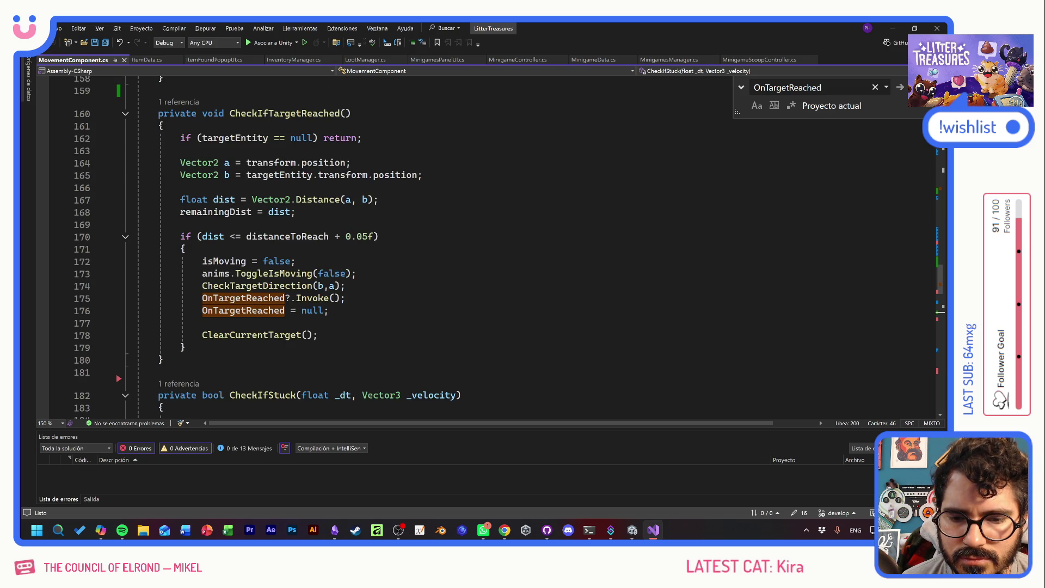
scroll(403, 248, "down", 6)
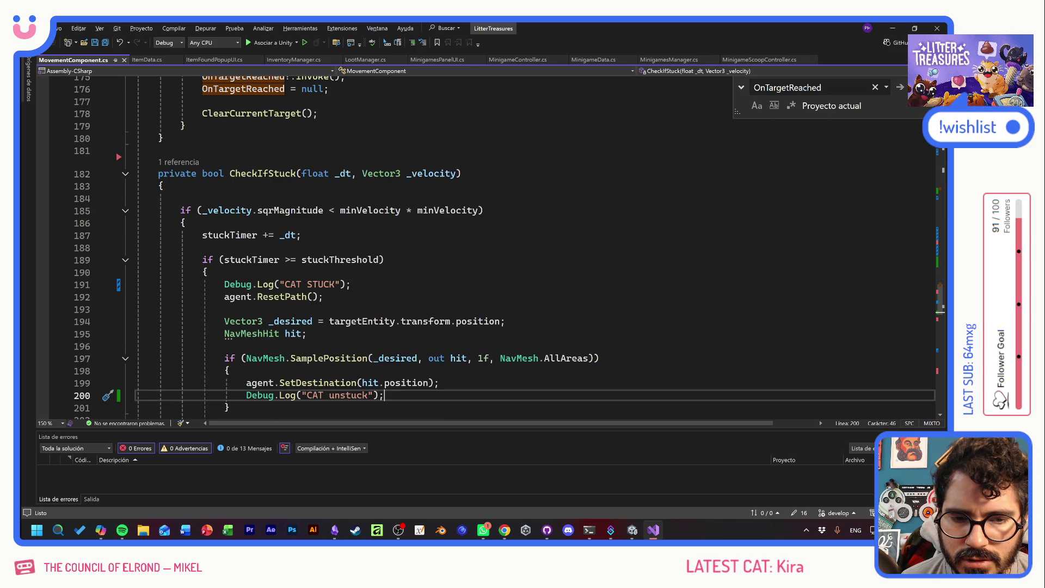
scroll(504, 248, "down", 7)
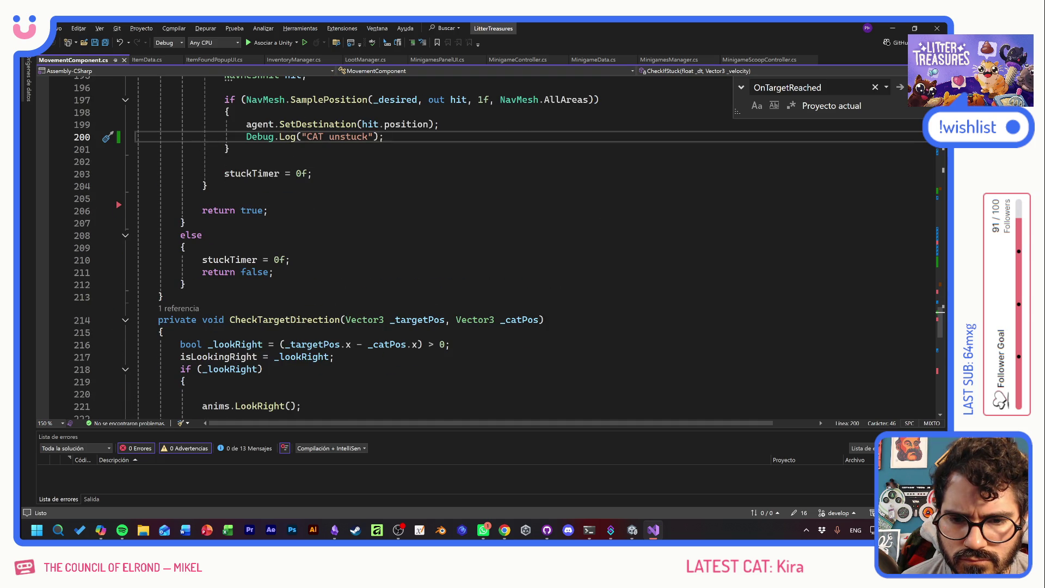
scroll(490, 247, "down", 6)
scroll(490, 248, "down", 9)
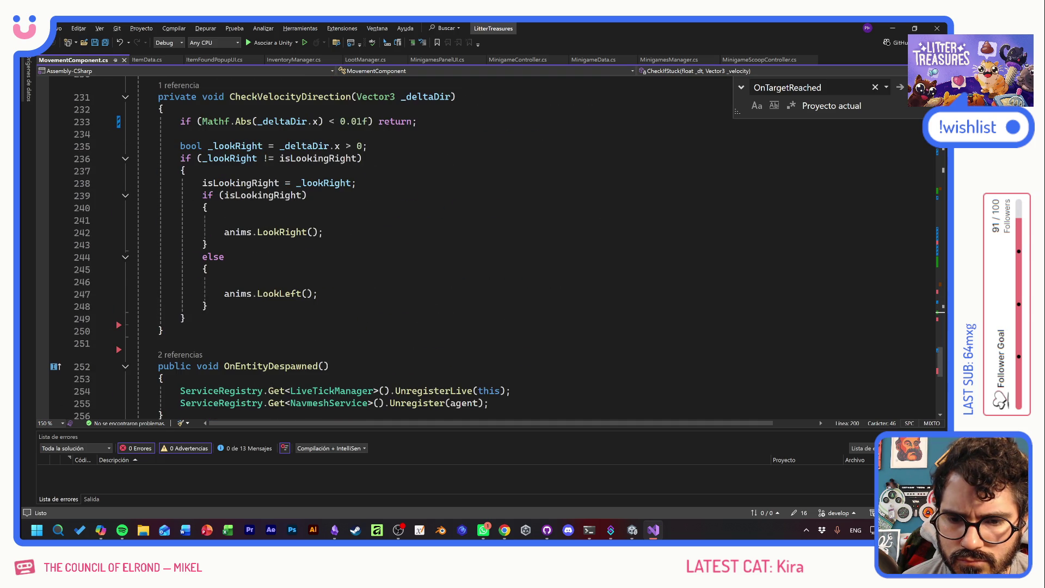
scroll(490, 247, "up", 3)
scroll(490, 248, "up", 20)
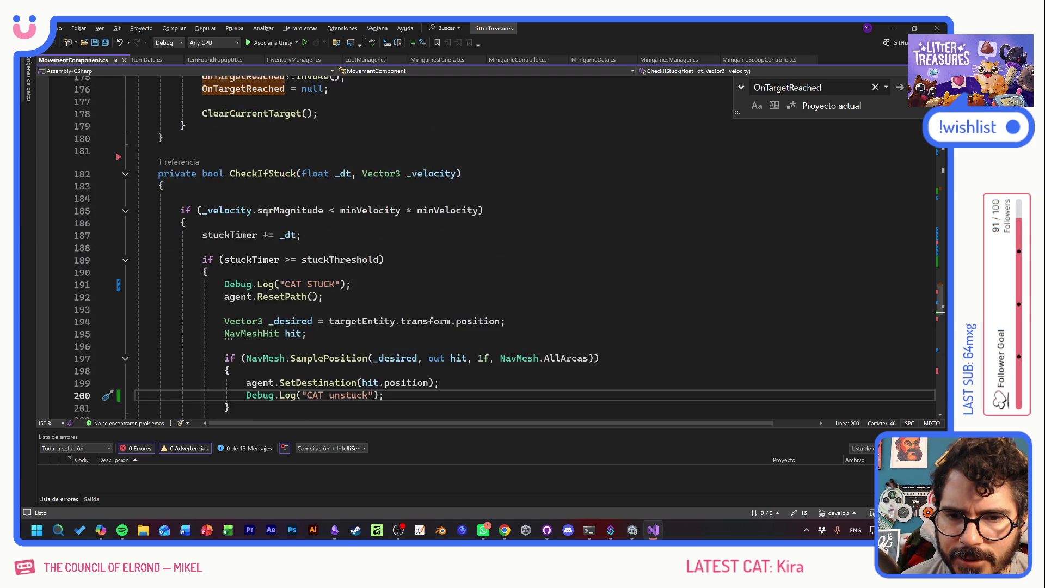
scroll(490, 248, "up", 8)
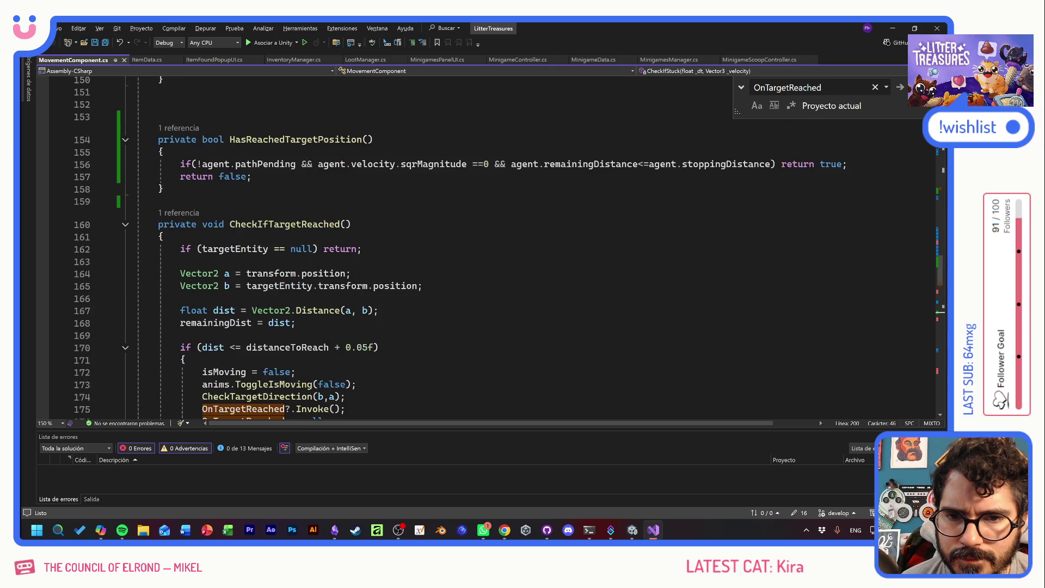
scroll(490, 247, "up", 2)
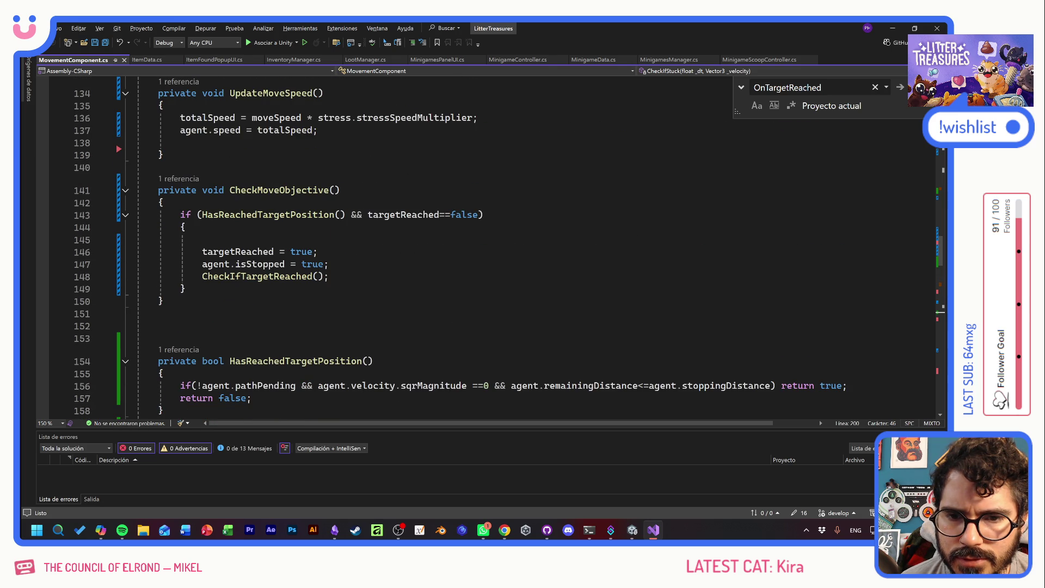
mouse_move(301, 251)
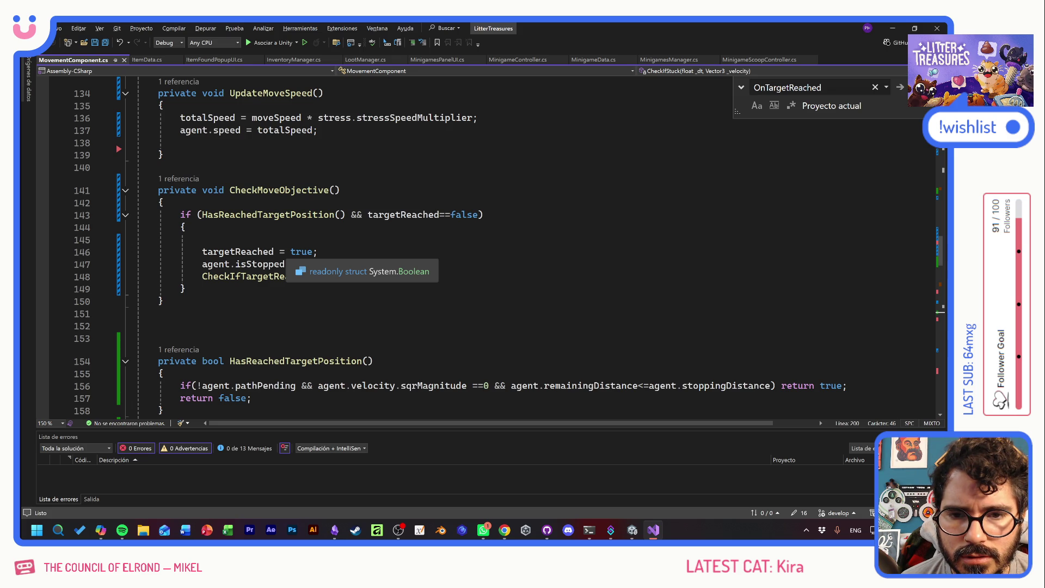
mouse_move(273, 214)
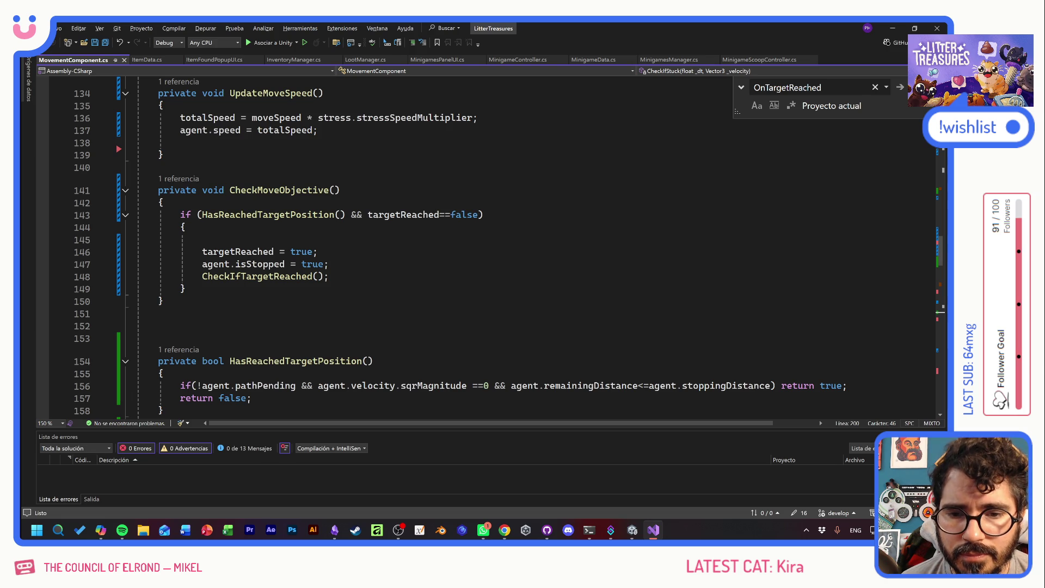
left_click(275, 276)
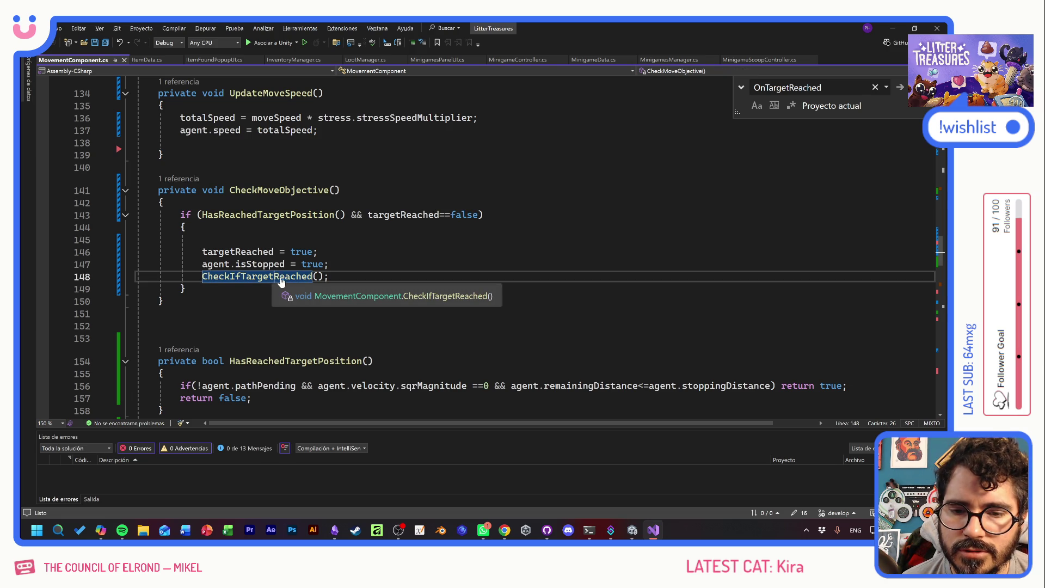
- Check CheckIfTargetReached, then delete 'targetReached = true;' from CheckMoveObjective
key("F12")
left_click(181, 284)
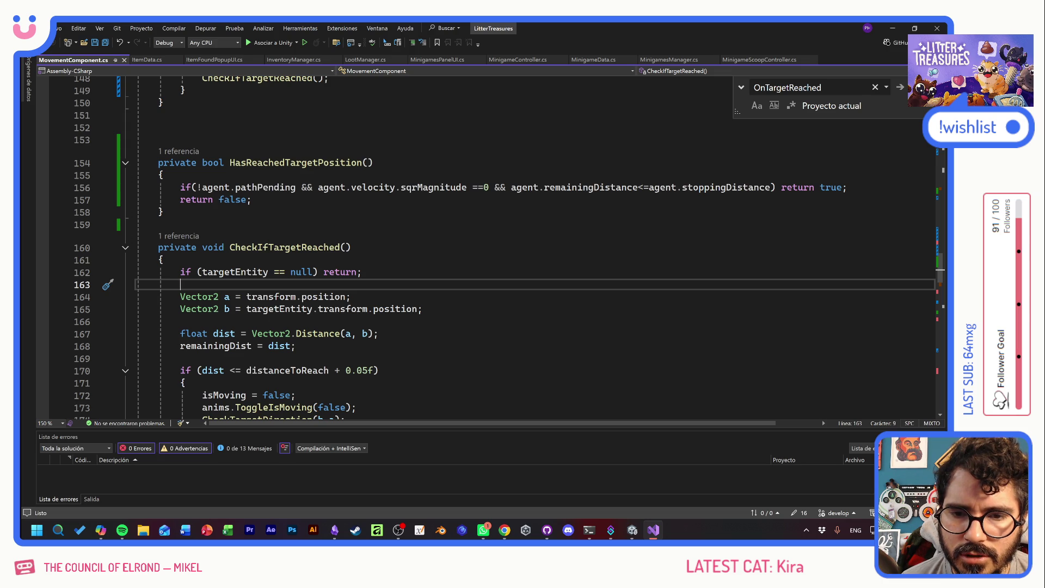
scroll(460, 247, "up", 6)
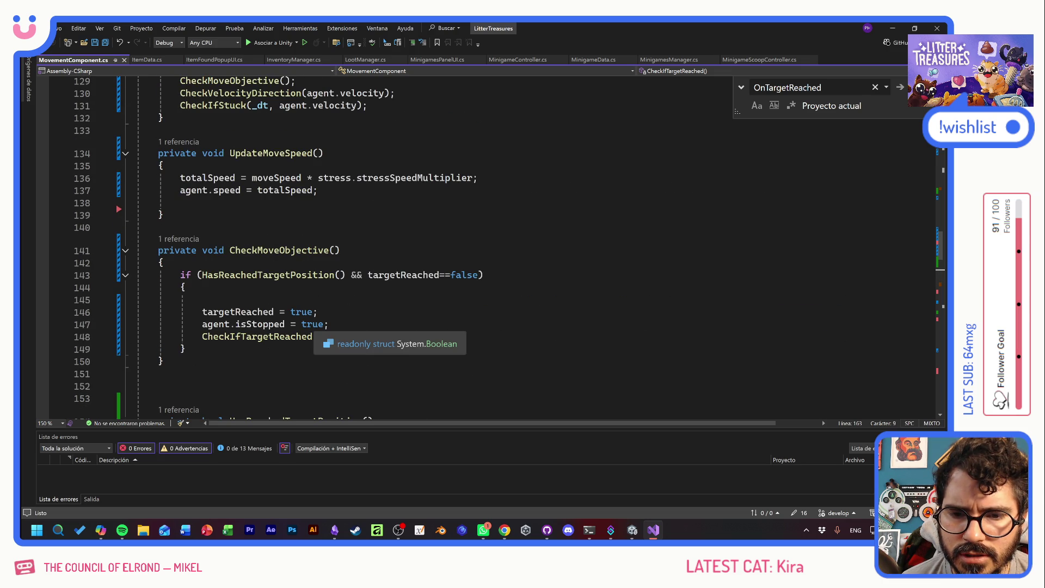
left_click_drag(317, 312, 136, 311)
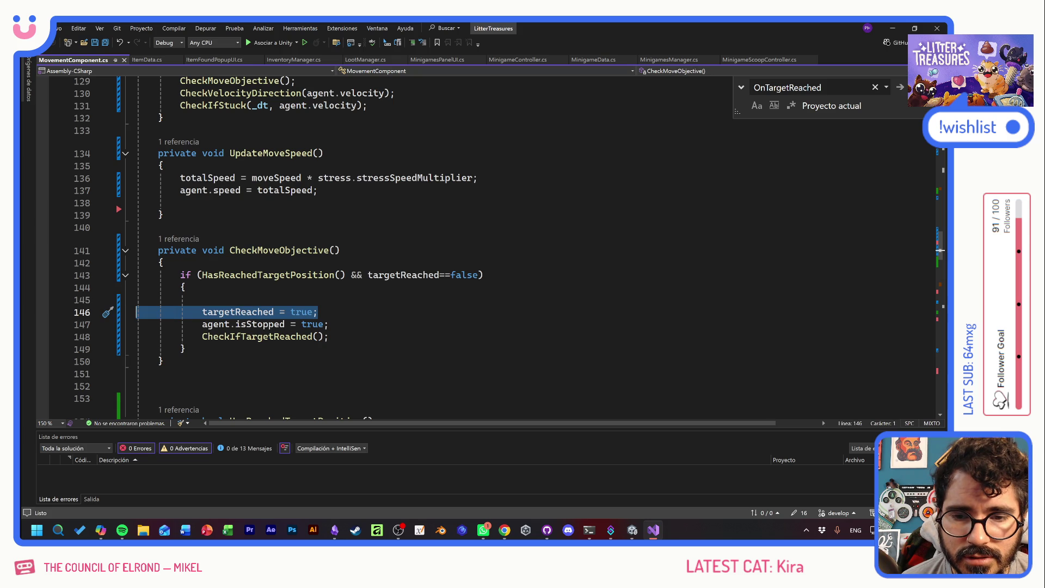
key("Delete")
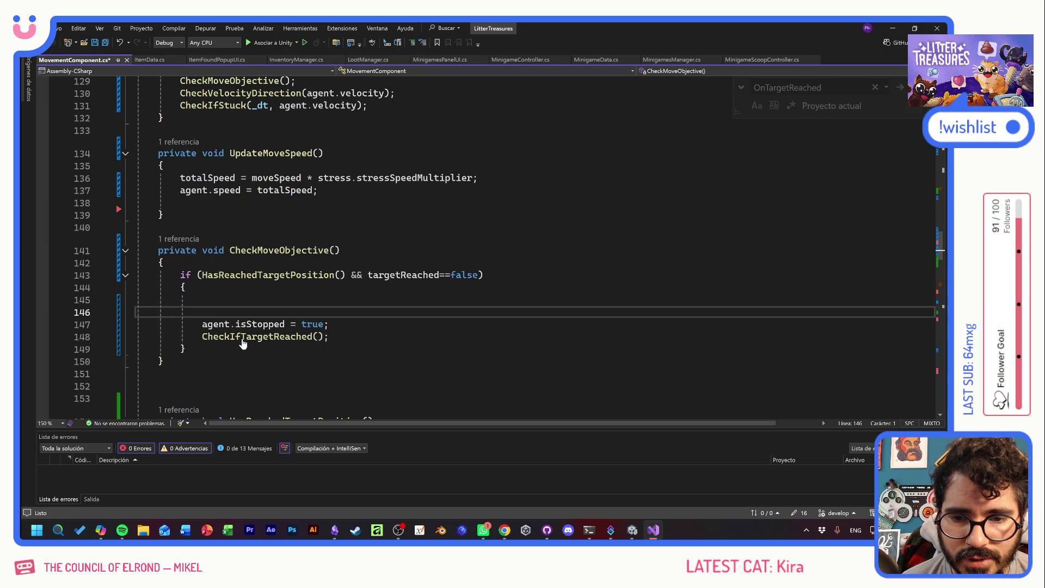
- Place the caret on empty line 177 above ClearCurrentTarget in CheckIfTargetReached
left_click(234, 337, "ctrl")
scroll(403, 247, "down", 4)
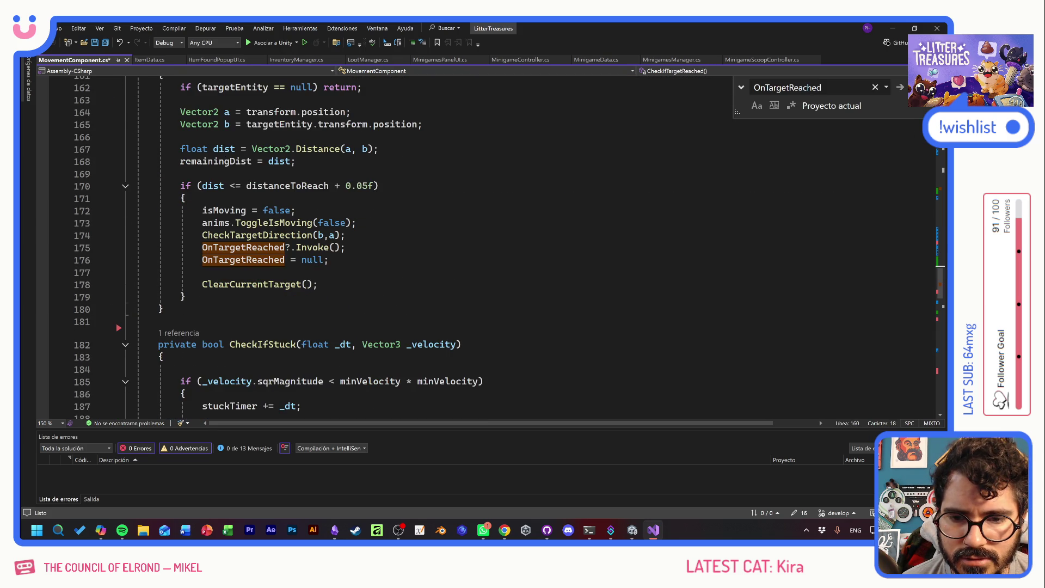
left_click(319, 284)
key("Up")
key("ctrl+s")
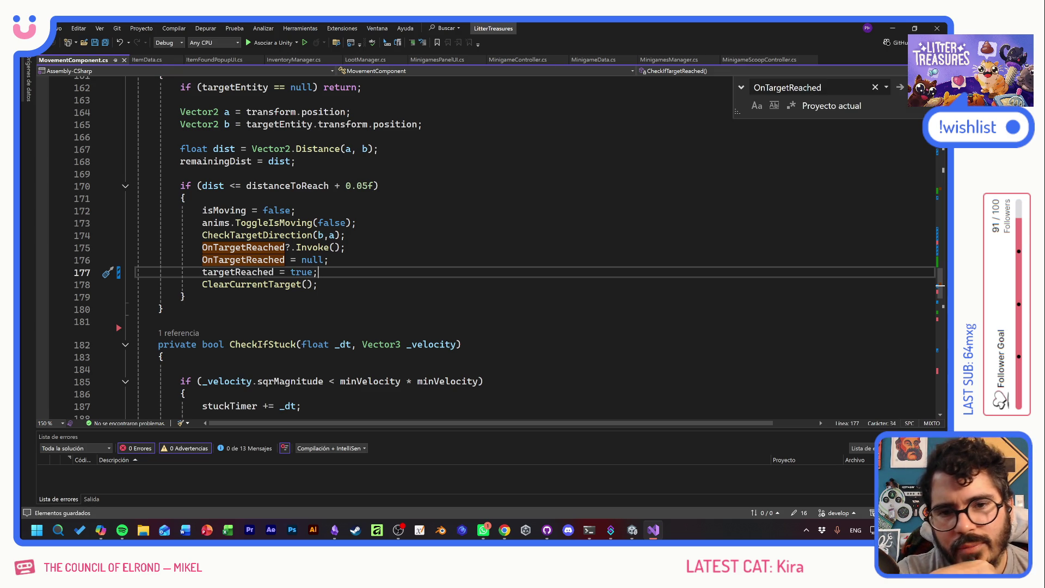
scroll(490, 245, "up", 5)
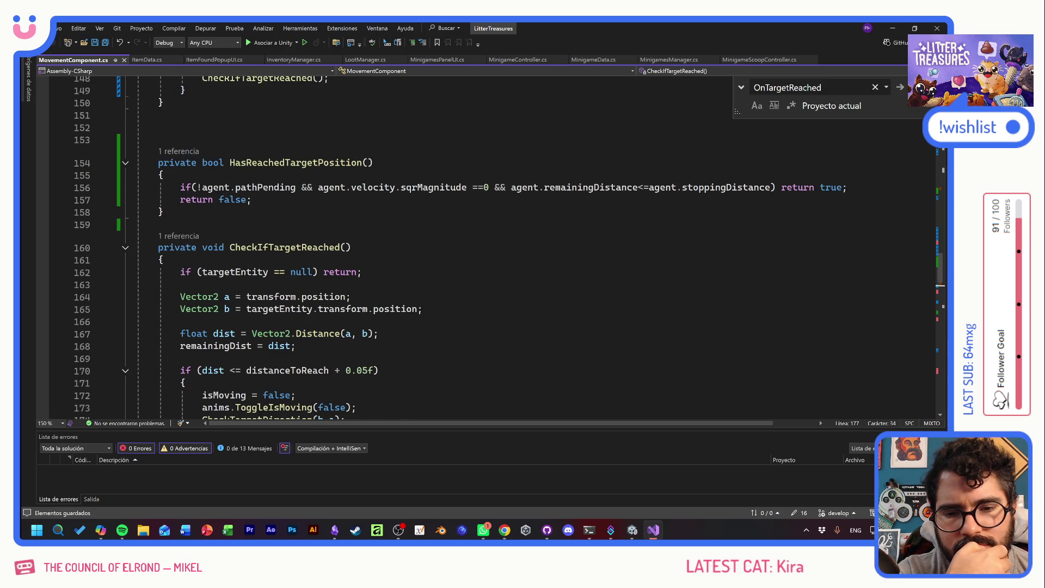
scroll(490, 245, "down", 4)
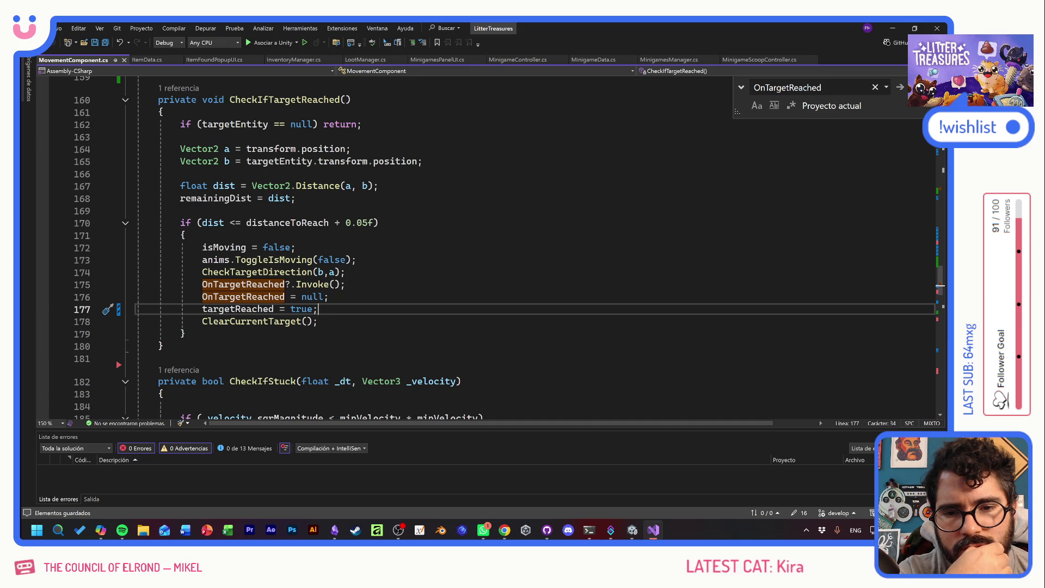
scroll(490, 246, "up", 4)
scroll(490, 245, "up", 20)
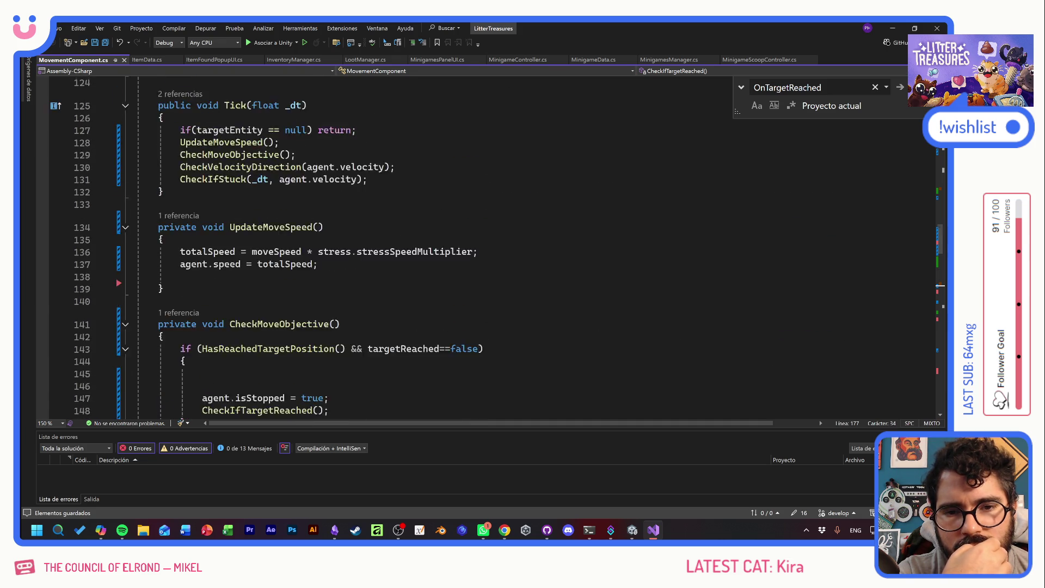
scroll(490, 245, "up", 8)
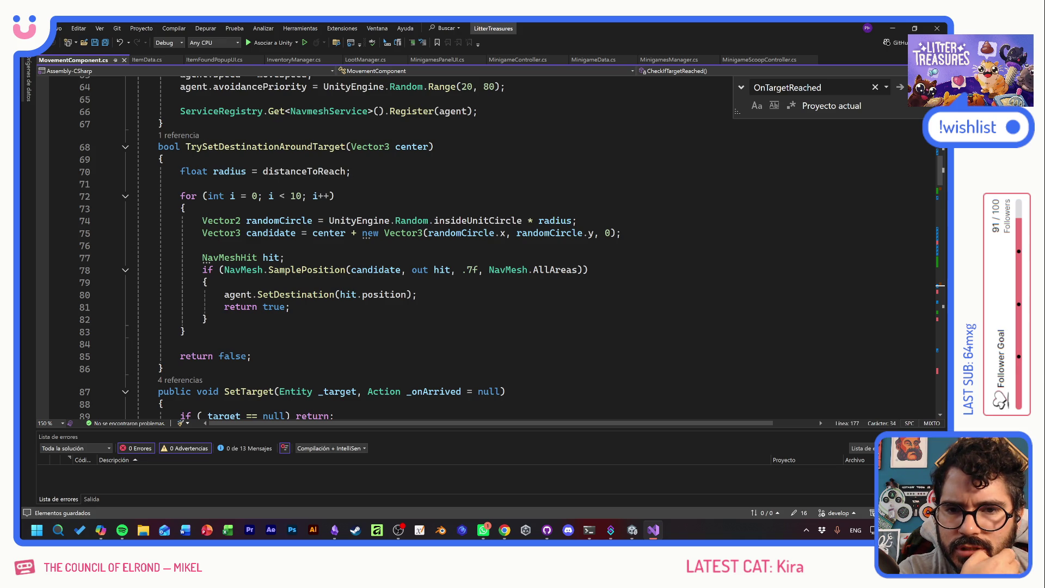
left_click(186, 135)
double_click(245, 108)
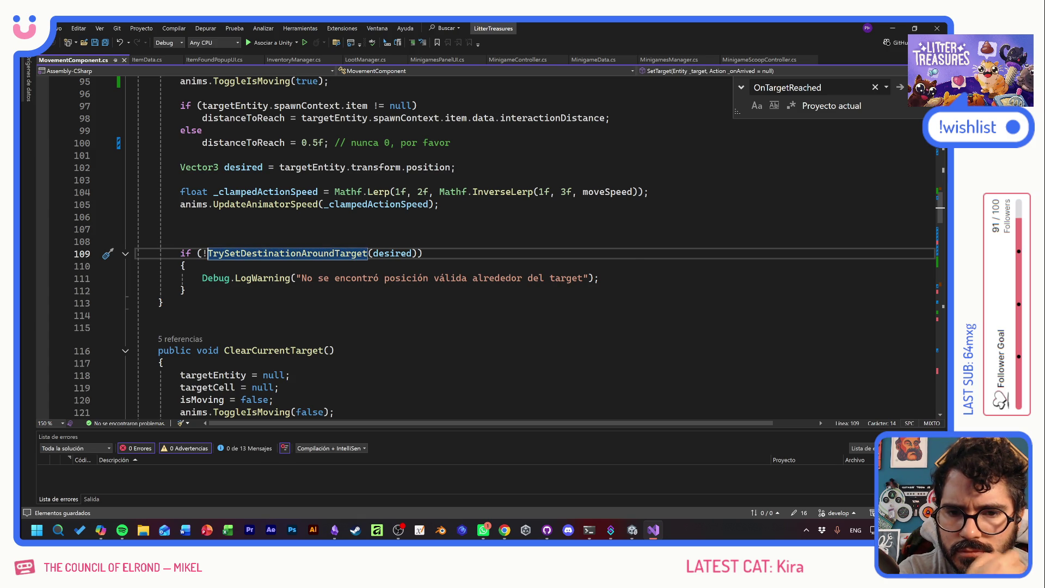
key("F12")
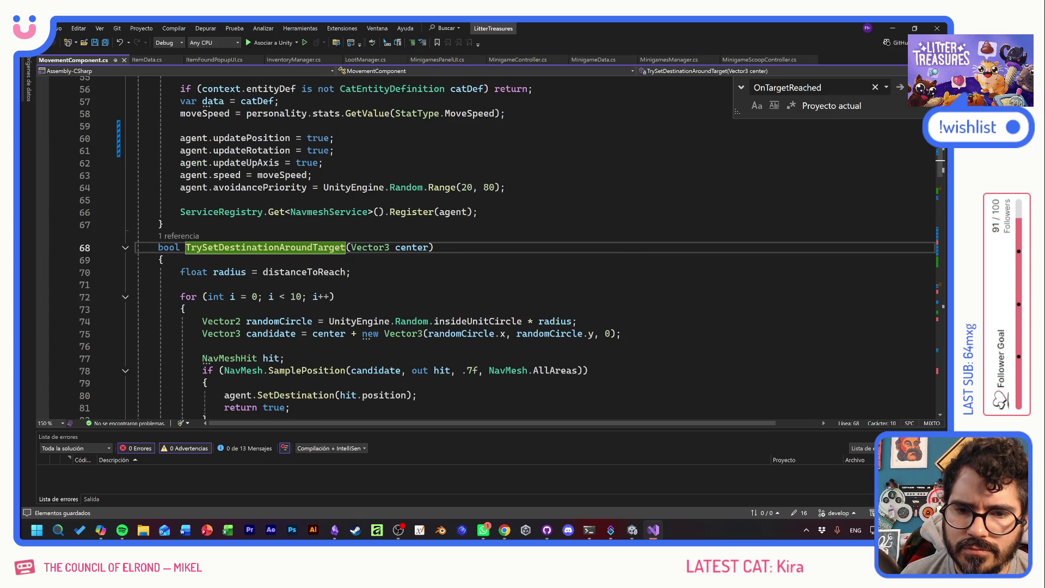
scroll(490, 245, "down", 3)
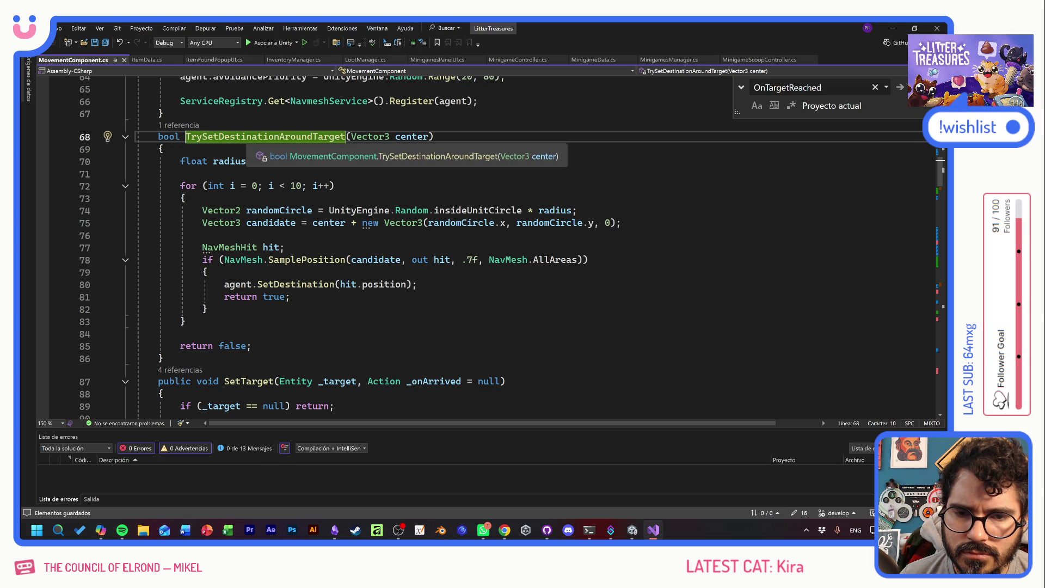
double_click(265, 136)
key("ctrl+c")
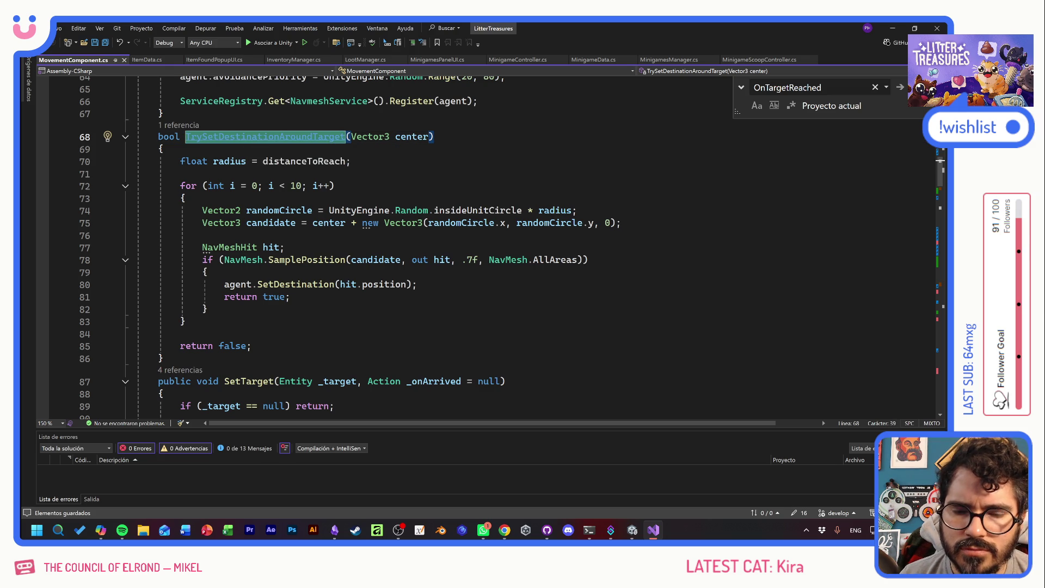
scroll(490, 245, "down", 3)
scroll(490, 245, "down", 5)
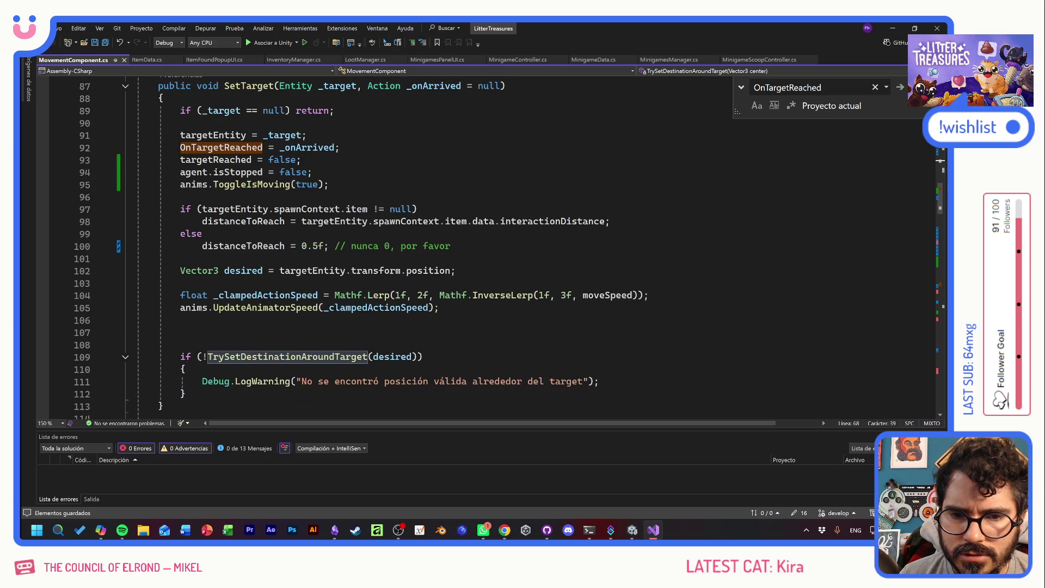
scroll(490, 245, "down", 15)
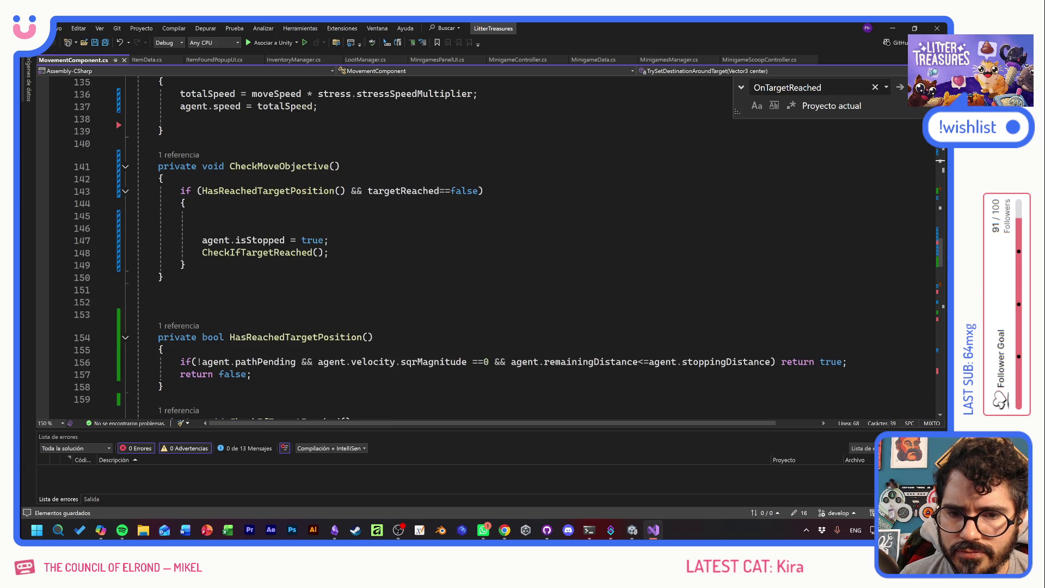
scroll(436, 349, "down", 15)
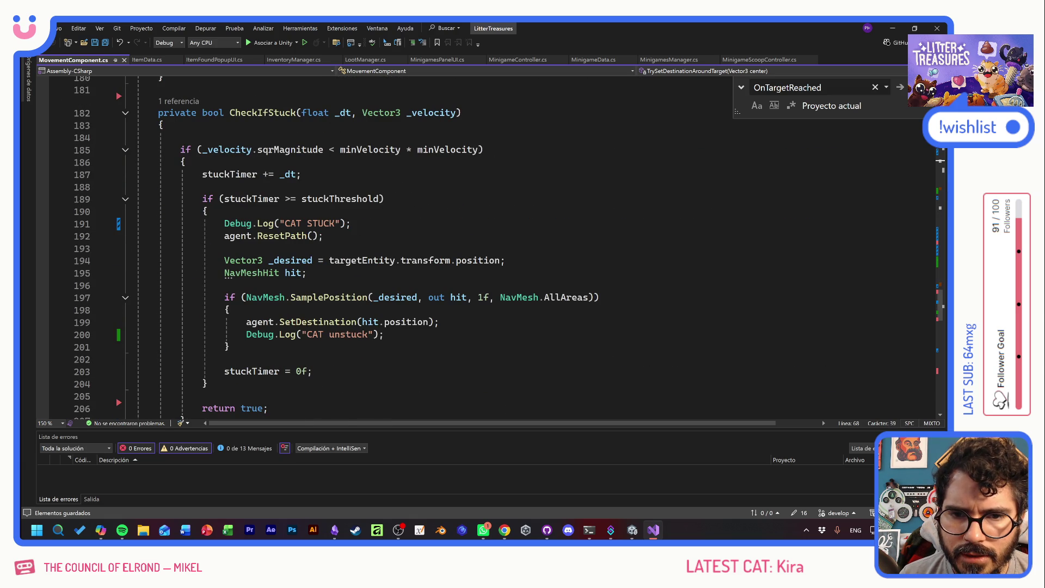
left_click(324, 236)
- Replace the NavMeshHit/SamplePosition block with TrySetDestinationAroundTarget(_desired);
left_click(224, 248)
left_click(308, 273)
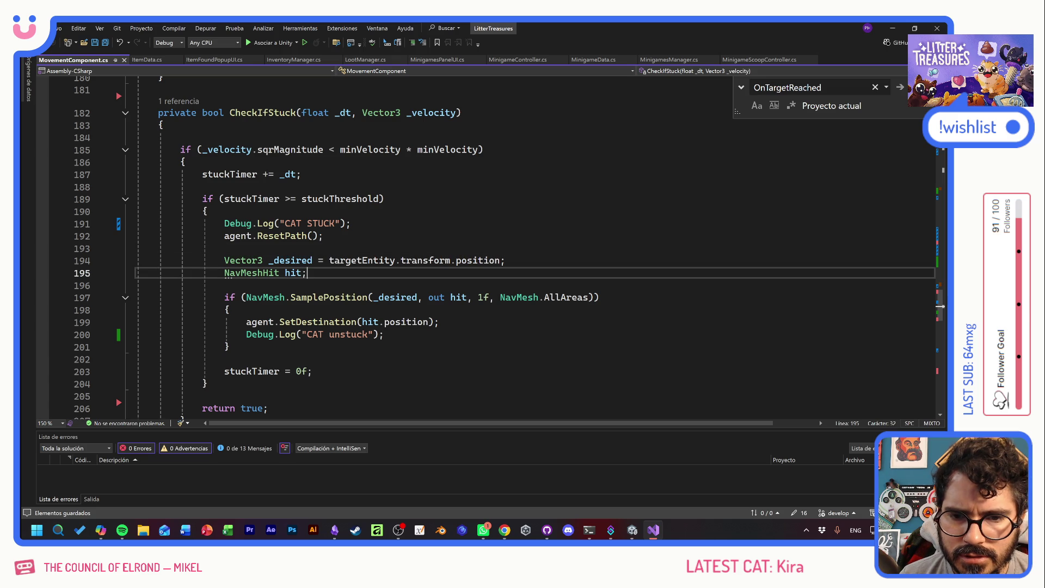
left_click_drag(225, 273, 230, 347)
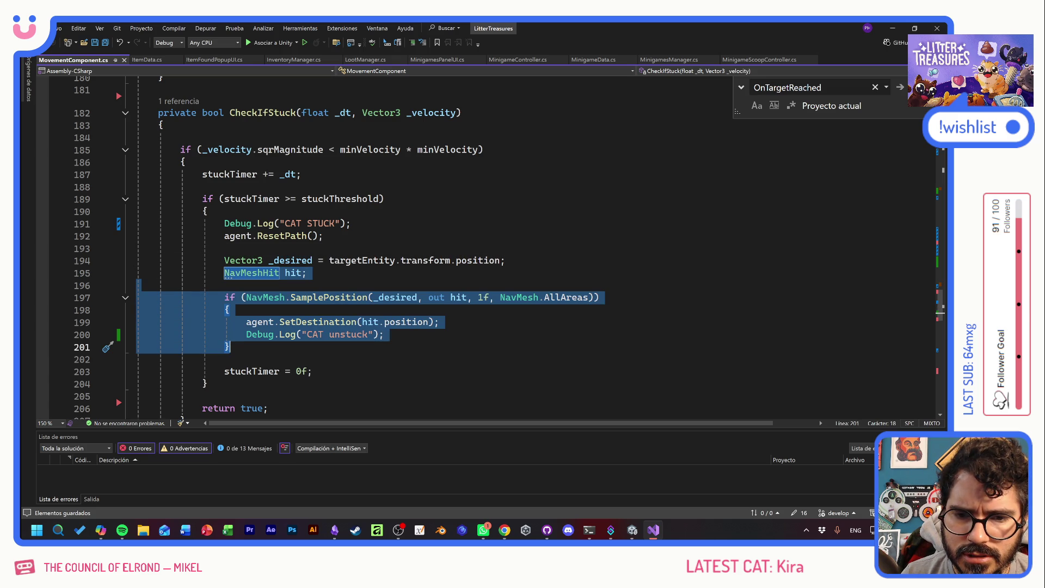
key("ctrl+v")
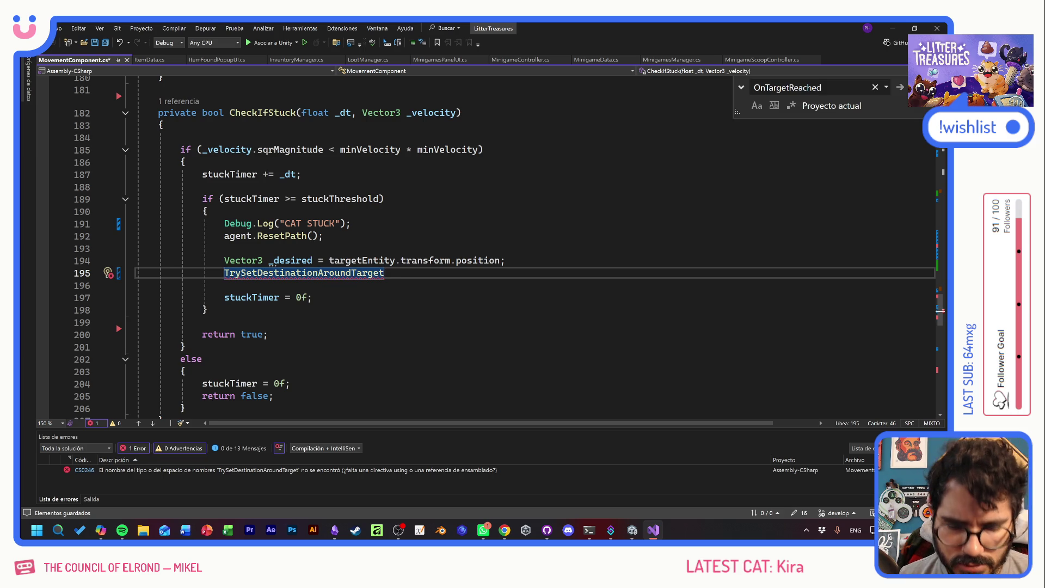
type("(")
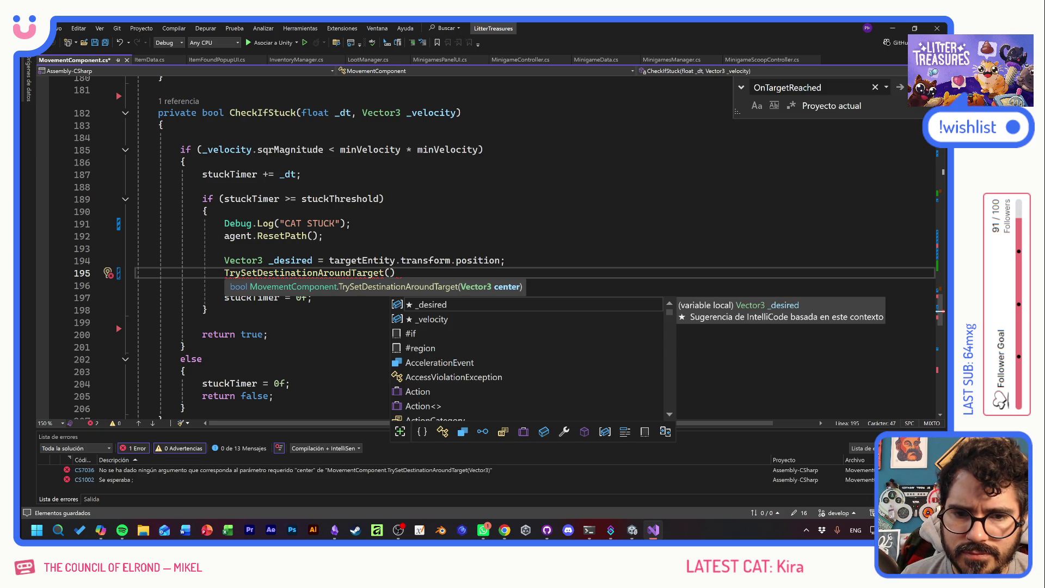
double_click(291, 260)
key("ctrl+c")
left_click(390, 273)
key("ctrl+v")
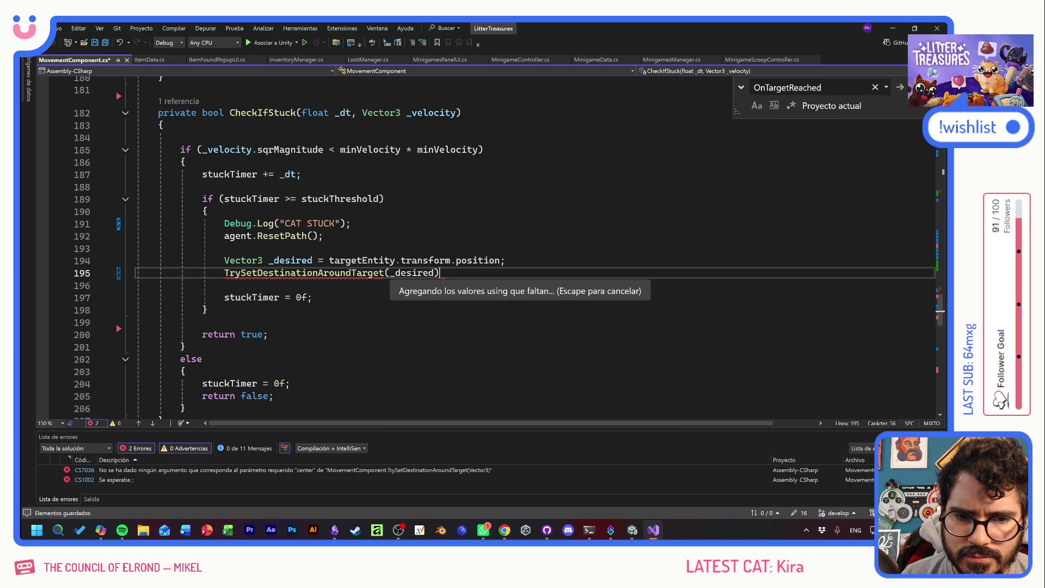
type(";")
- Duplicate the Debug.Log("CAT STUCK") line below the reroute call
key("Up")
key("Up")
key("Up")
key("shift+Home")
key("shift+Home")
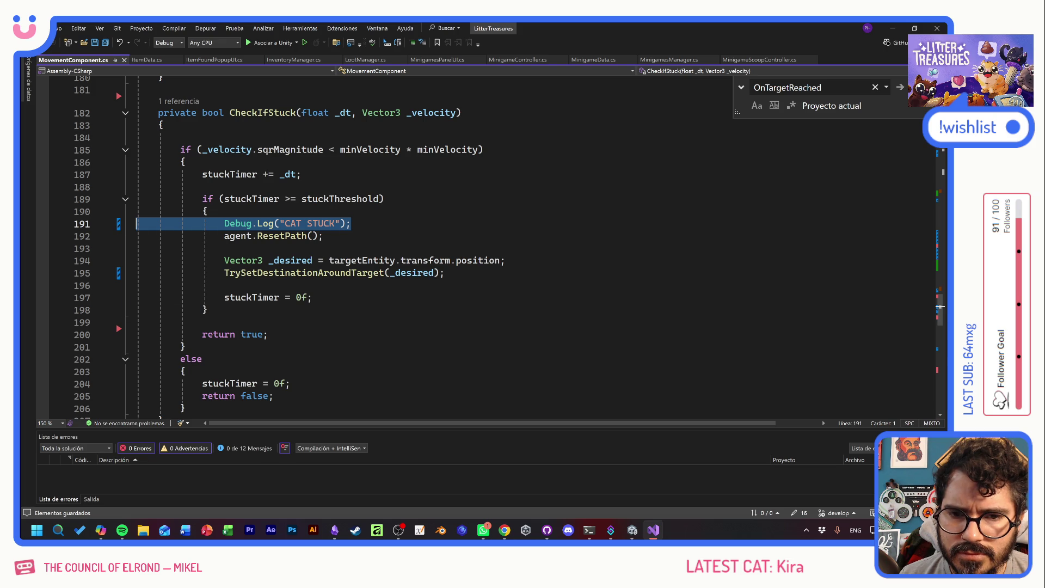
key("ctrl+c")
key("Down")
key("Down")
key("Down")
key("ctrl+v")
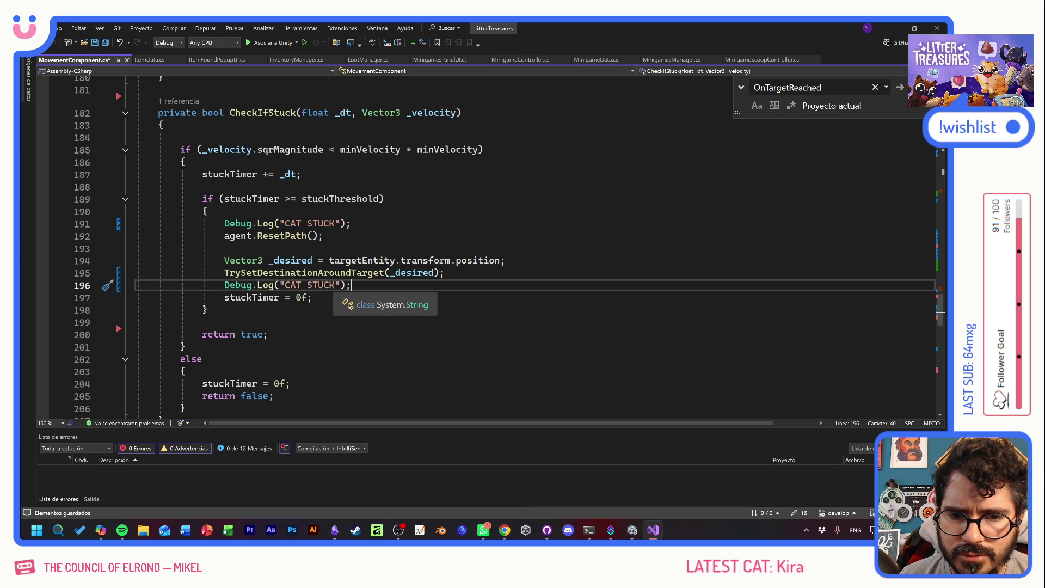
- Make TrySetDestinationAroundTarget(_desired) the condition of a new if statement
left_click(506, 260)
key("Return")
type("if(")
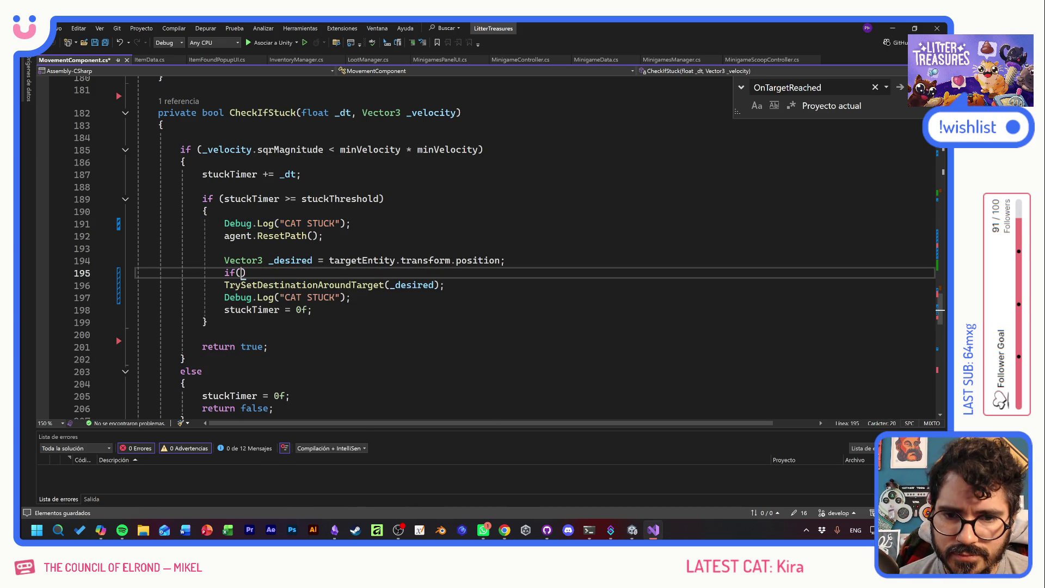
left_click_drag(225, 273, 444, 284)
left_click(351, 285)
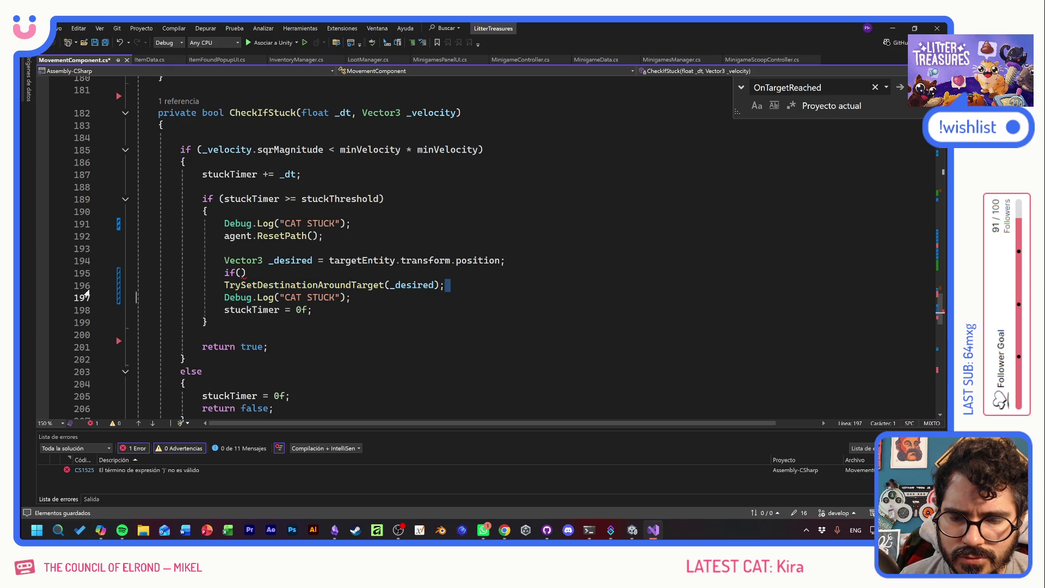
key("End")
key("shift+Home")
key("shift+Home")
key("BackSpace")
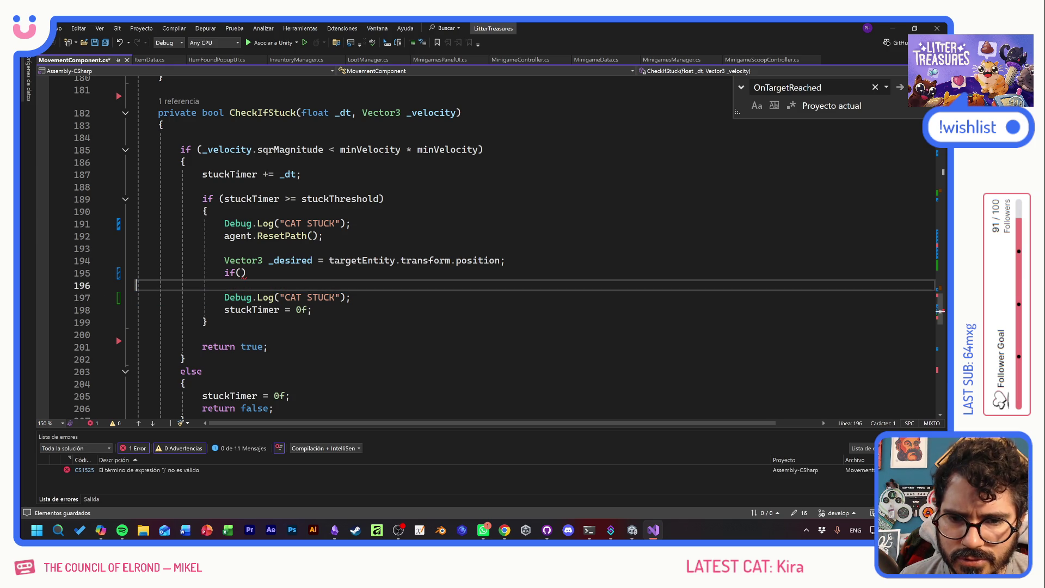
key("Up")
key("End")
key("Left")
key("ctrl+v")
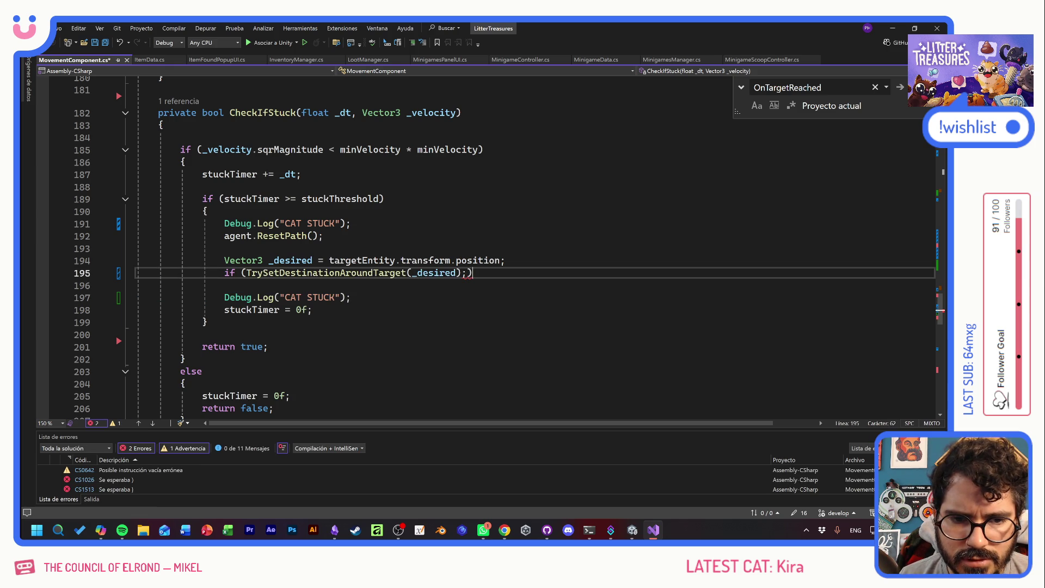
key("Return")
type("{")
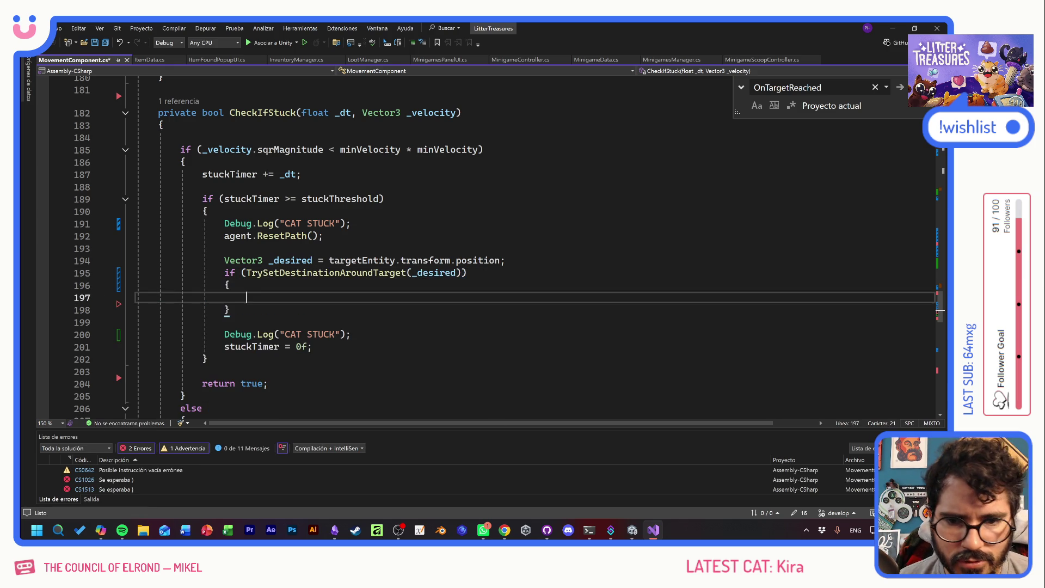
- Move the log line inside the if block, change it to CAT UNSTUCK, and save
key("Down")
key("Down")
key("Down")
key("End")
key("shift+Up")
key("ctrl+x")
key("Up")
key("Up")
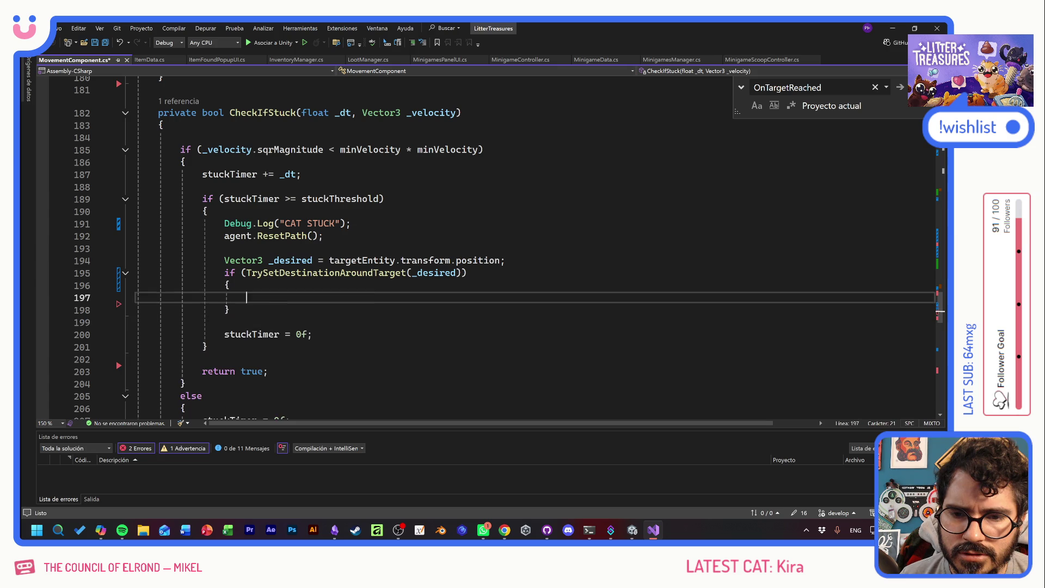
key("ctrl+v")
left_click(328, 309)
type("UN")
key("ctrl+s")
key("alt+Tab")
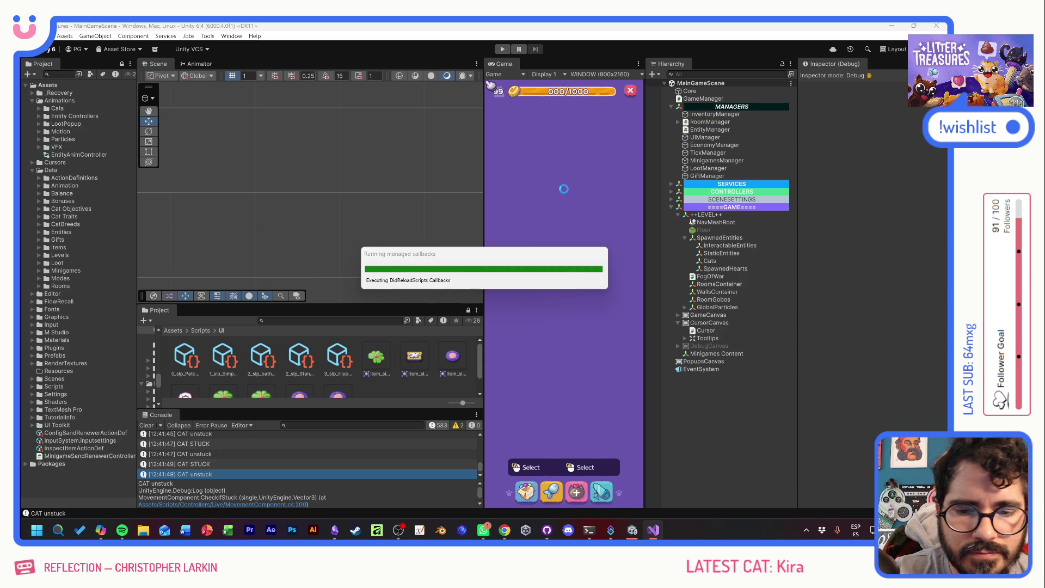
- Start Play mode and use the F1 debug panel to max coins and unlock extra rooms
left_click(502, 49)
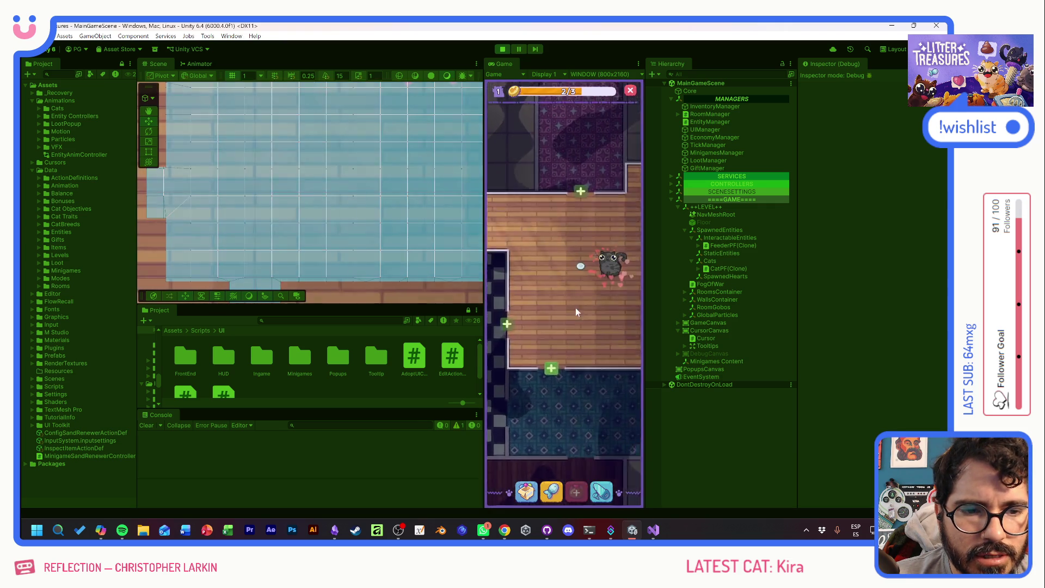
key("F1")
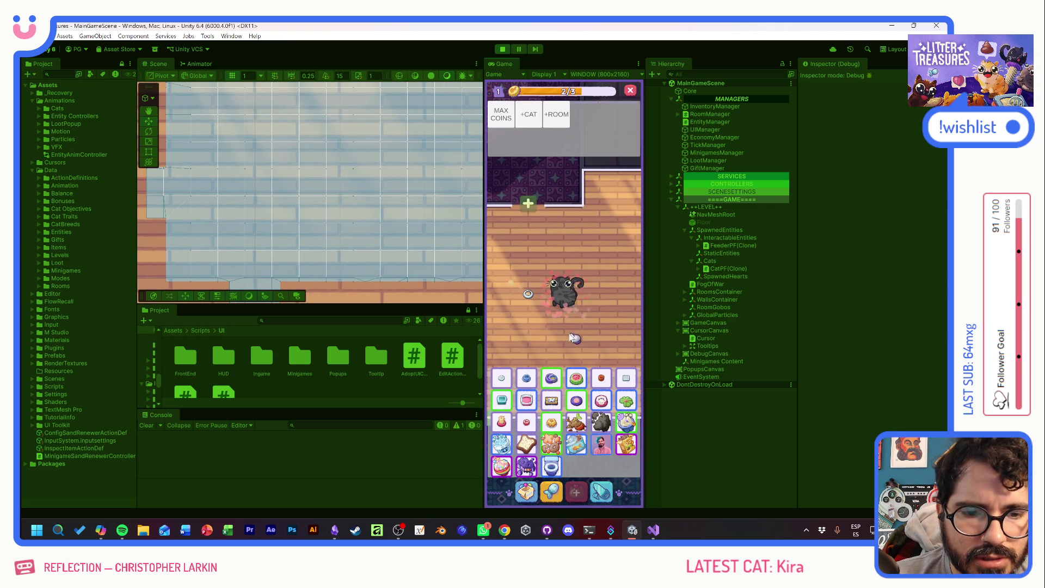
left_click(508, 122)
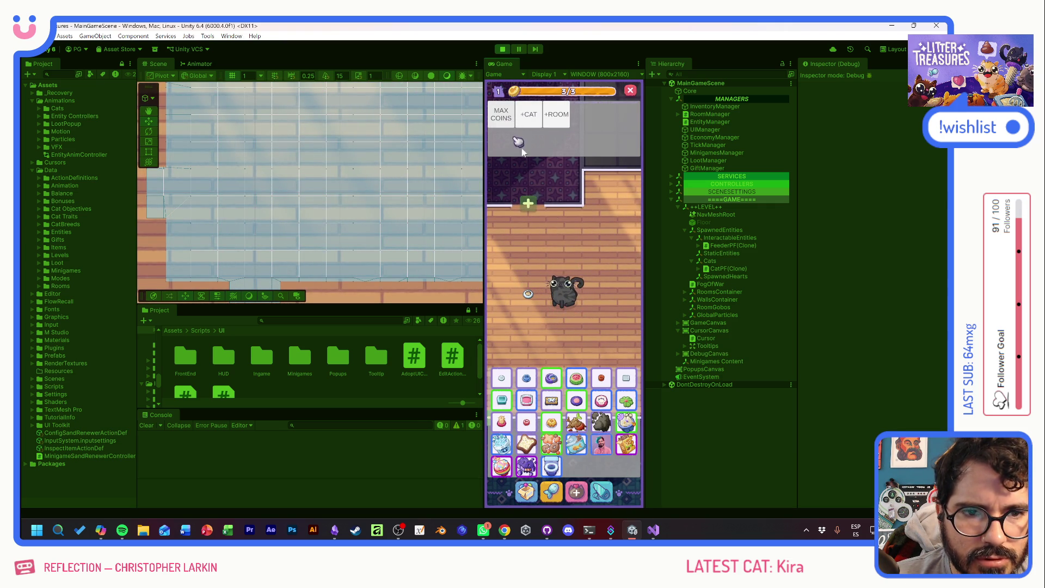
left_click(576, 492)
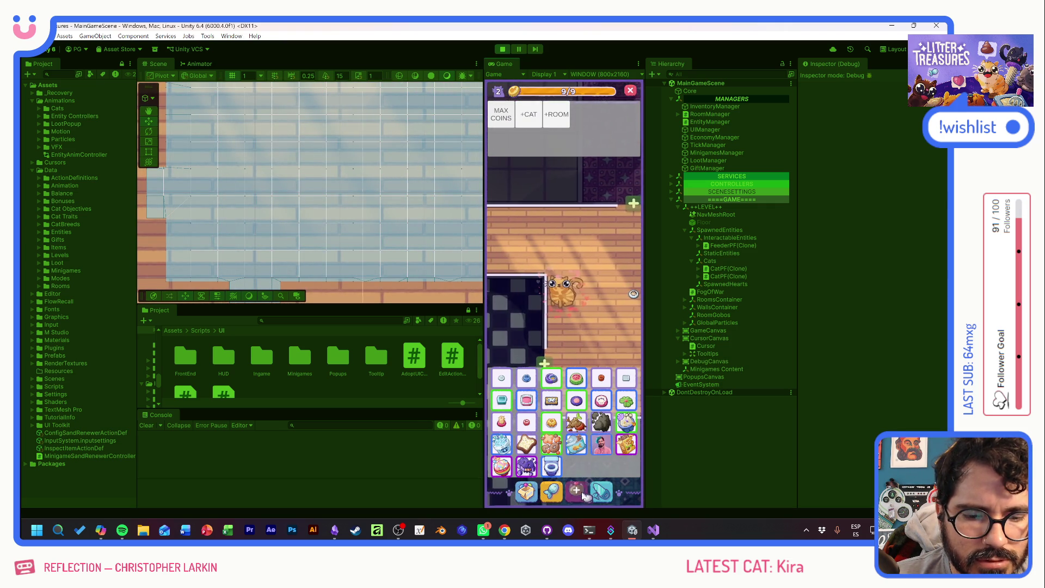
left_click(512, 126)
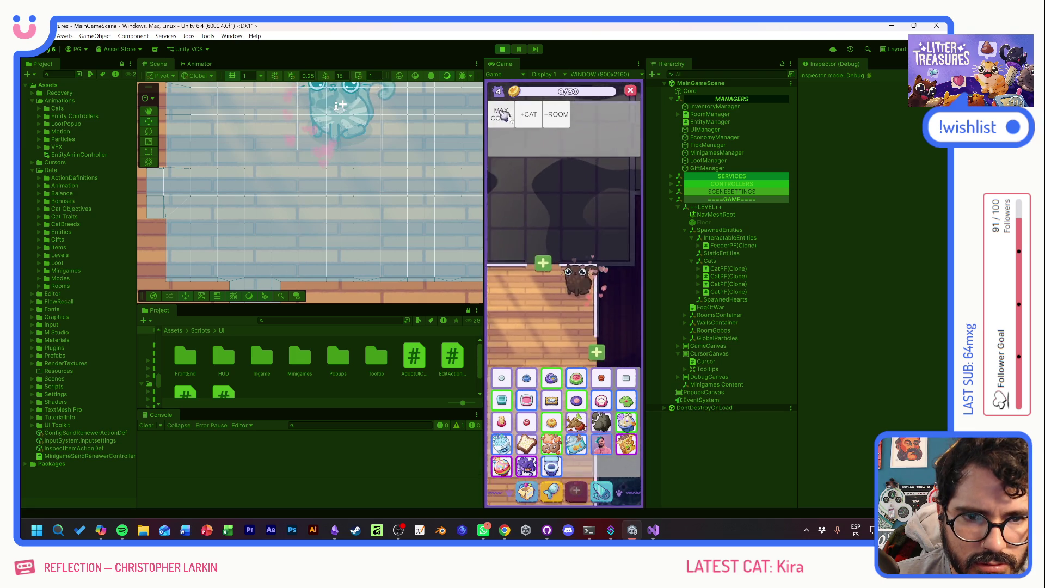
left_click(576, 491)
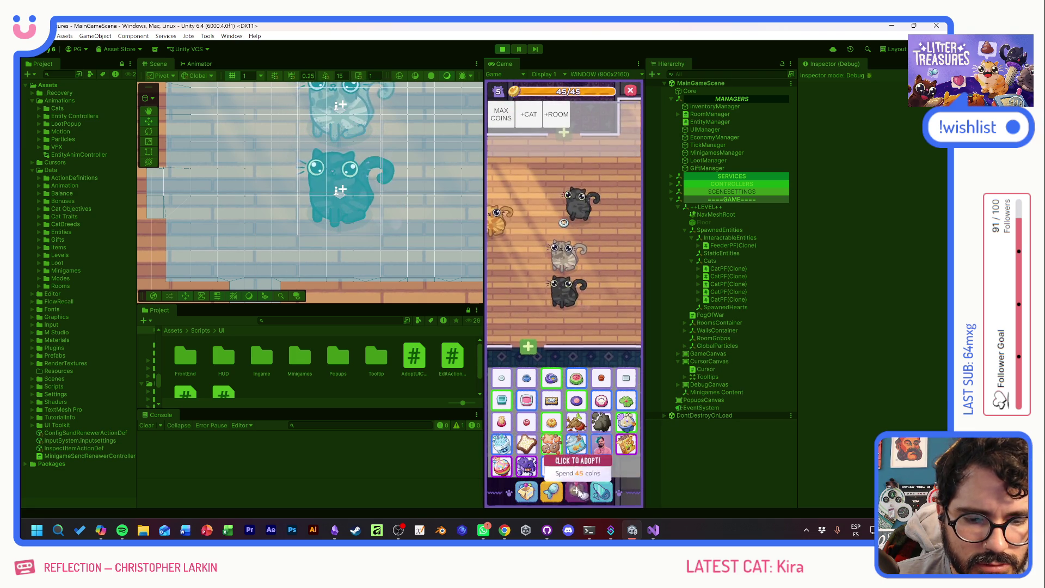
left_click(503, 115)
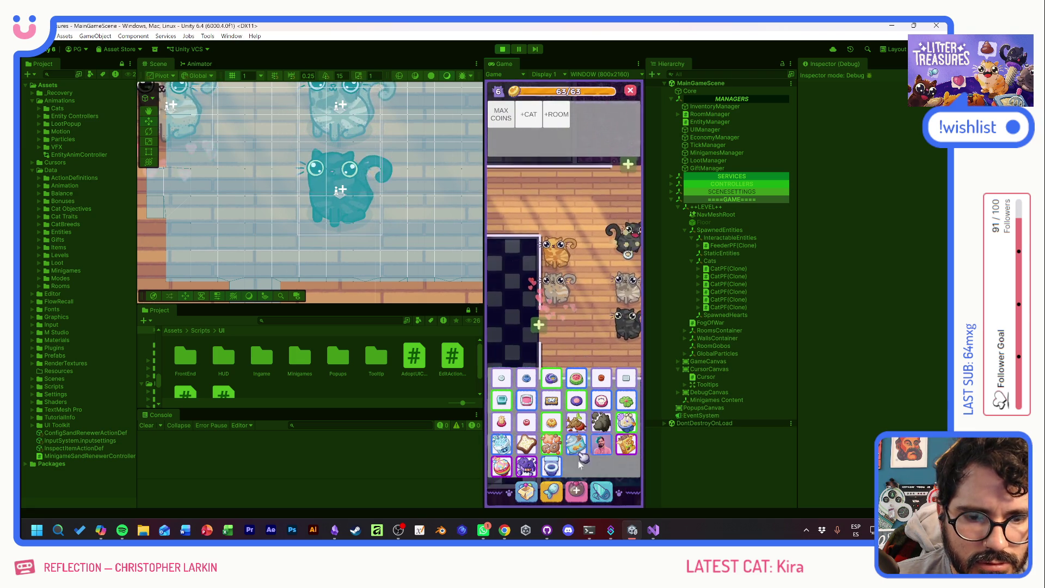
- Spawn four extra cats with the +CAT button
left_click(529, 116)
left_click(532, 117)
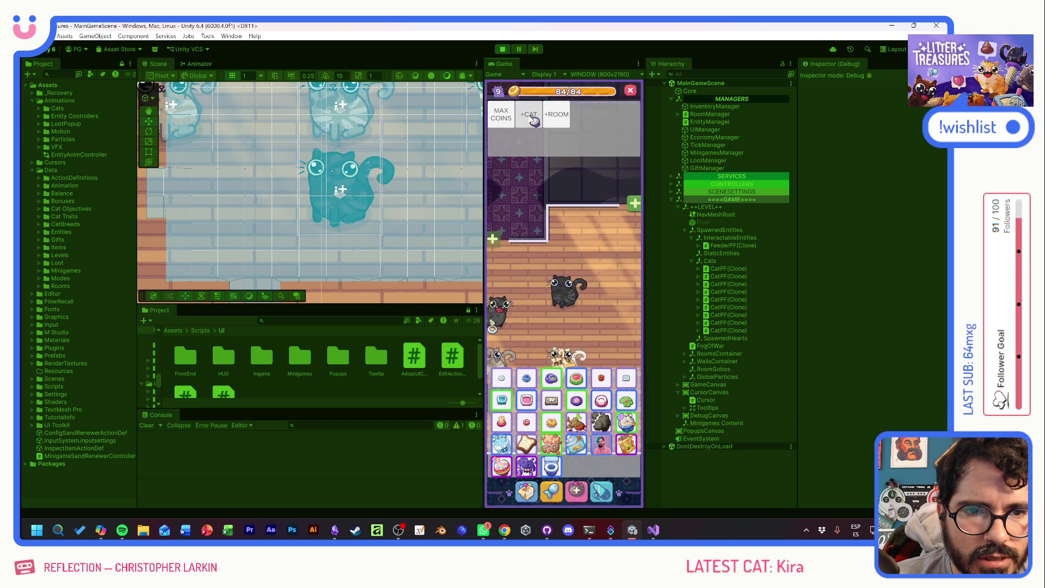
left_click(531, 117)
left_click(531, 117)
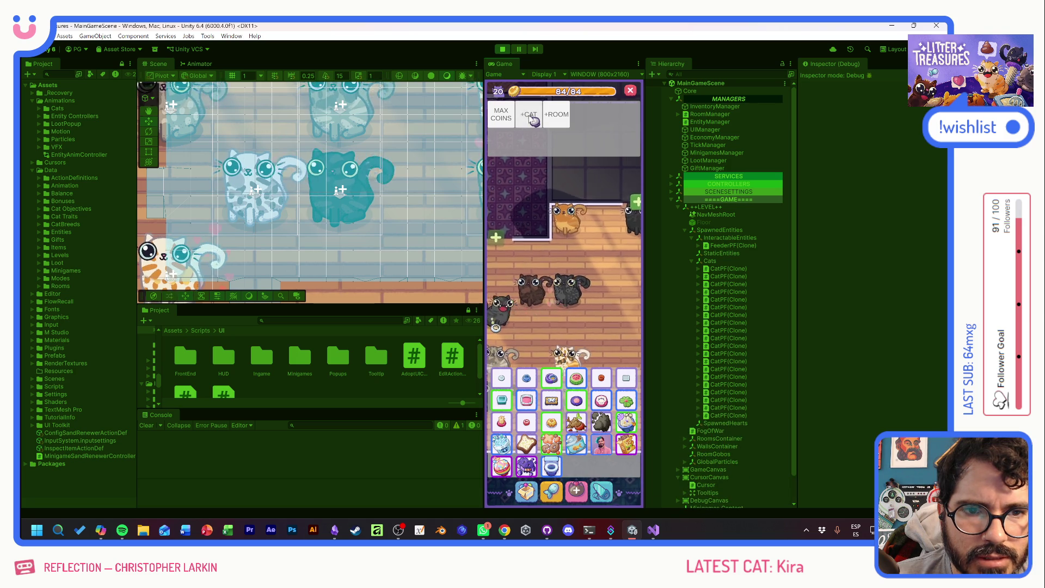
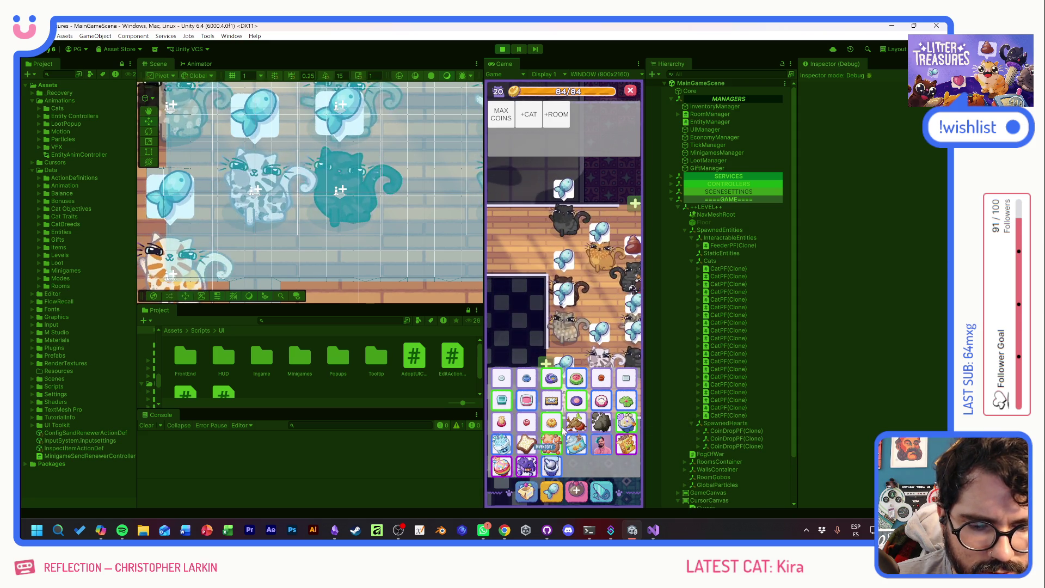
- Close the debug item panel and place the Scratch Pole in the room
left_click(492, 368)
left_click(527, 492)
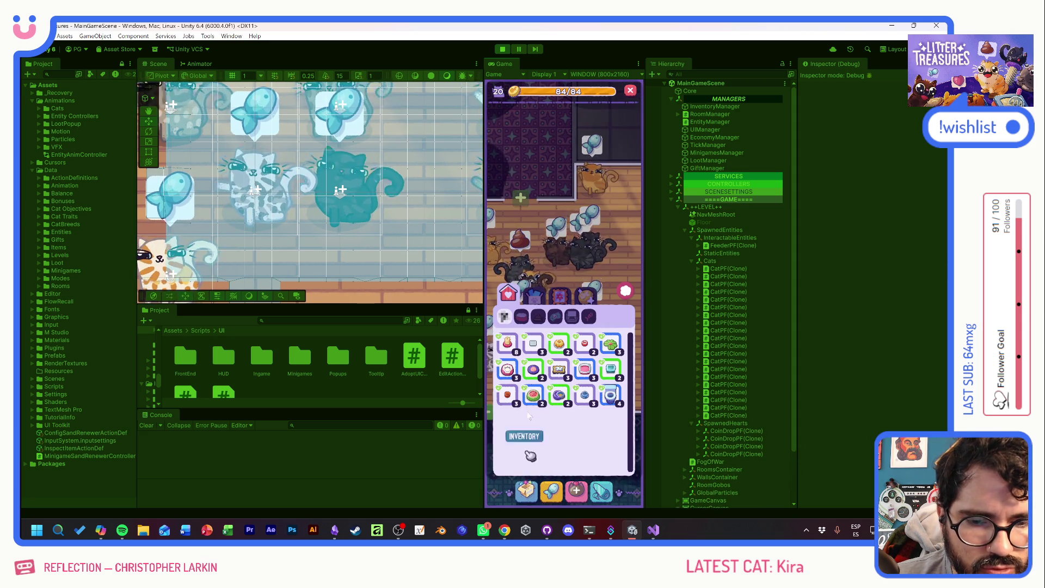
left_click(557, 250)
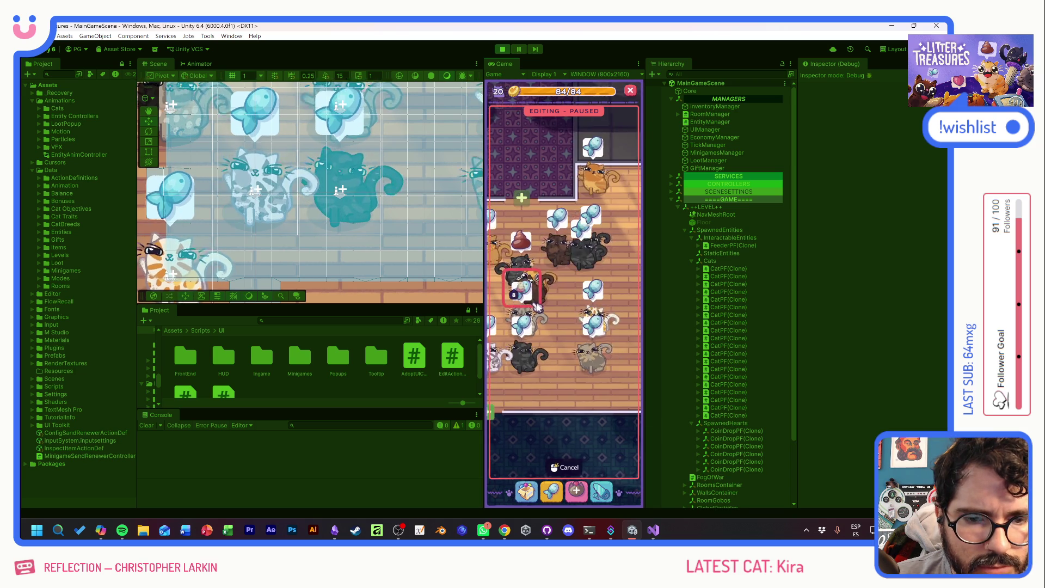
left_click(574, 274)
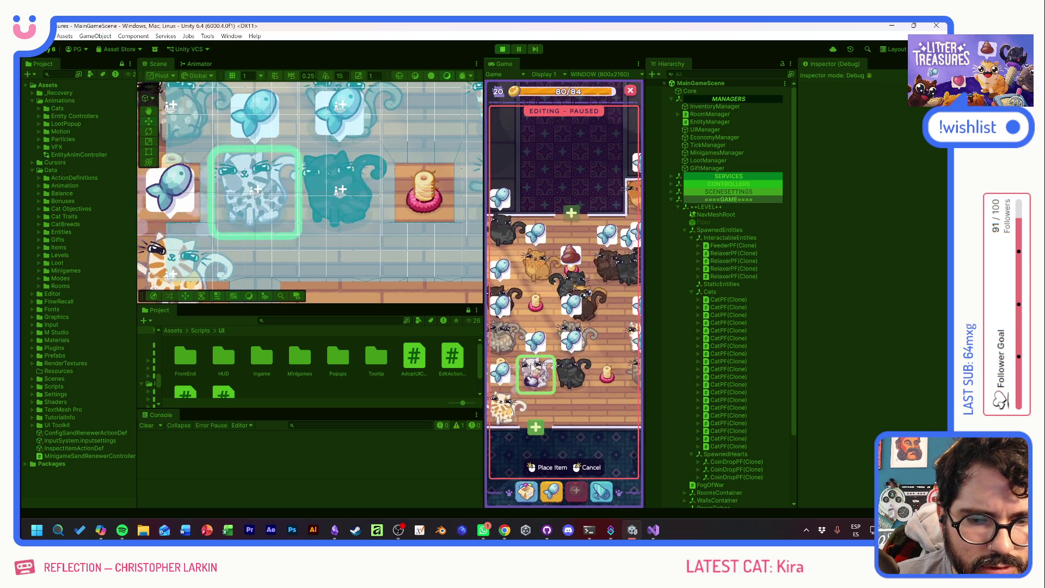
left_click(550, 467)
- Place a Ceramic Watermelon feeder in the room
left_click(526, 492)
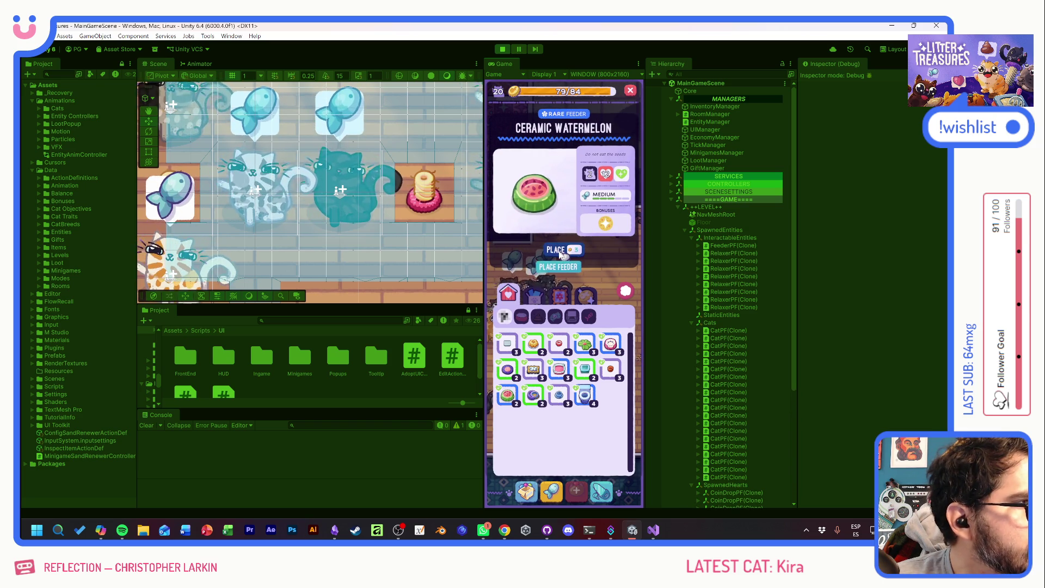
left_click(561, 251)
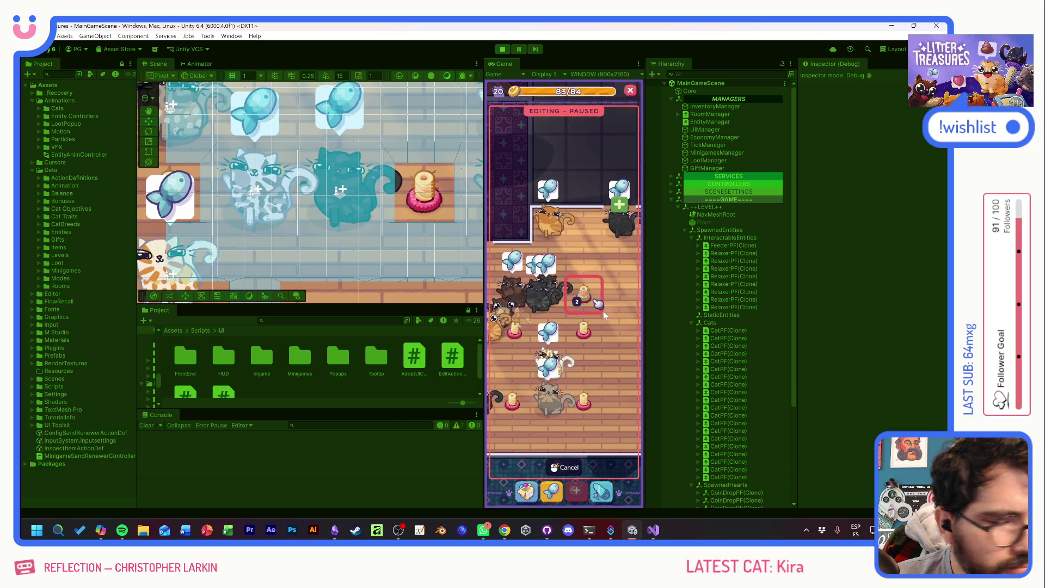
left_click(536, 467)
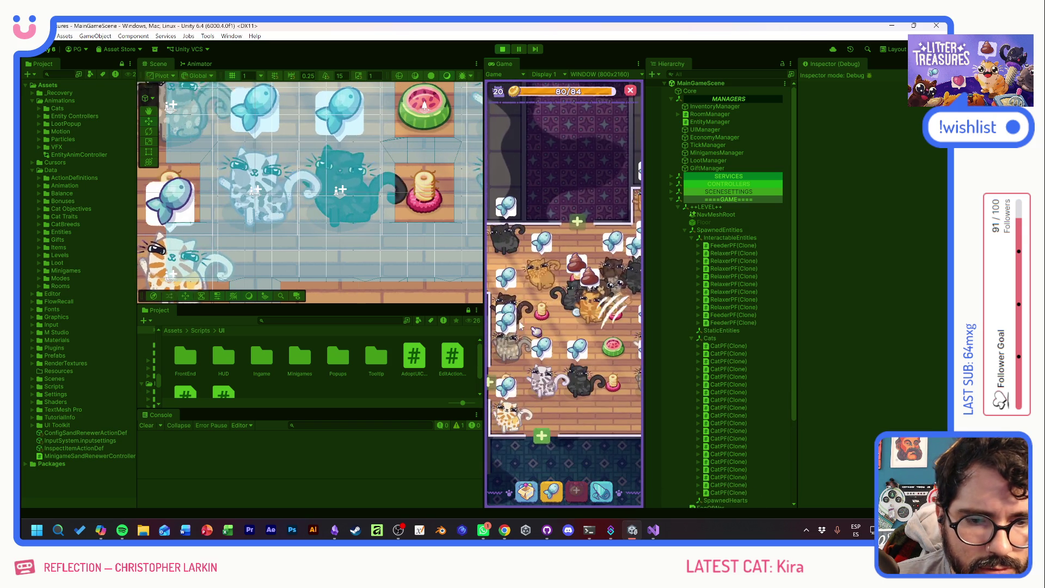
- Place the Moon Bowl from the furniture inventory in the room
left_click(564, 463)
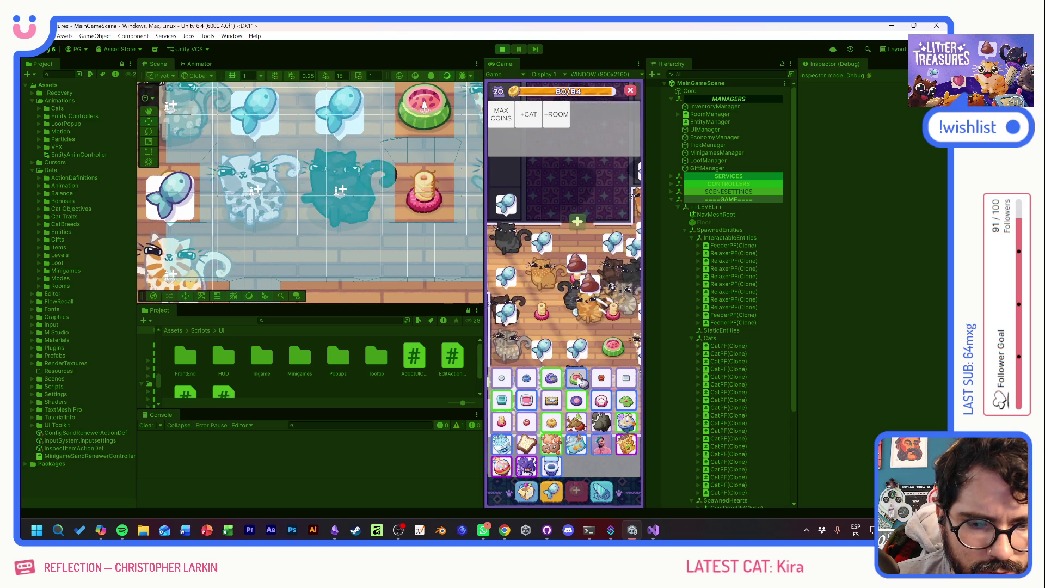
left_click(581, 382)
left_click(526, 492)
left_click(509, 395)
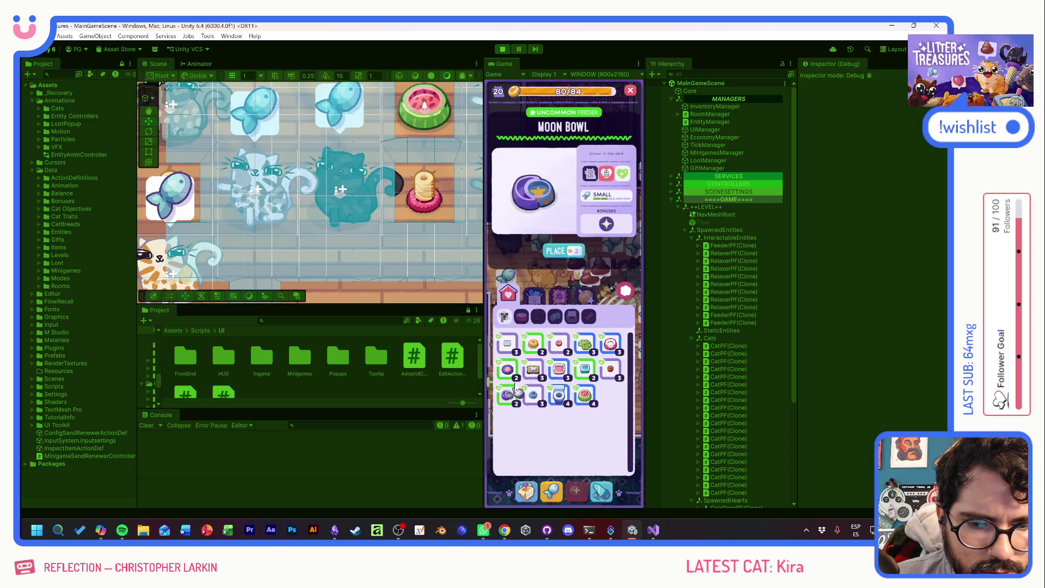
left_click(563, 251)
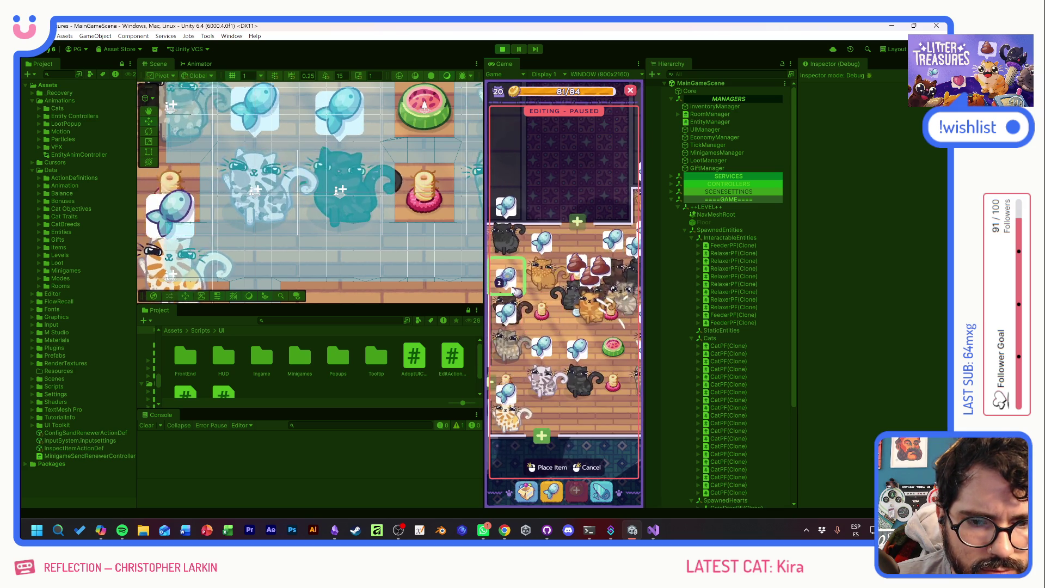
left_click(550, 467)
- Place two more Ceramic Watermelon feeders on free tiles
left_click(526, 492)
left_click(566, 404)
left_click(564, 251)
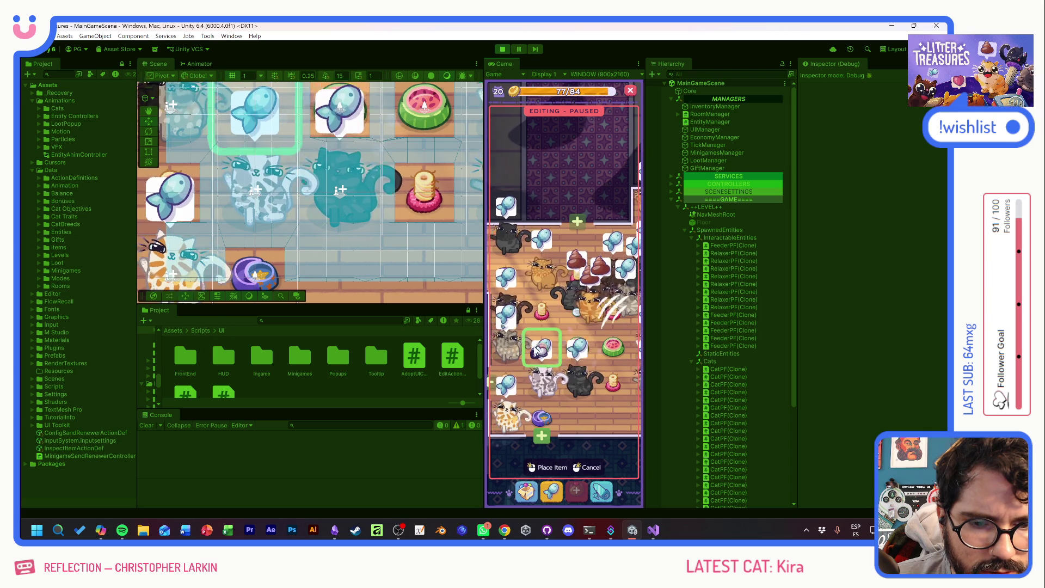
left_click(558, 352)
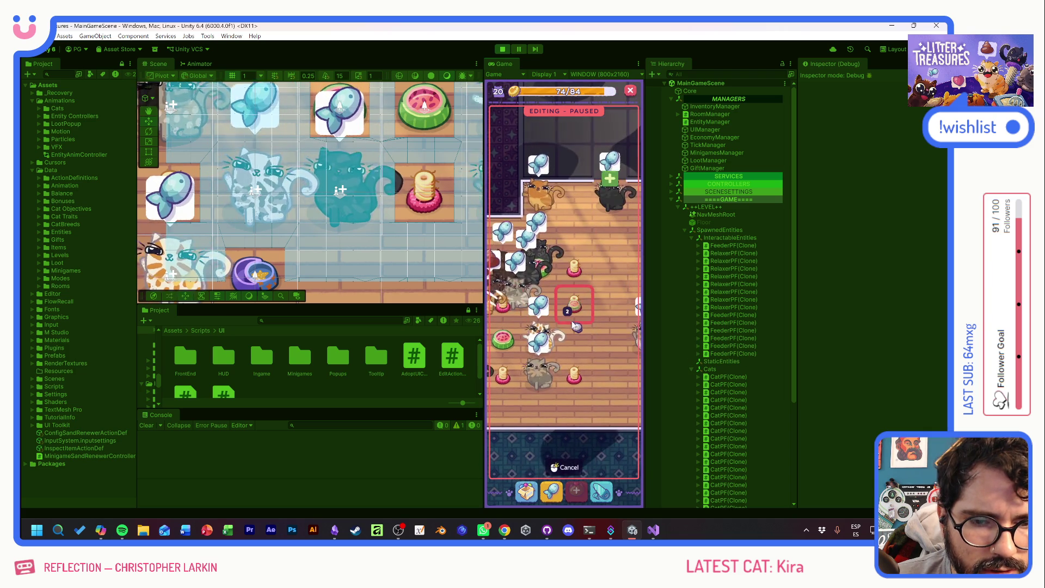
left_click(574, 339)
left_click(610, 269)
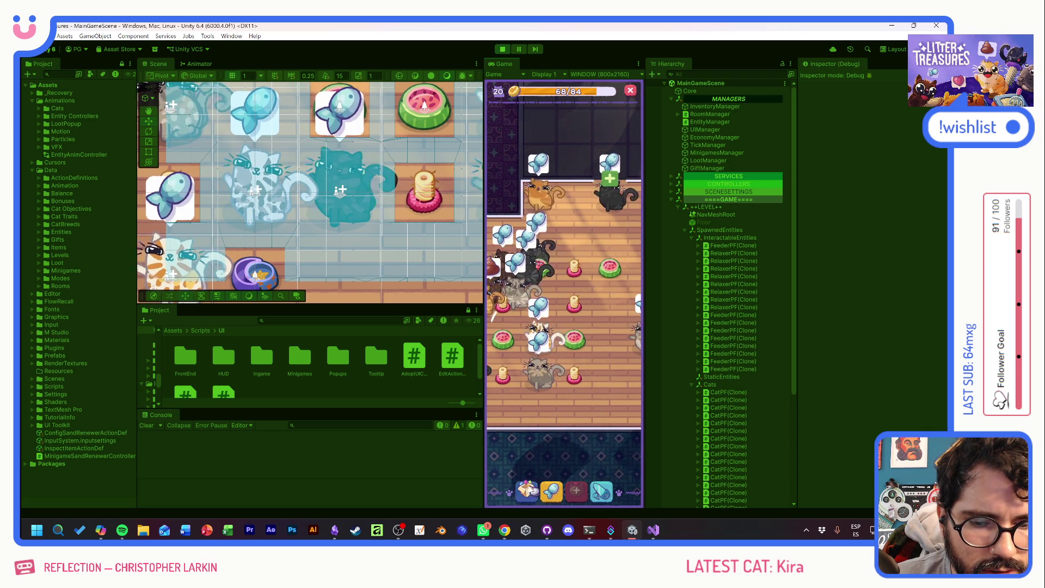
- Place the pink litter box on a free floor tile
left_click(526, 490)
left_click(565, 376)
left_click(562, 263)
left_click(606, 347)
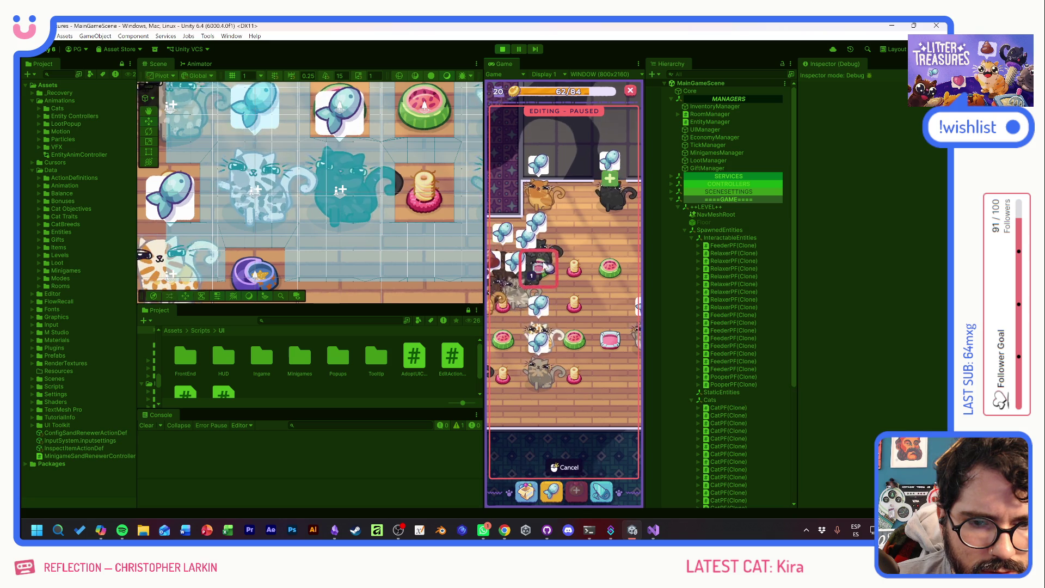
left_click(552, 335)
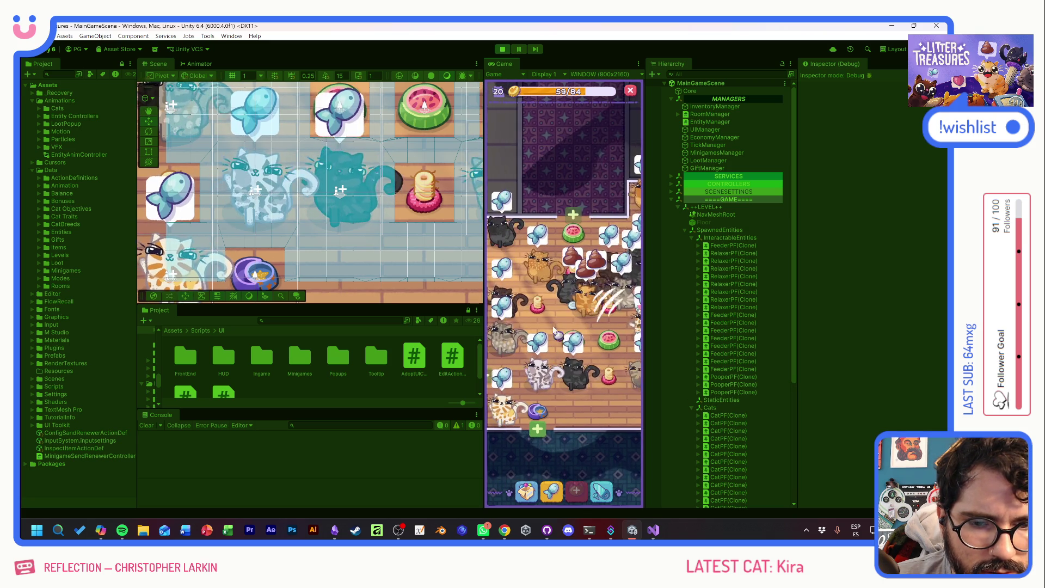
- Place the Tupperware box, then take the Plant Pot from the inventory
left_click(527, 490)
left_click(557, 372)
left_click(559, 250)
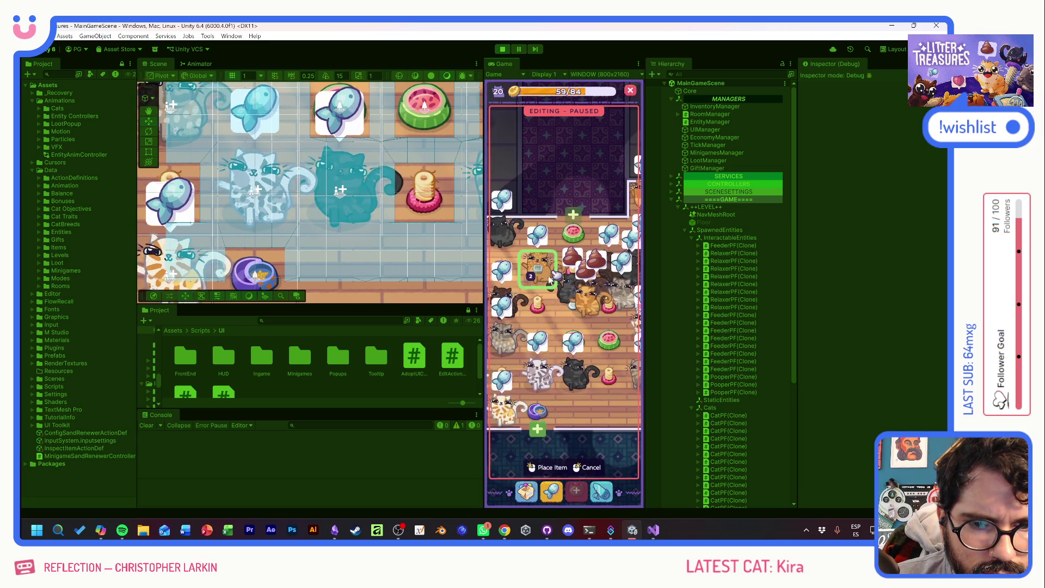
left_click(505, 265)
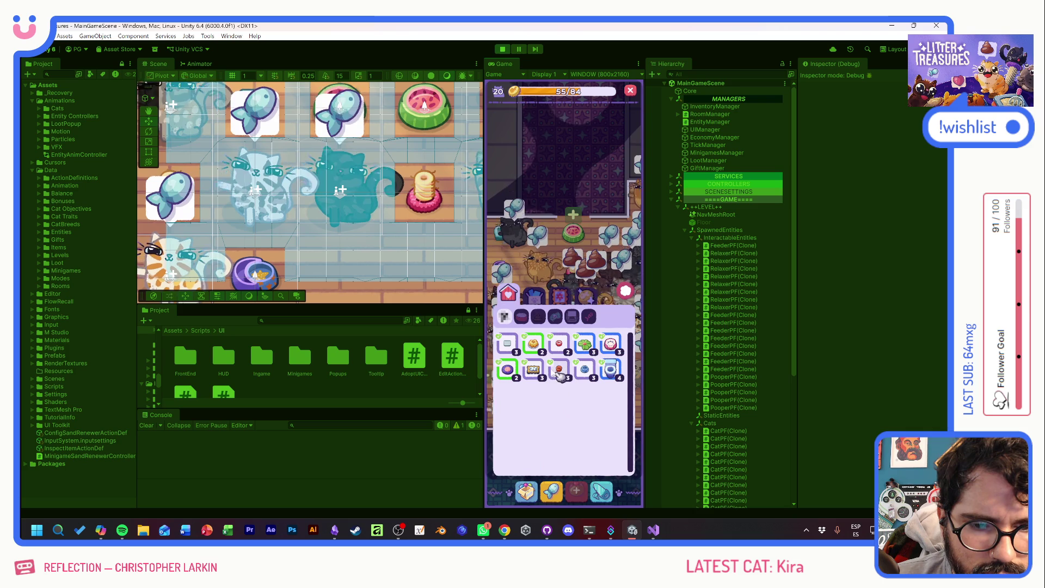
left_click(559, 373)
left_click(563, 247)
- Carry the Plant Pot across the room and set it on a free tile
mouse_move(512, 315)
left_mouse_down()
mouse_move(550, 350)
mouse_move(549, 242)
left_mouse_up()
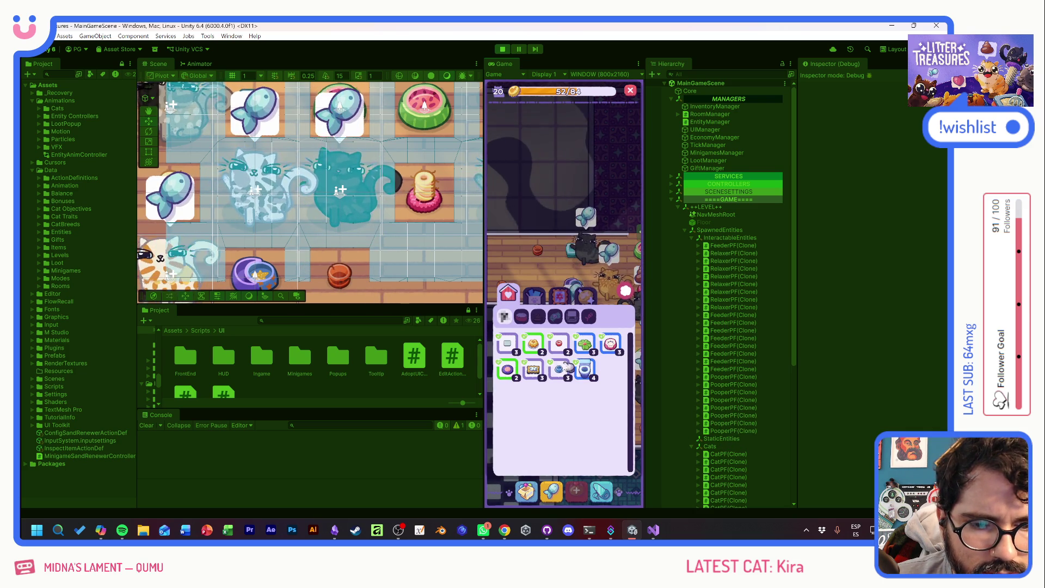
left_click(547, 253)
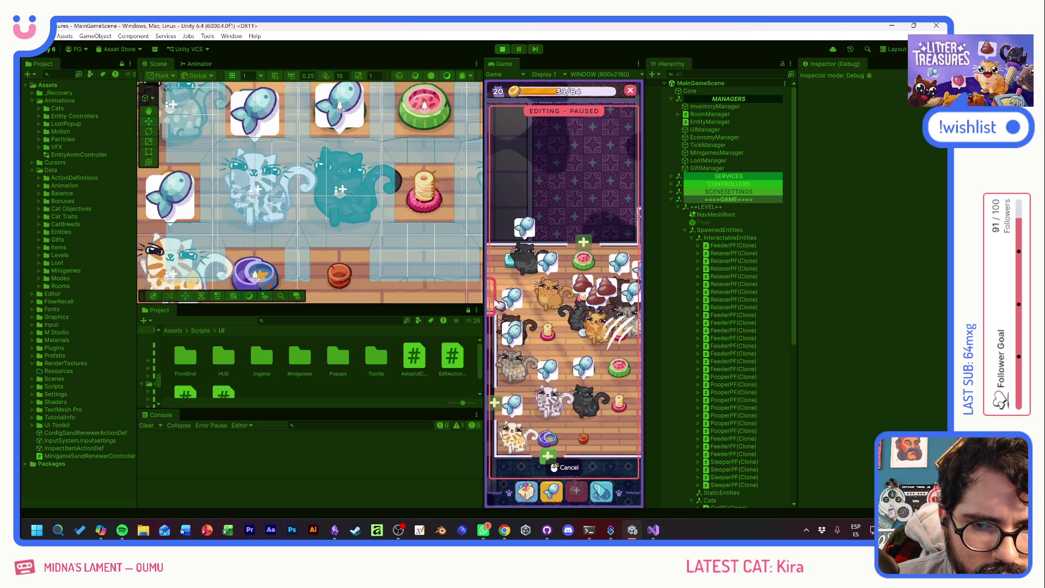
left_click(587, 424)
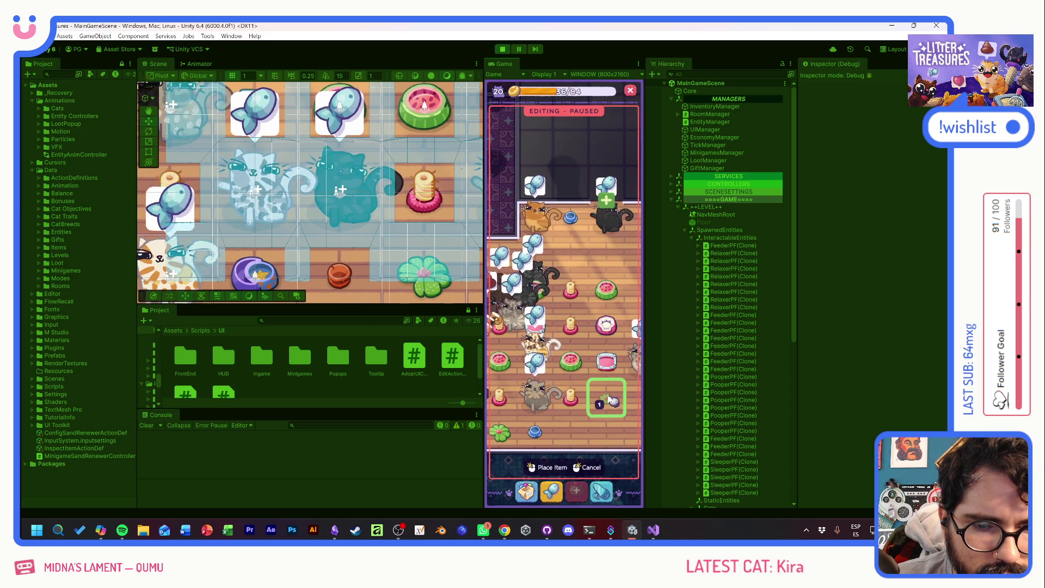
left_click(610, 400)
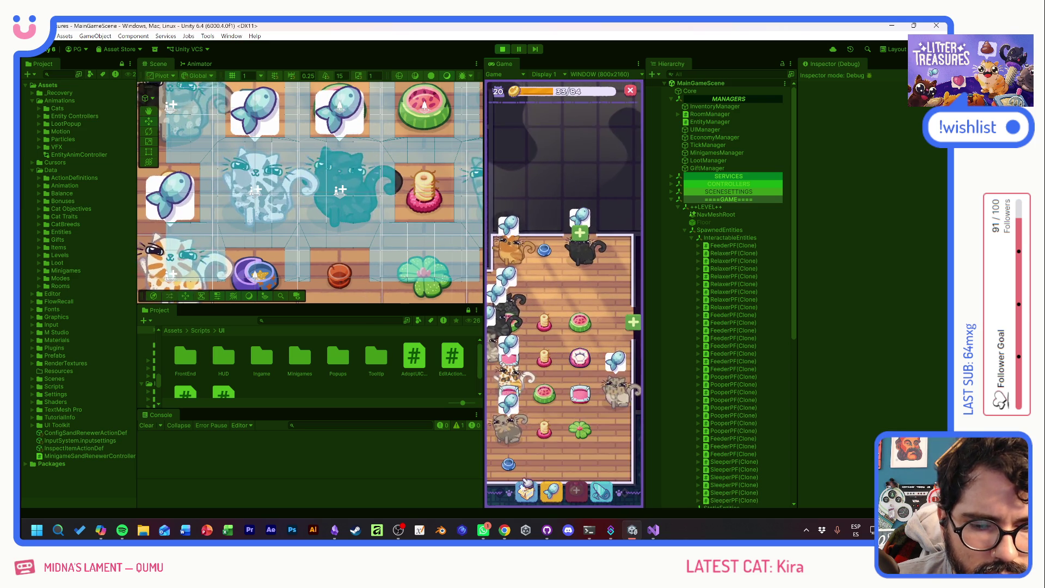
- Place two Royal Flush toilets from the furniture inventory
left_click(527, 488)
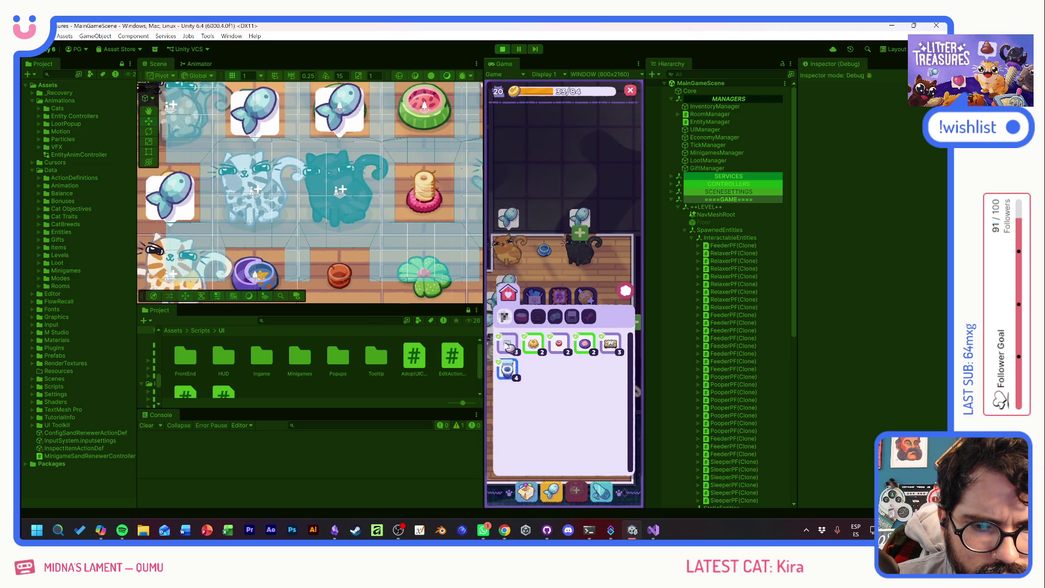
left_click(512, 372)
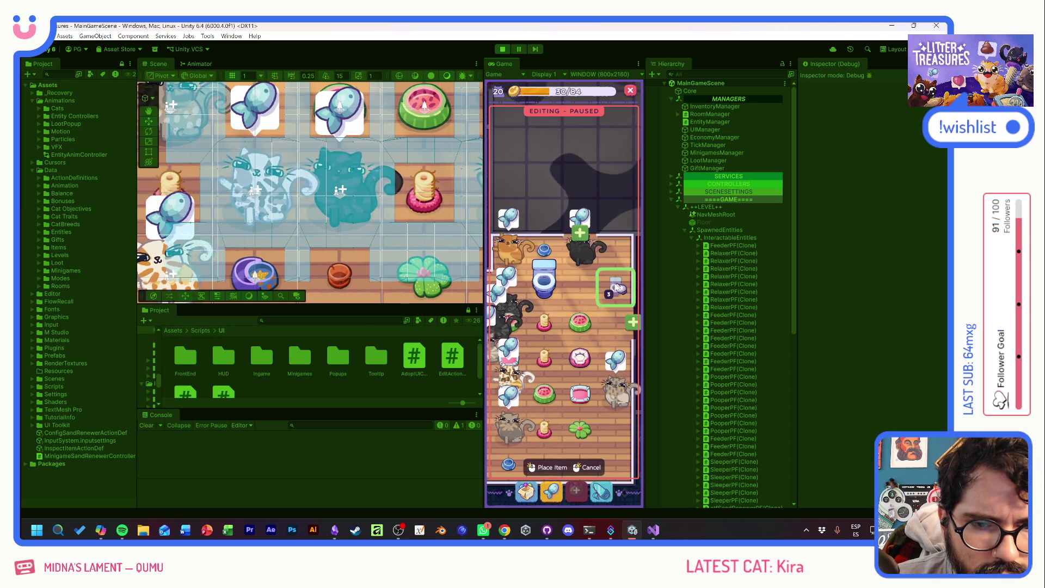
left_click(610, 299)
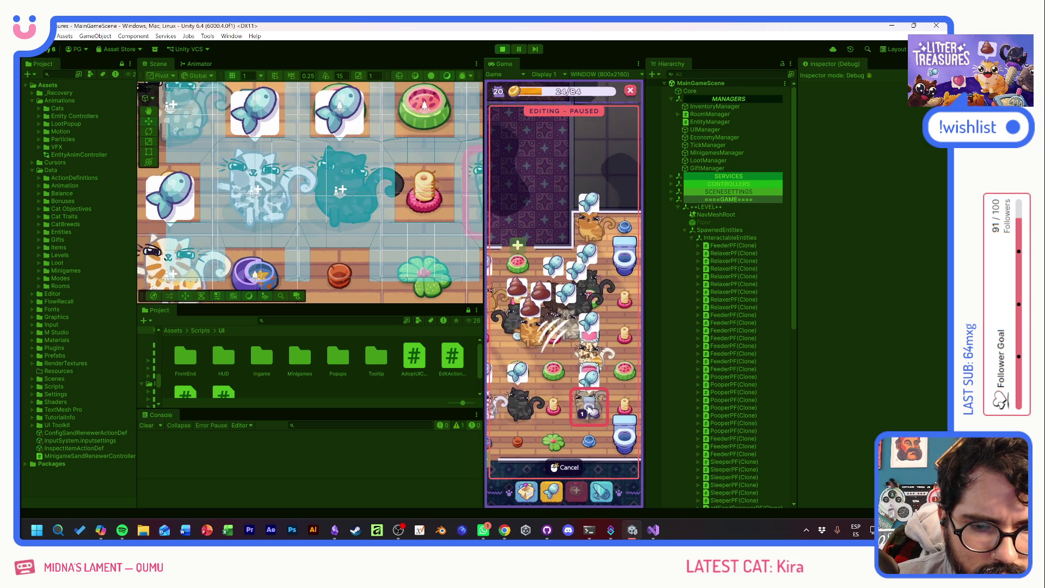
left_click(527, 381)
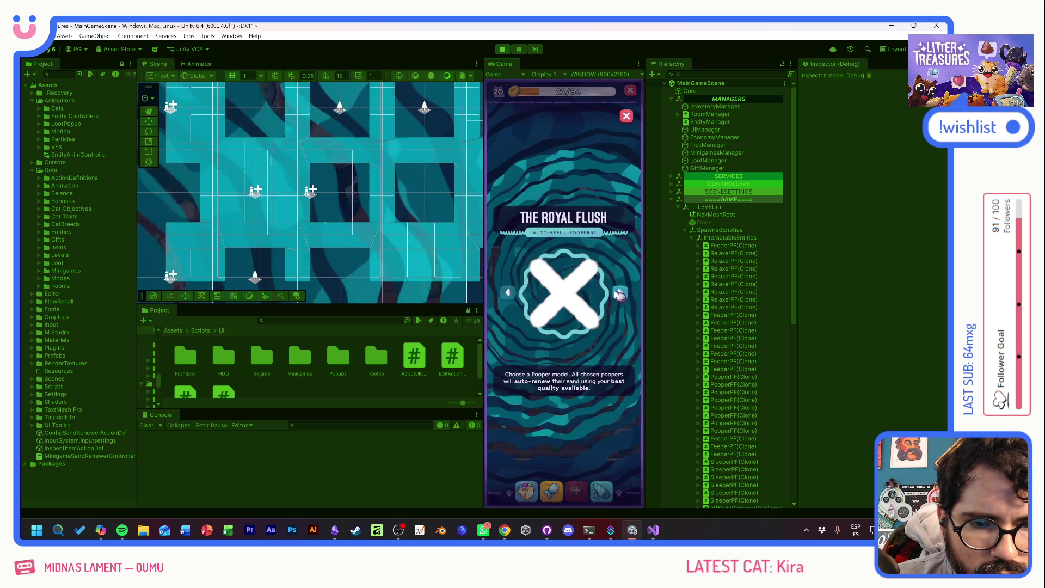
- Cycle the Royal Flush pooper model past none and Tupperware to Slick Box, then close
left_click(620, 294)
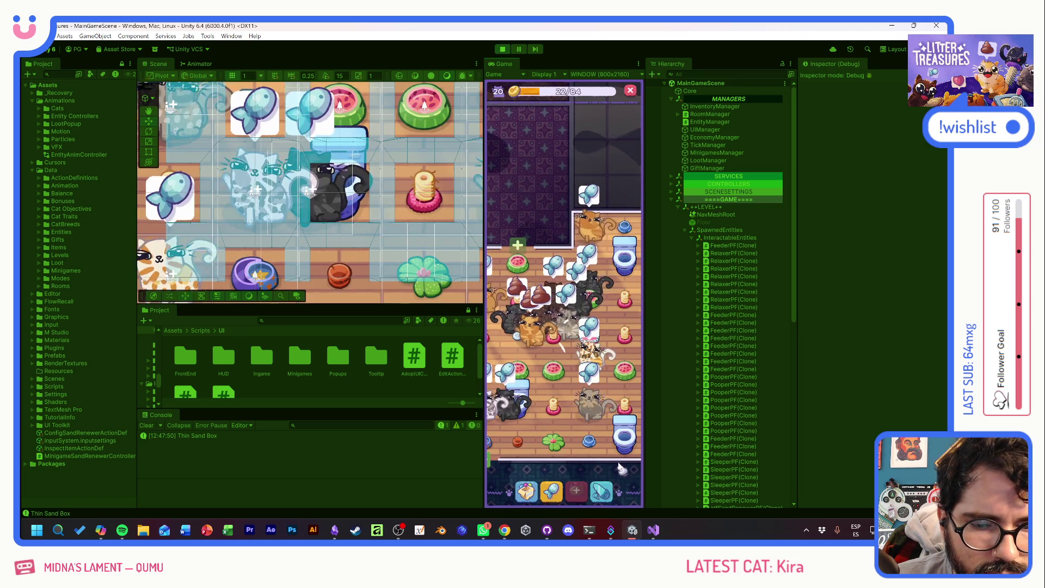
left_click(619, 293)
left_click(627, 116)
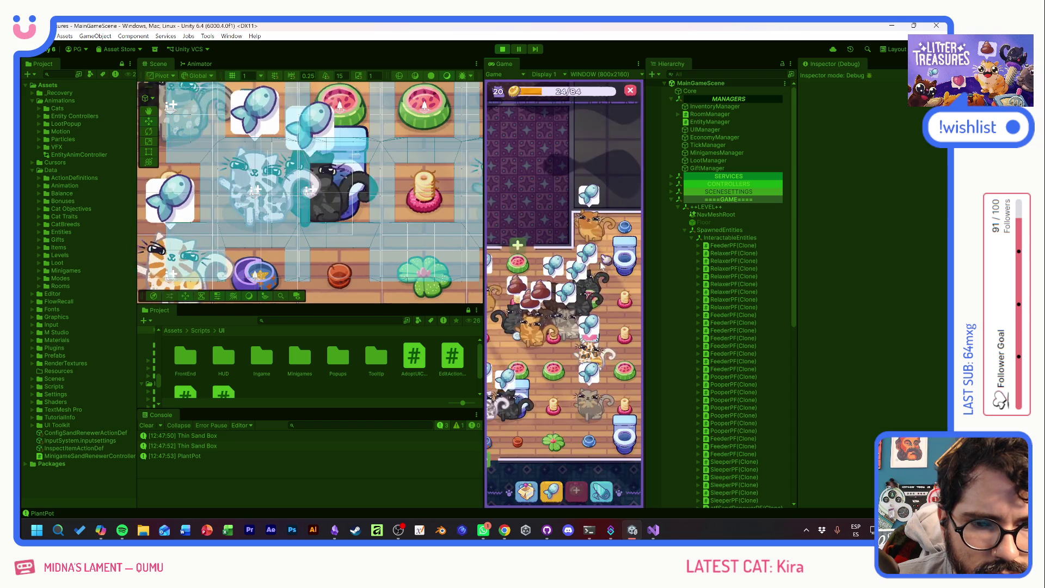
left_click(568, 342)
left_click(619, 292)
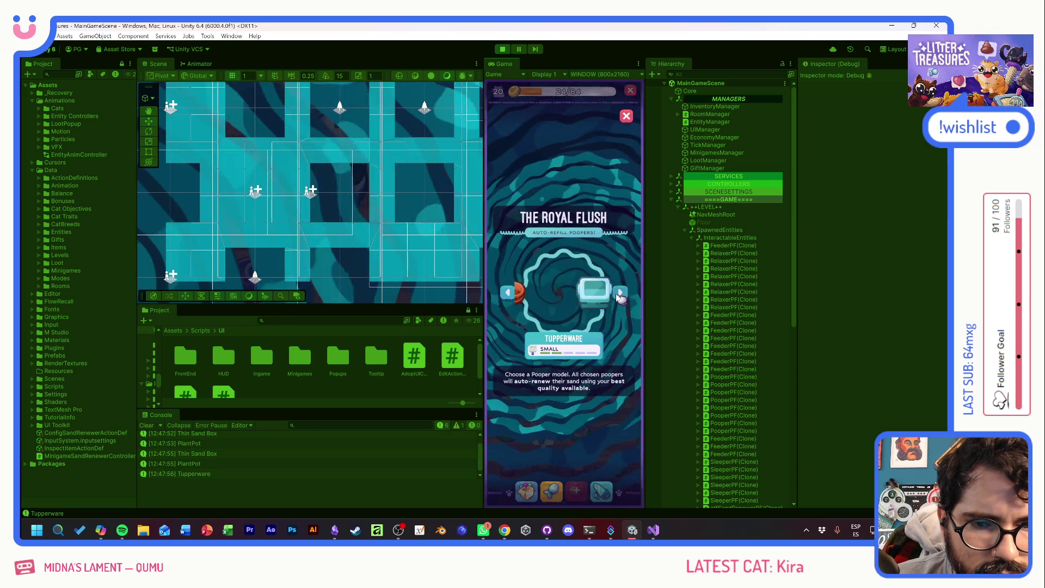
left_click(620, 293)
left_click(627, 116)
left_click(521, 333)
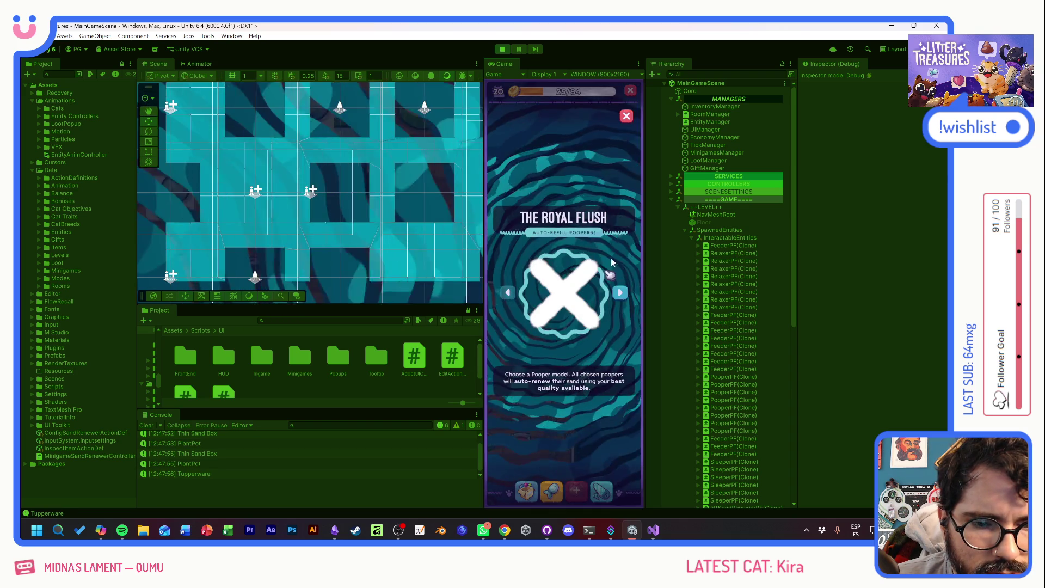
left_click(619, 293)
left_click(620, 293)
left_click(619, 293)
left_click(619, 293)
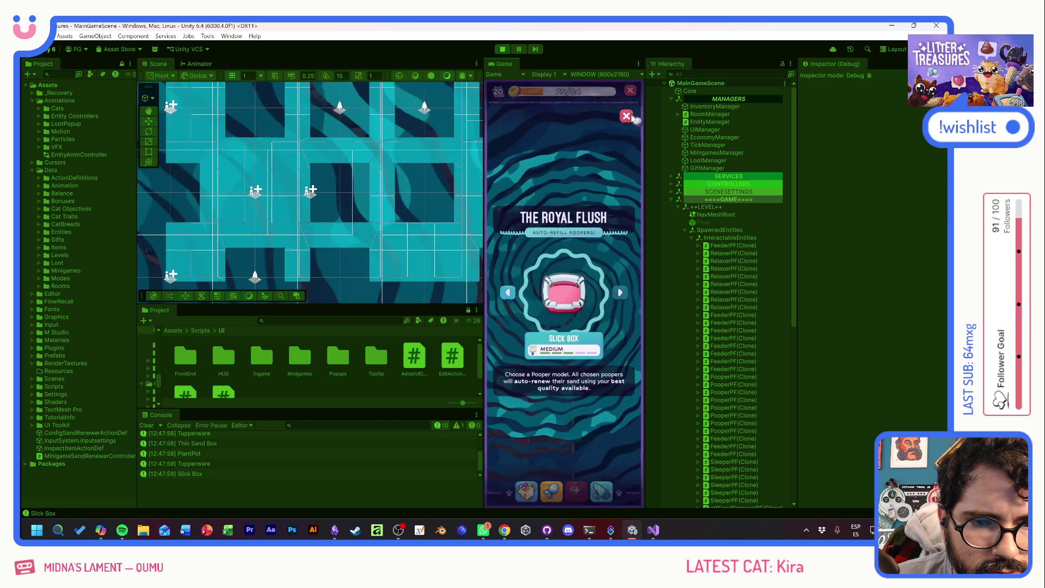
left_click(627, 116)
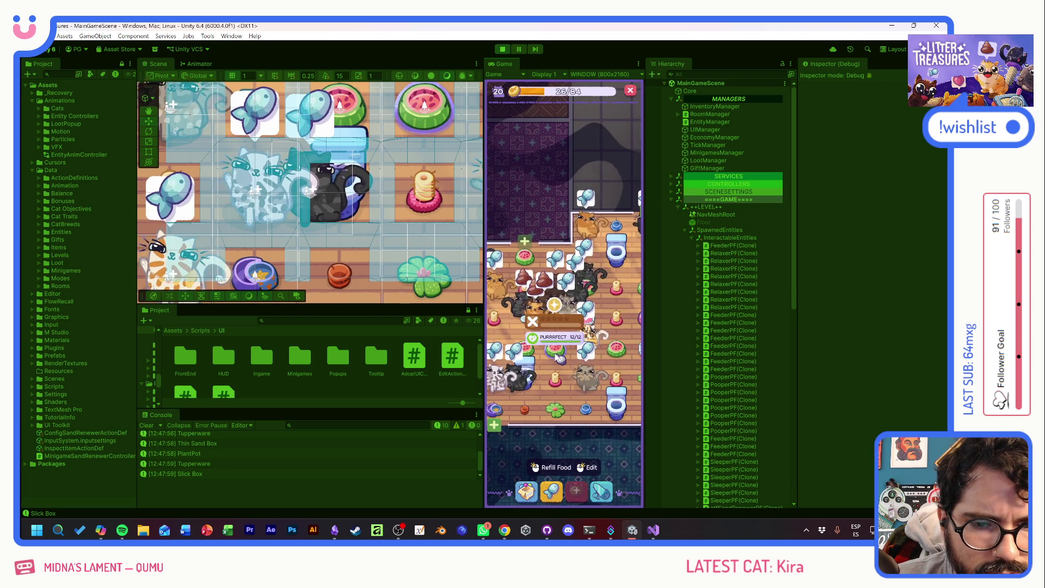
- Refill food in the purple bowl and damaged feeder, and renew the litter box sand
left_click(555, 357)
left_click(555, 356)
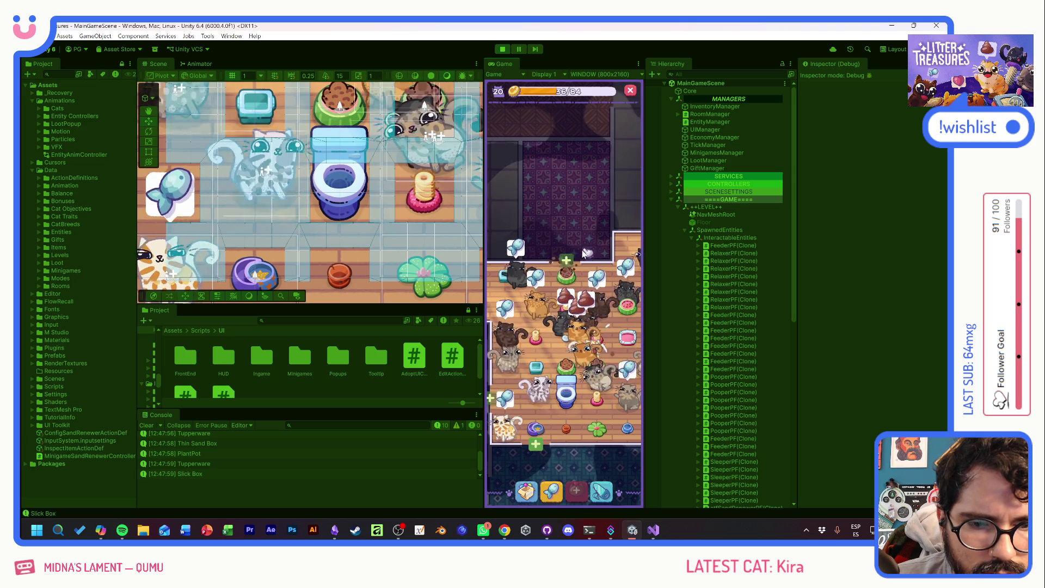
left_click(569, 346)
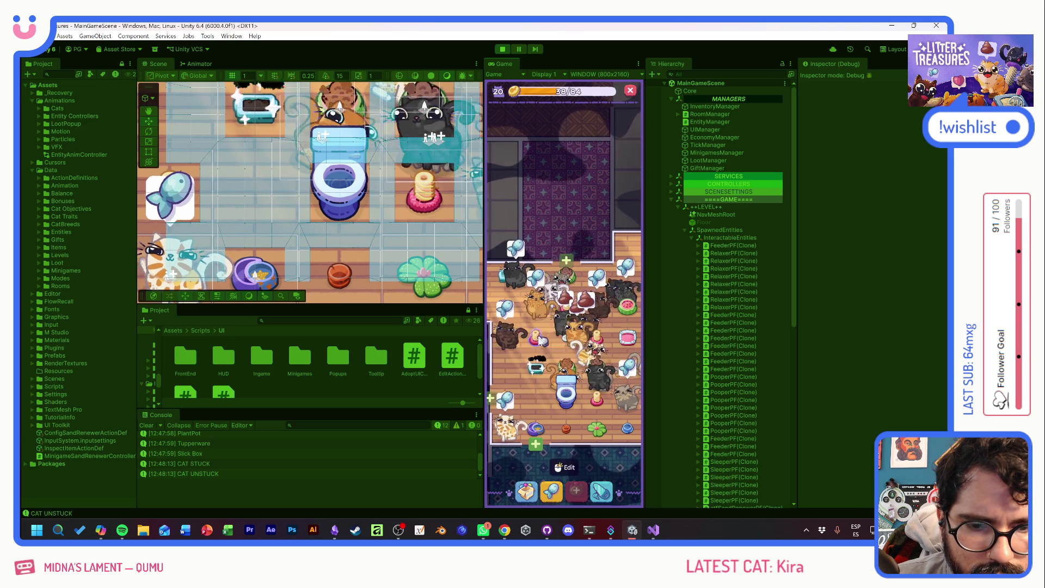
left_click(547, 423)
left_click(543, 432)
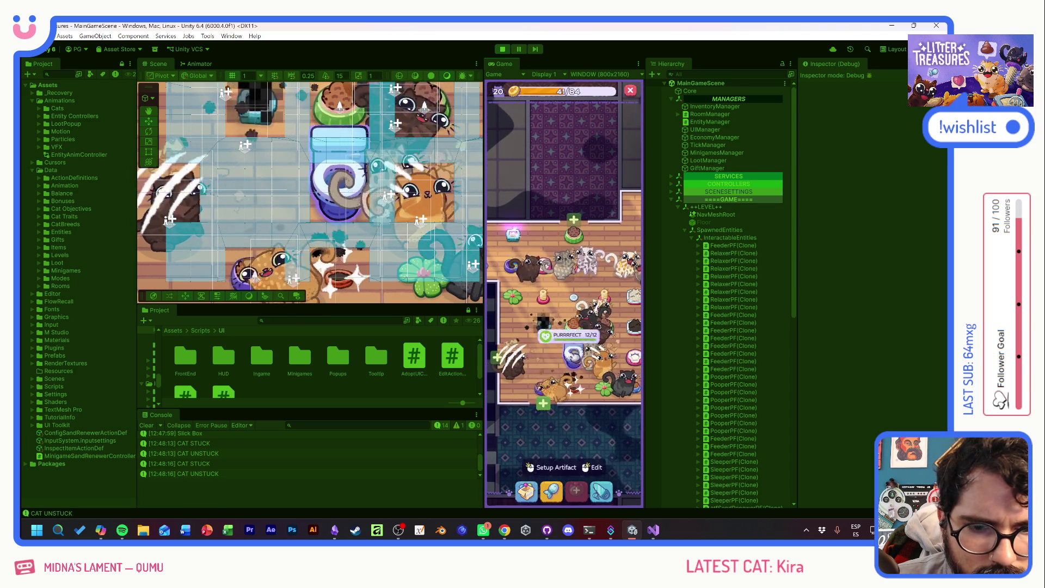
left_click(544, 266)
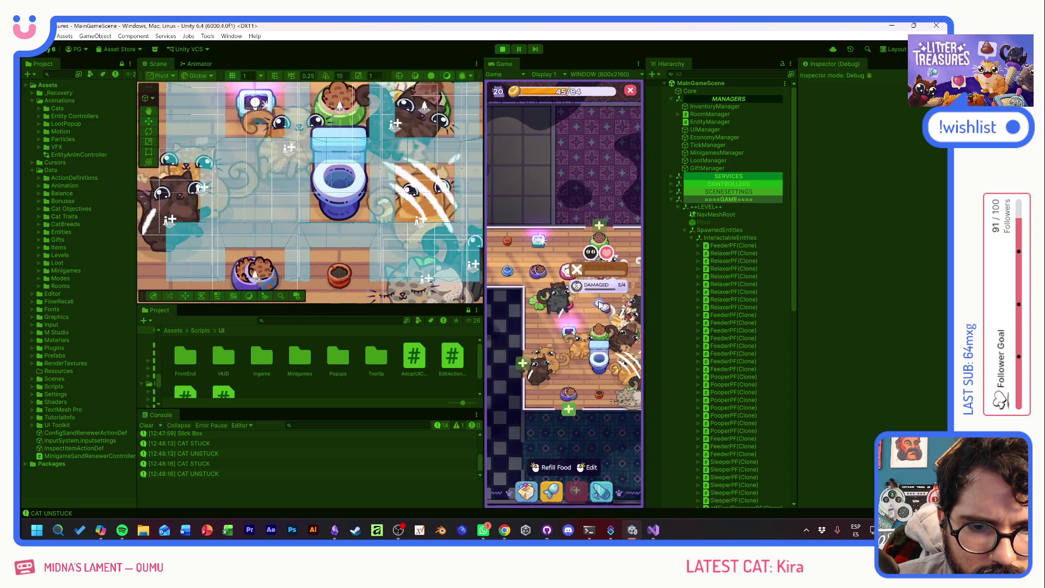
left_click(494, 276)
left_click(507, 245)
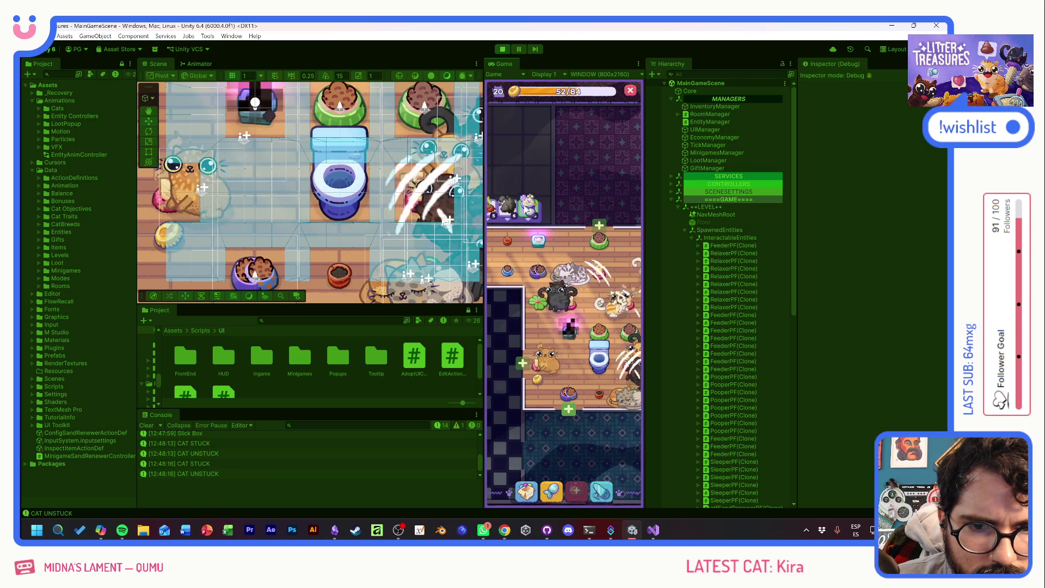
- Pan around the room to locate the pink treasure below the toilet
left_click_drag(602, 343, 506, 358)
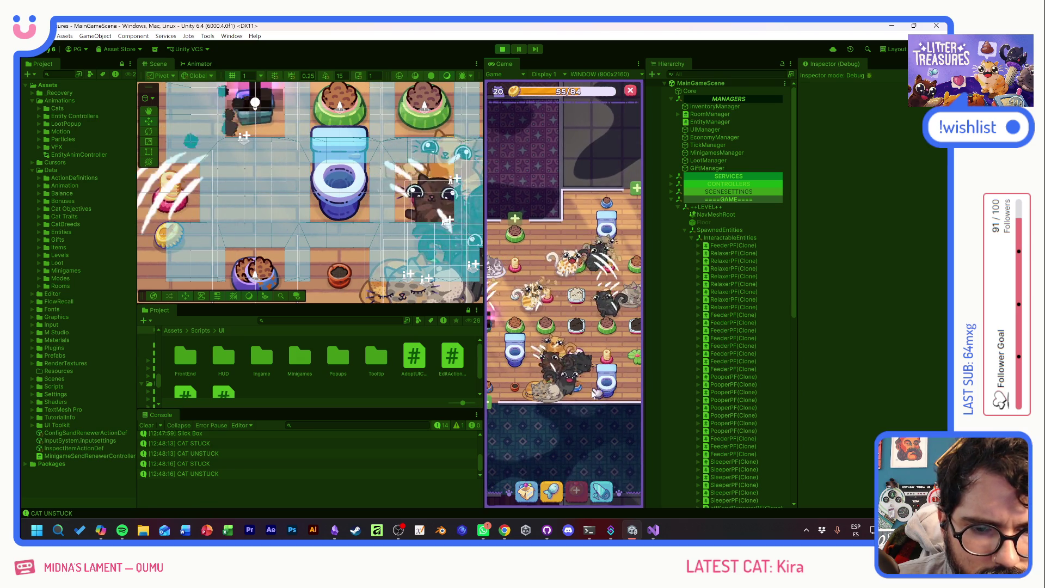
scroll(573, 411, "up", 2)
scroll(511, 353, "up", 2)
left_click(546, 351)
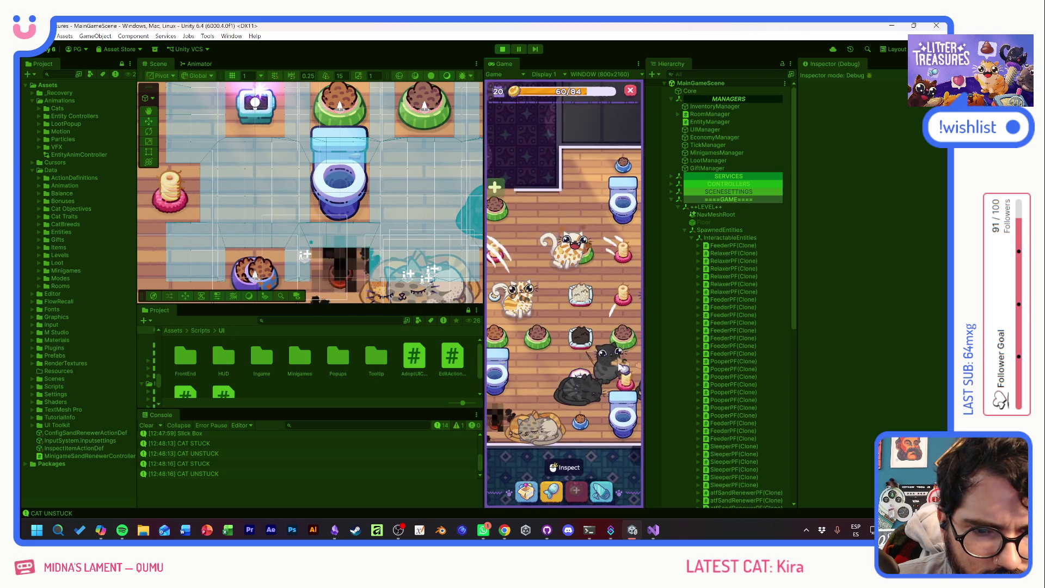
mouse_move(538, 380)
left_mouse_down()
mouse_move(587, 388)
mouse_move(505, 372)
left_mouse_up()
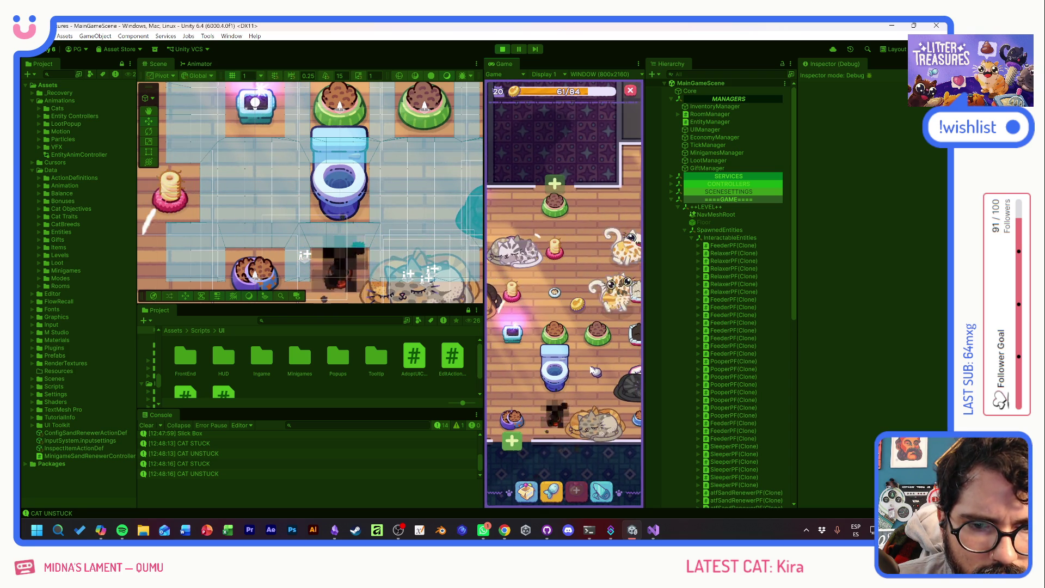
left_click_drag(593, 370, 531, 367)
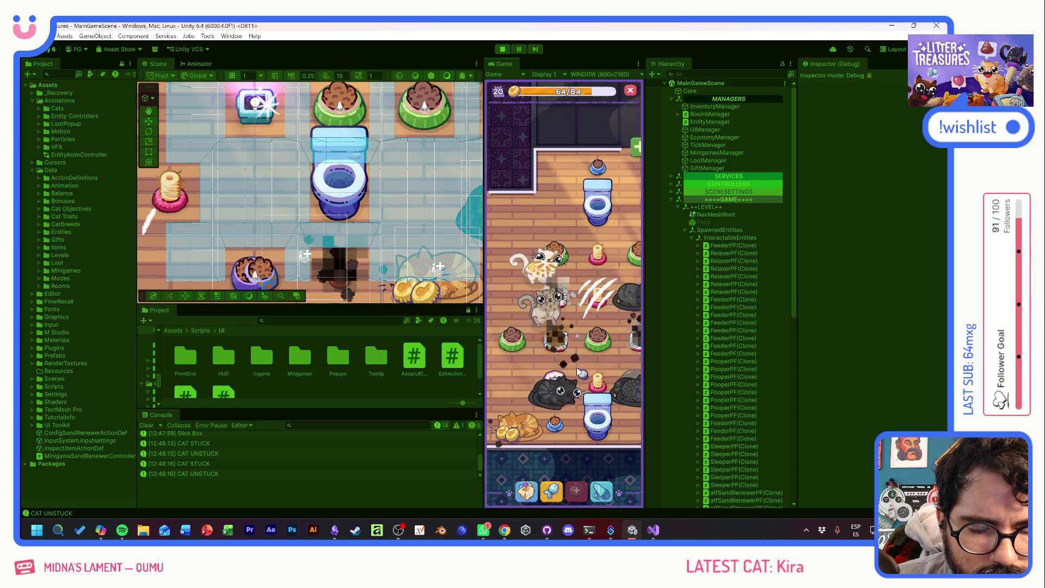
mouse_move(534, 385)
left_mouse_down()
mouse_move(560, 355)
mouse_move(584, 389)
left_mouse_up()
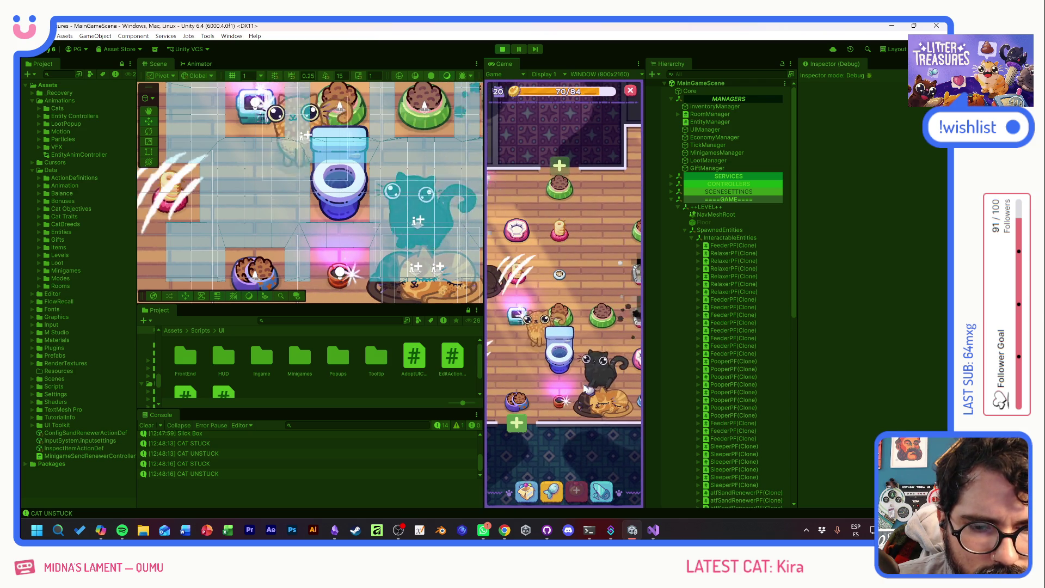
left_click(561, 402)
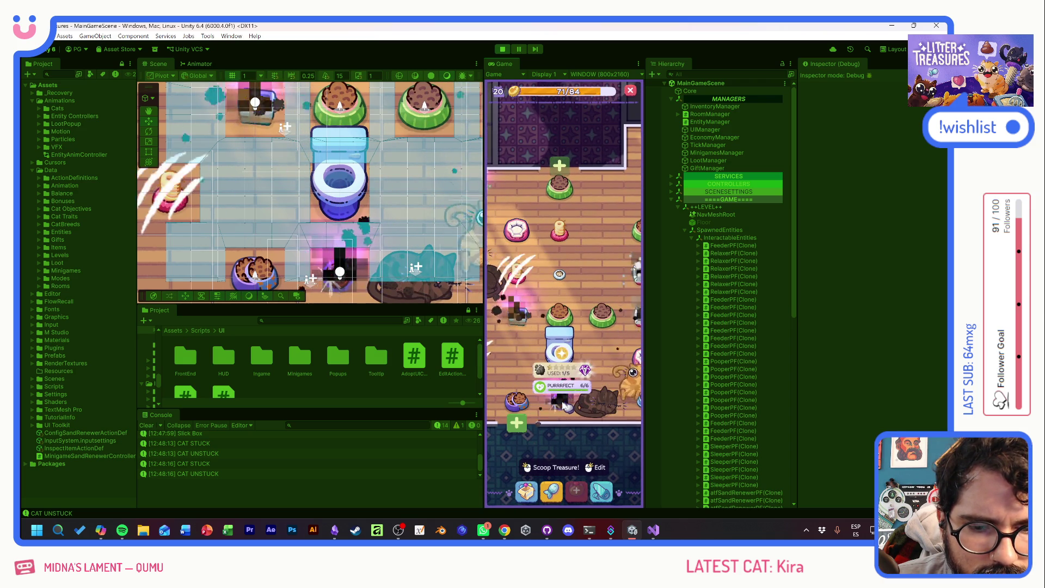
left_click(590, 372)
mouse_move(606, 366)
left_mouse_down()
mouse_move(583, 381)
mouse_move(534, 380)
left_mouse_up()
- Complete the first Scoop and Clean round by guiding the diamond through the waypoints
left_click(588, 357)
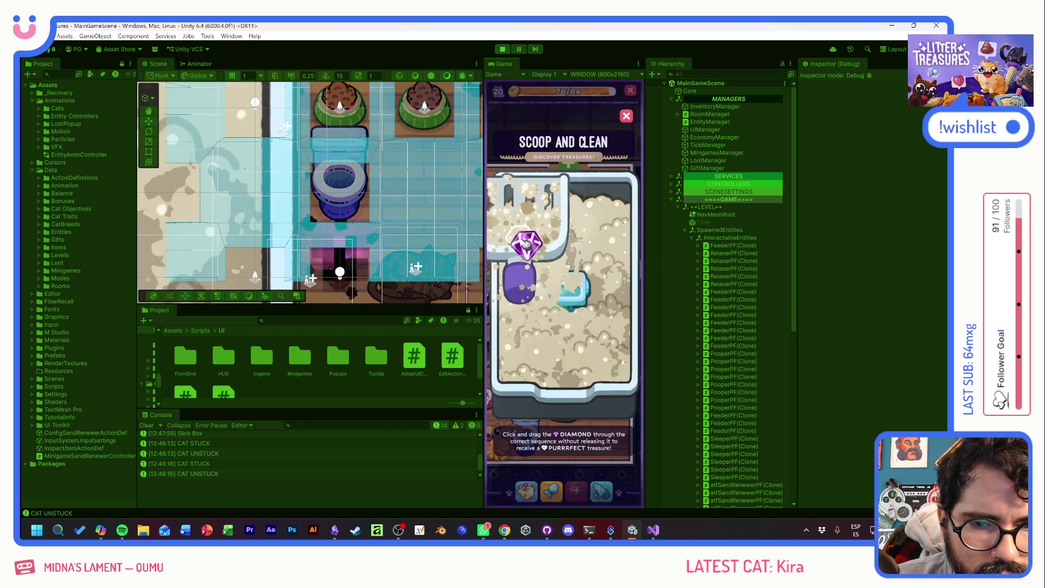
mouse_move(524, 241)
left_mouse_down()
mouse_move(513, 316)
mouse_move(602, 327)
mouse_move(543, 316)
left_mouse_up()
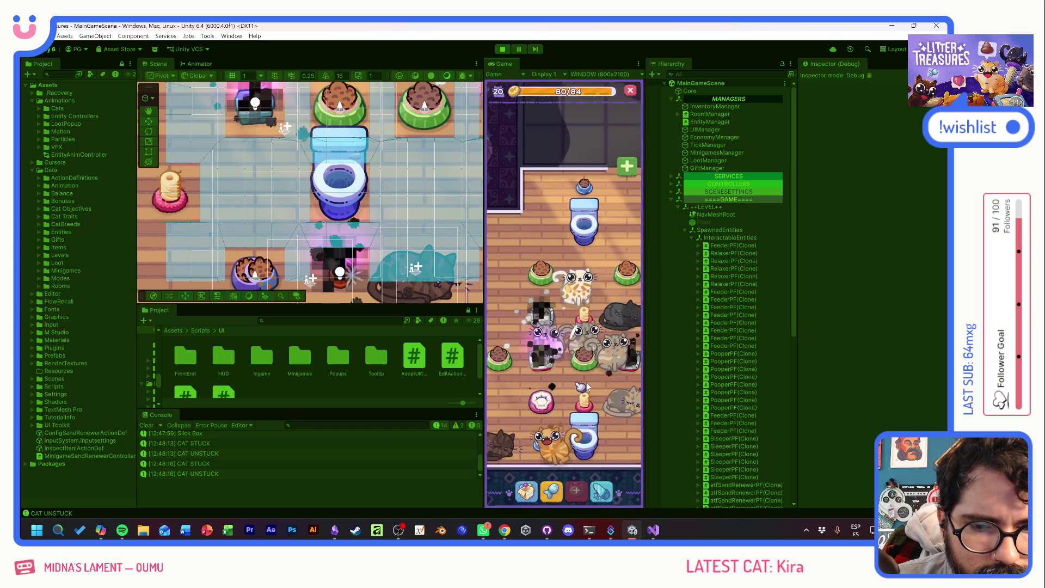
left_click(521, 372)
mouse_move(521, 372)
left_mouse_down()
mouse_move(599, 359)
mouse_move(604, 376)
left_mouse_up()
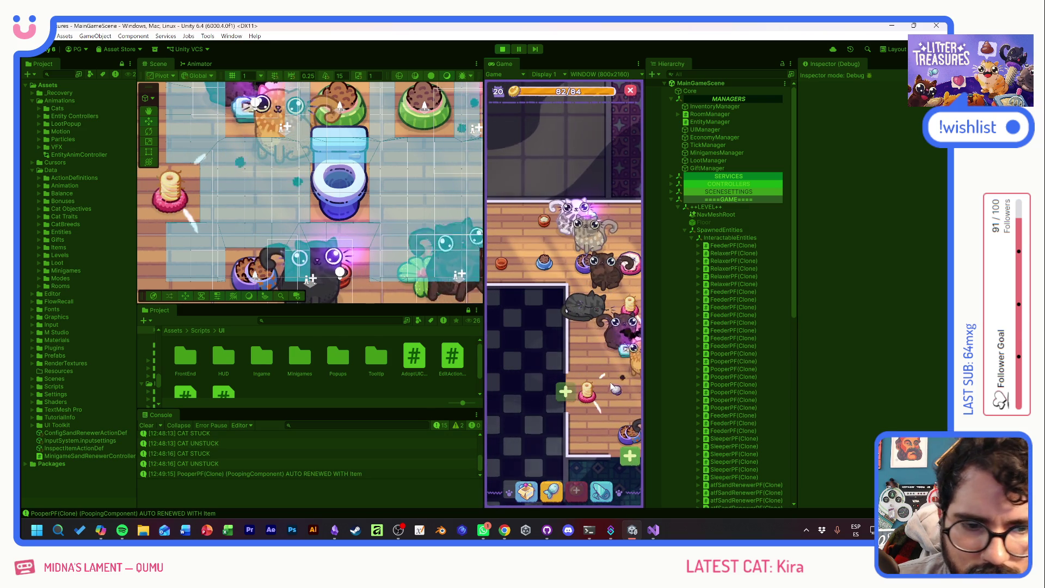
left_click_drag(610, 384, 499, 382)
- Scoop the second treasure through the marker sequence, then give love to the cat TRAVI
left_click(514, 353)
left_click(514, 353)
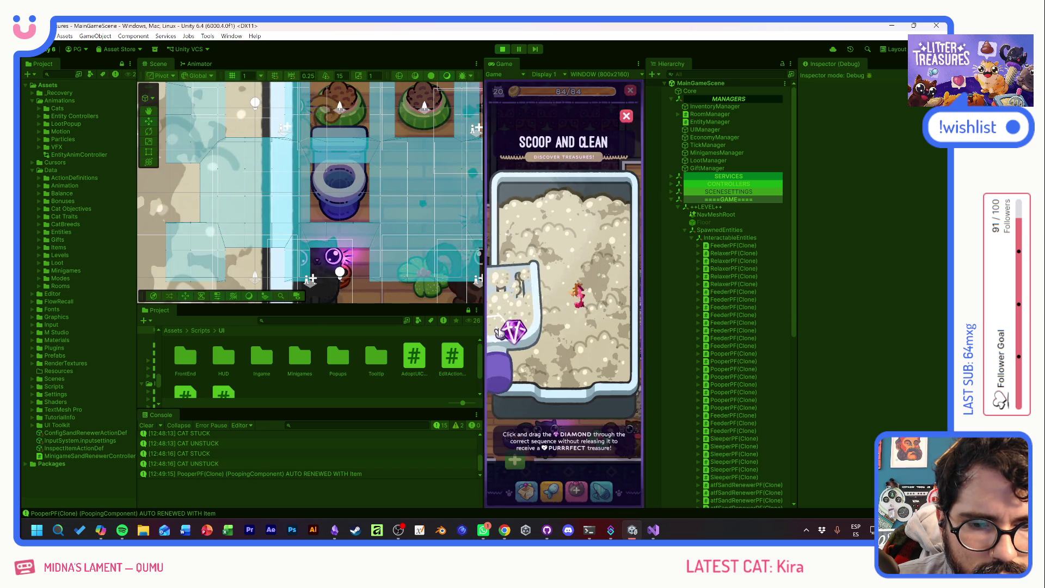
mouse_move(525, 340)
left_mouse_down()
mouse_move(561, 292)
mouse_move(537, 257)
mouse_move(602, 275)
mouse_move(599, 351)
left_mouse_up()
left_click(600, 406)
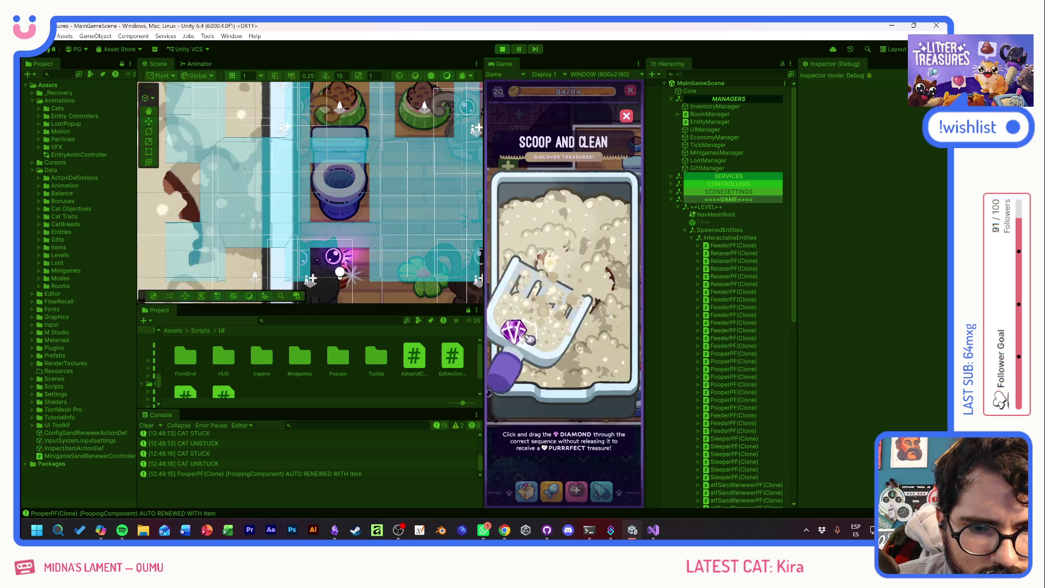
left_click(574, 327)
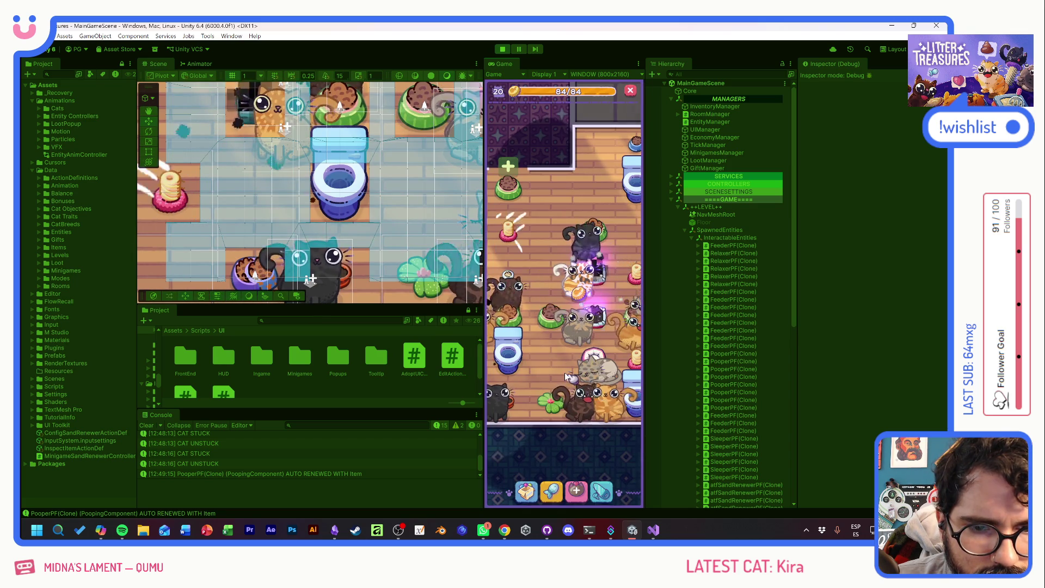
left_click(591, 337)
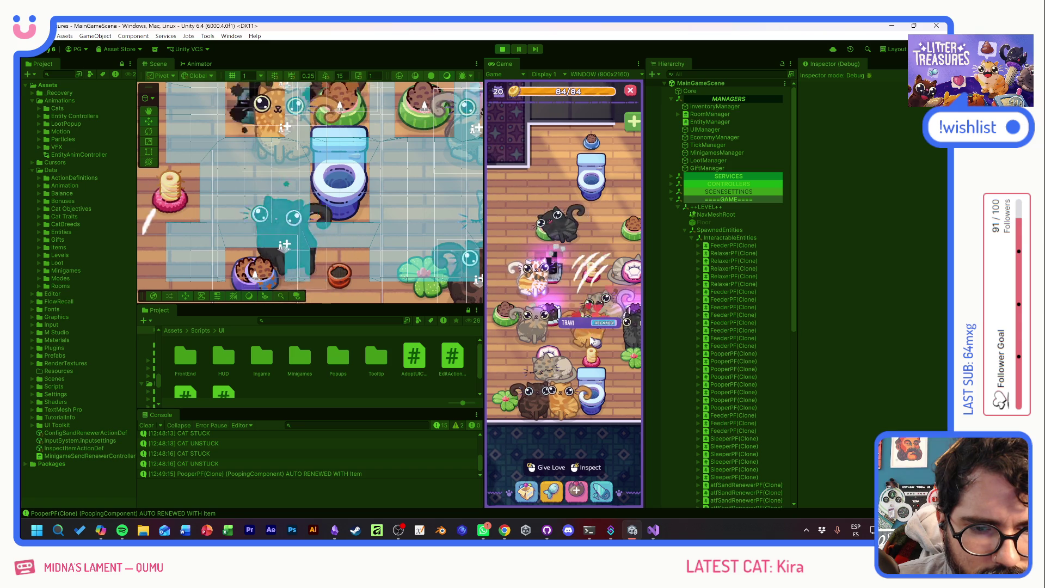
left_click(567, 413)
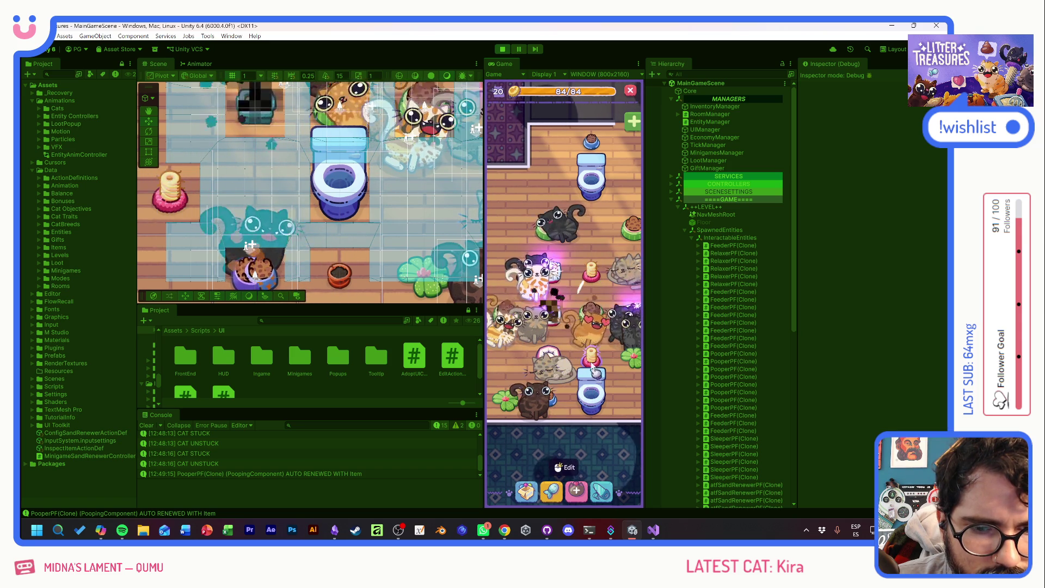
- Confirm TRAVI is LOVED and finish another treasure round along the numbered markers
left_click(594, 342)
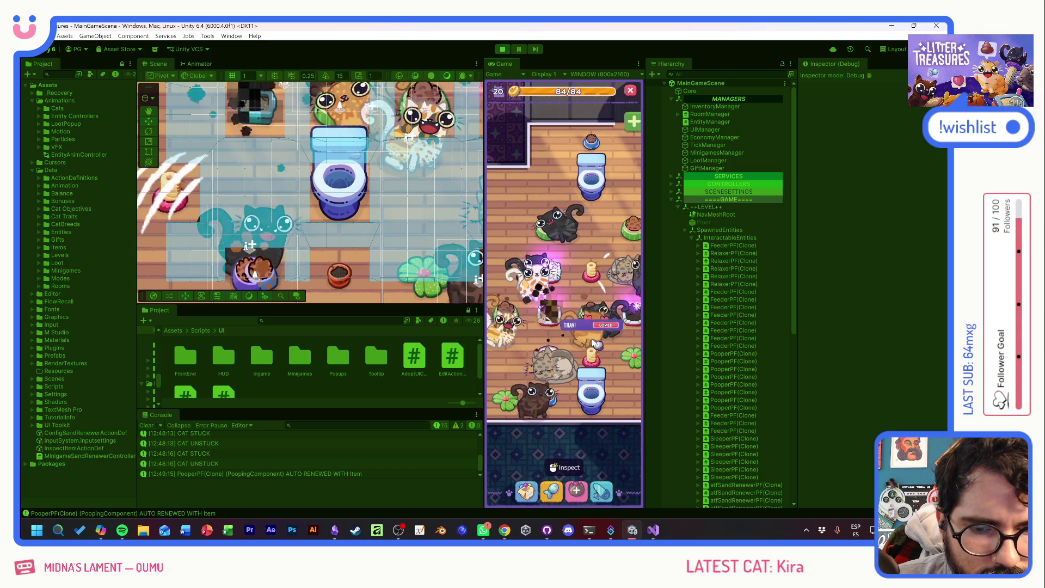
left_click_drag(595, 343, 558, 362)
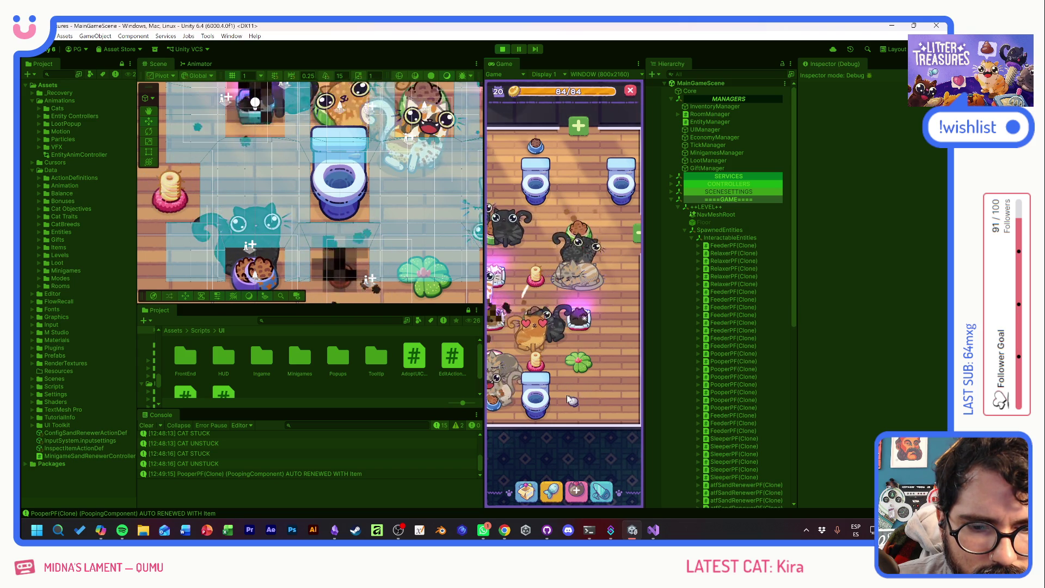
left_click_drag(574, 383, 604, 409)
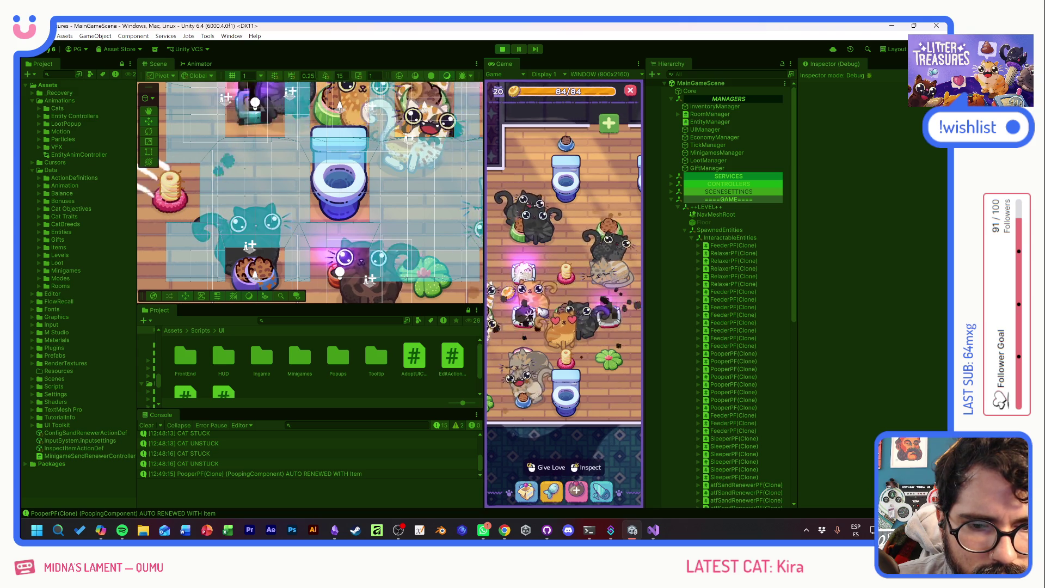
left_click(518, 308)
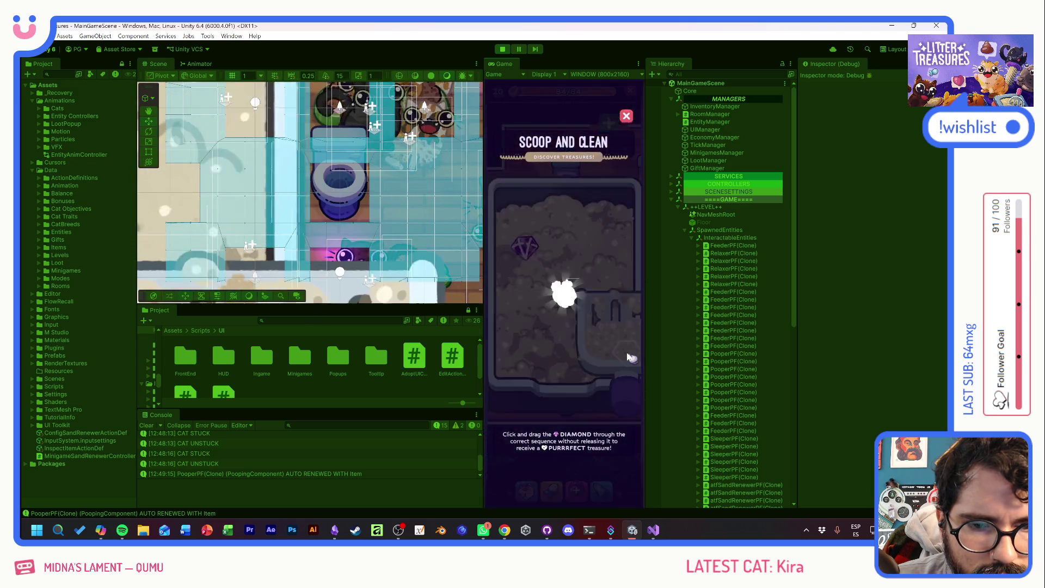
mouse_move(532, 245)
left_mouse_down()
mouse_move(532, 327)
mouse_move(604, 350)
left_mouse_up()
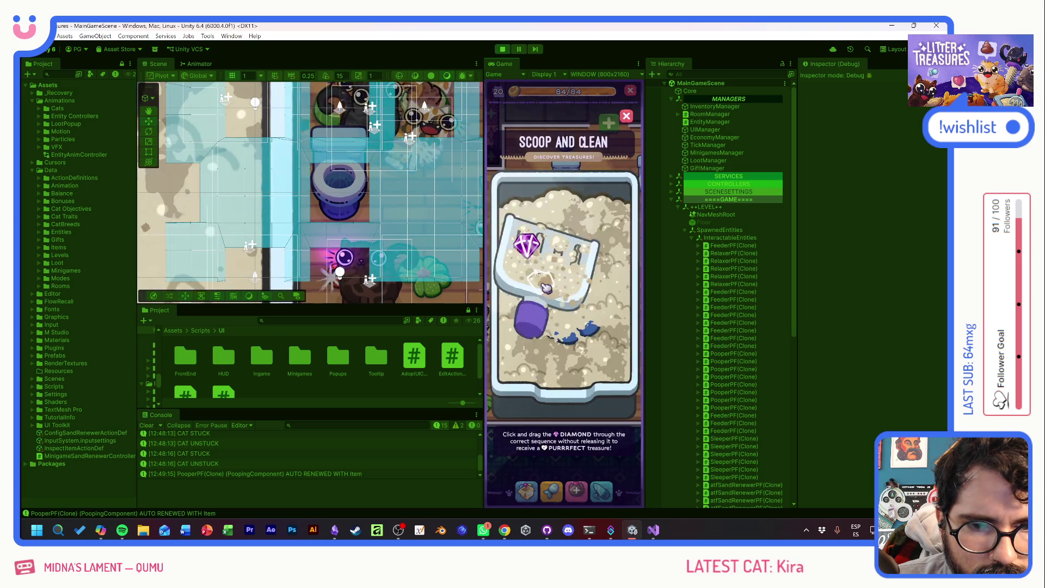
left_click(578, 315)
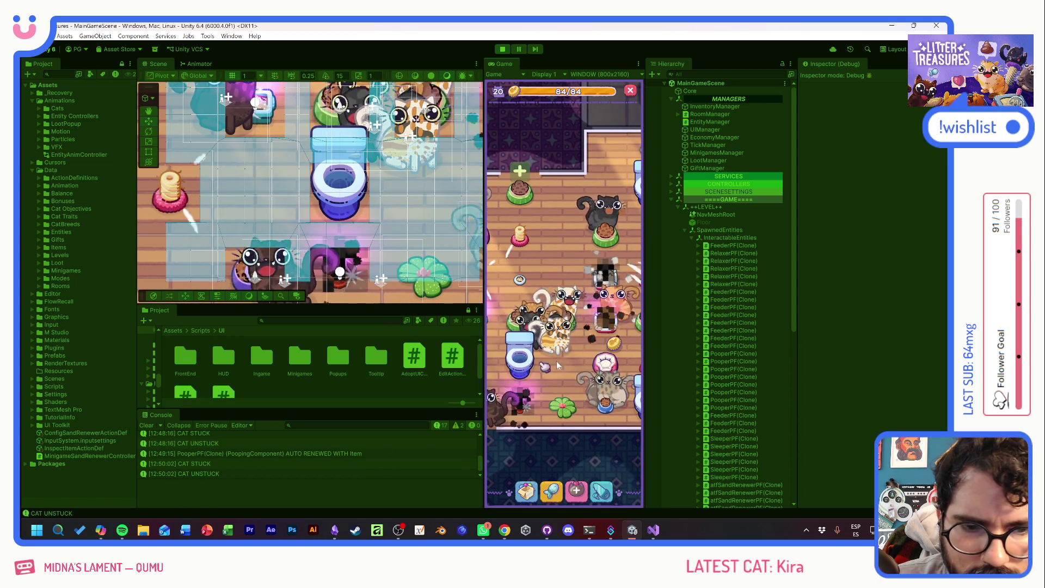
- Pan to the second toilet and start Scoop and Clean on a sand box
left_click_drag(547, 360, 641, 363)
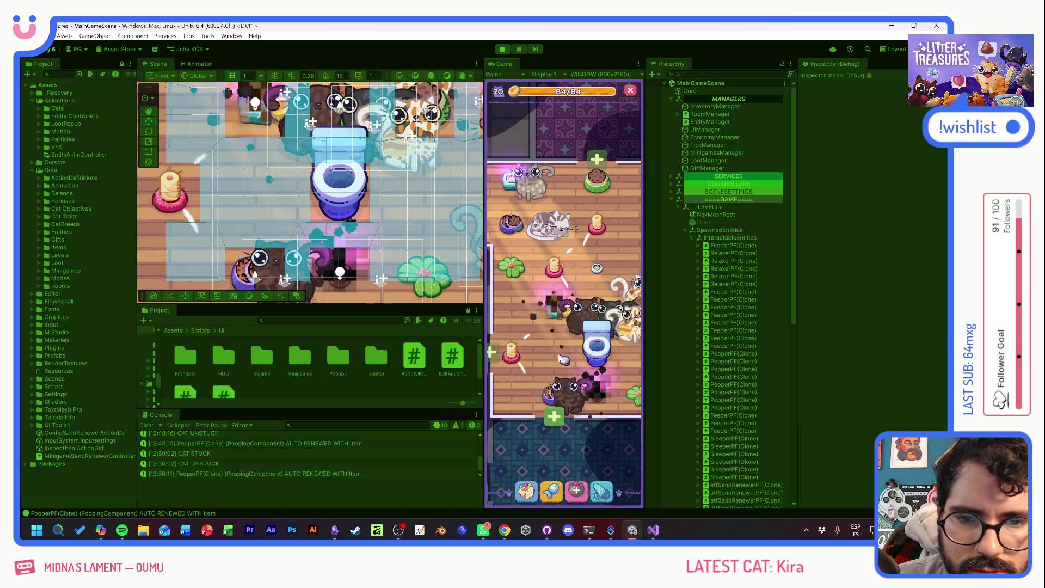
left_click_drag(628, 367, 564, 370)
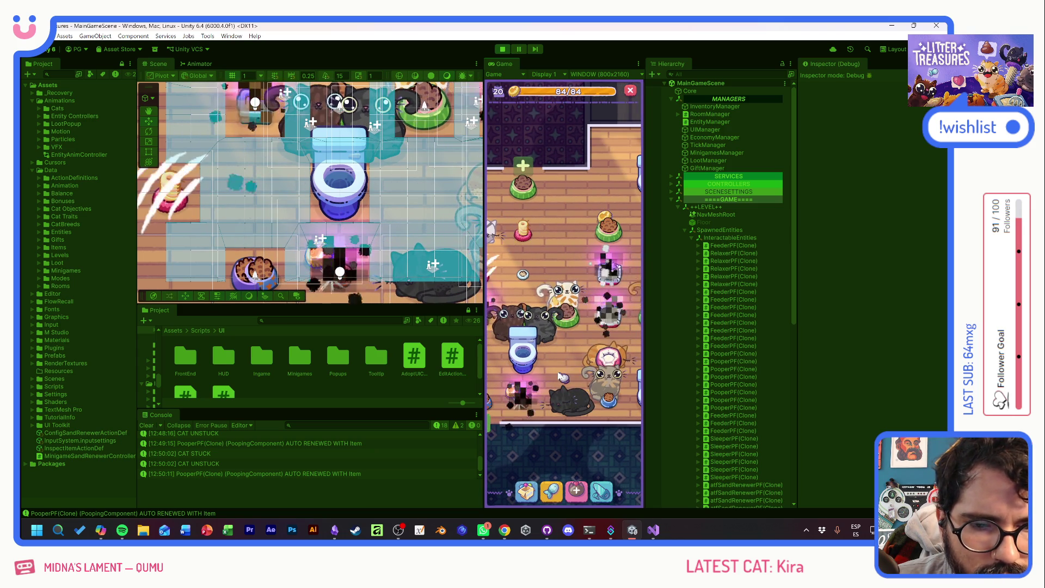
left_click_drag(581, 338, 534, 342)
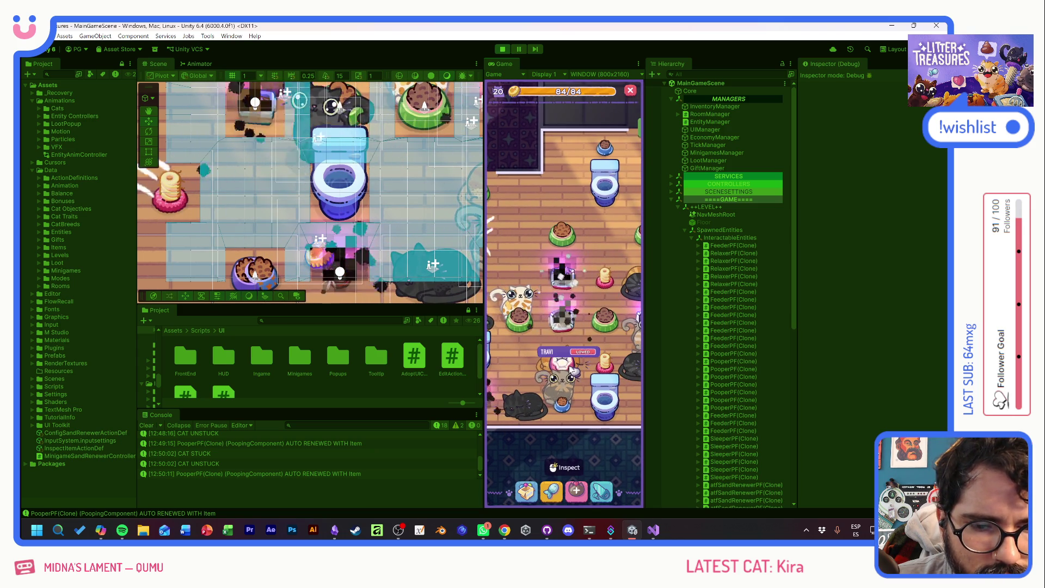
left_click_drag(595, 350, 574, 354)
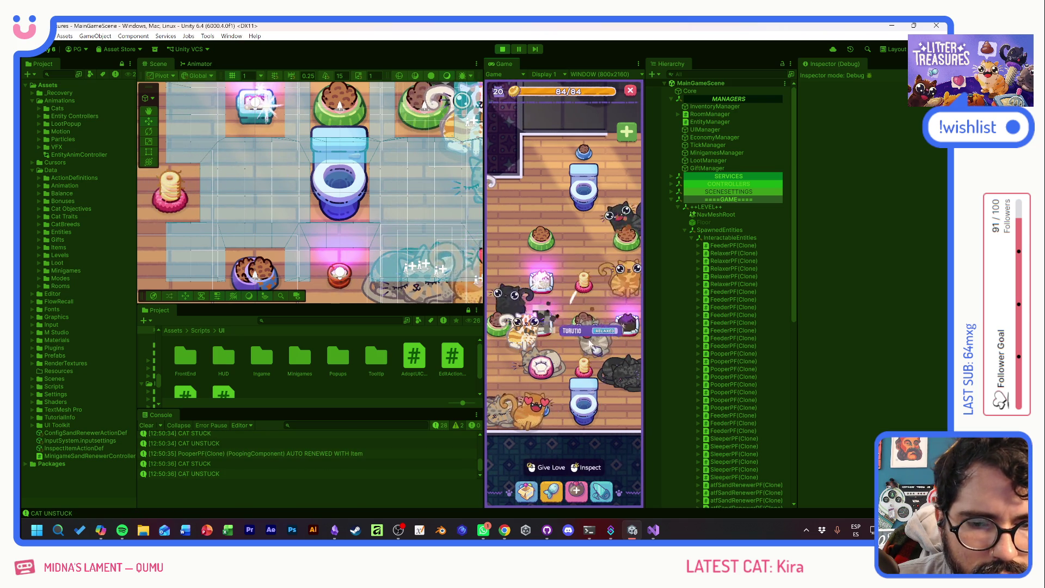
mouse_move(597, 351)
left_mouse_down()
mouse_move(561, 331)
mouse_move(535, 344)
mouse_move(578, 319)
left_mouse_up()
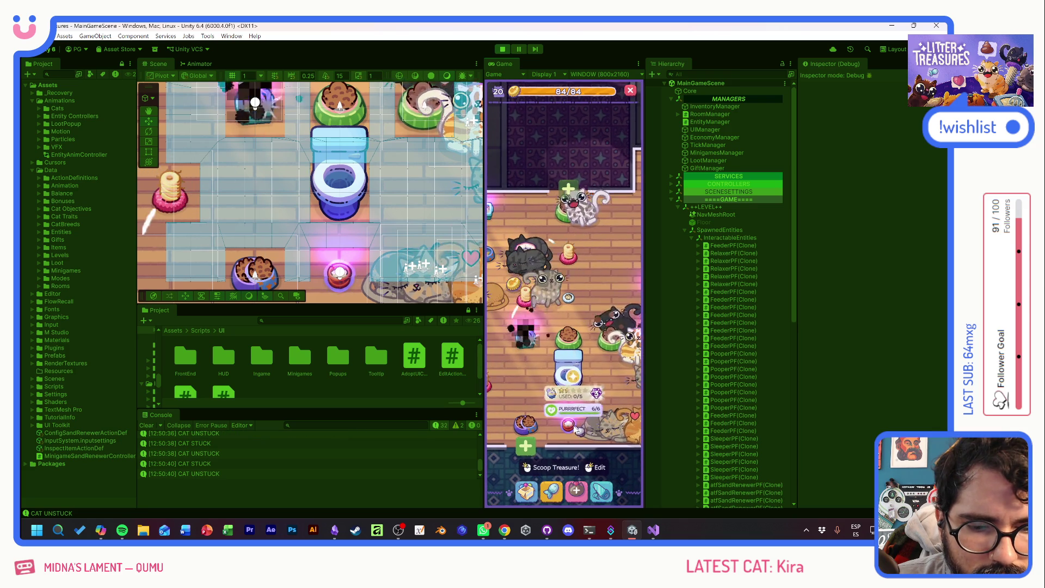
left_click(575, 428)
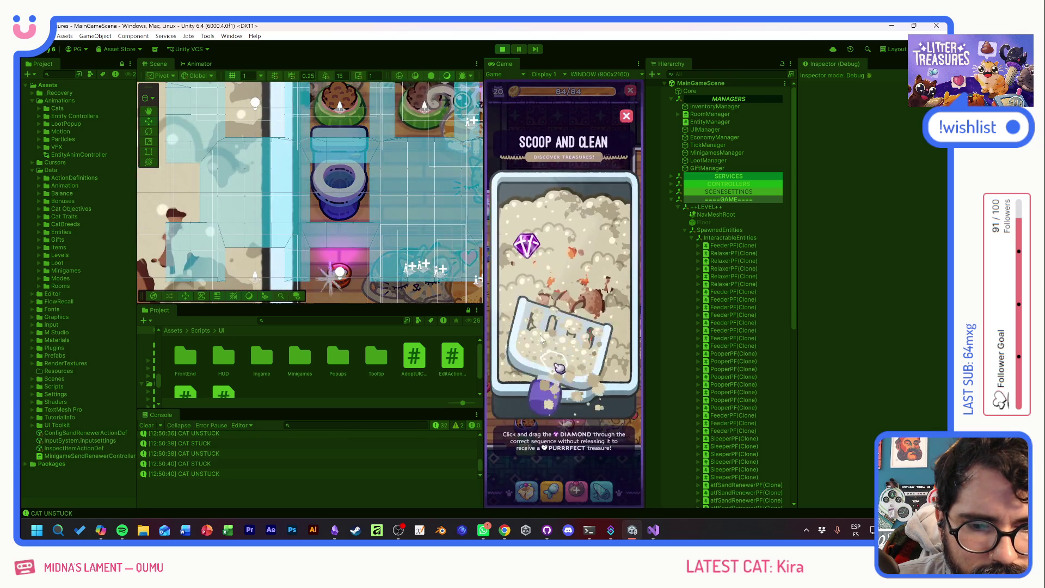
- Finish the Scoop and Clean round by dragging the diamond through every marker
left_click_drag(518, 333, 553, 245)
left_click_drag(522, 339, 603, 329)
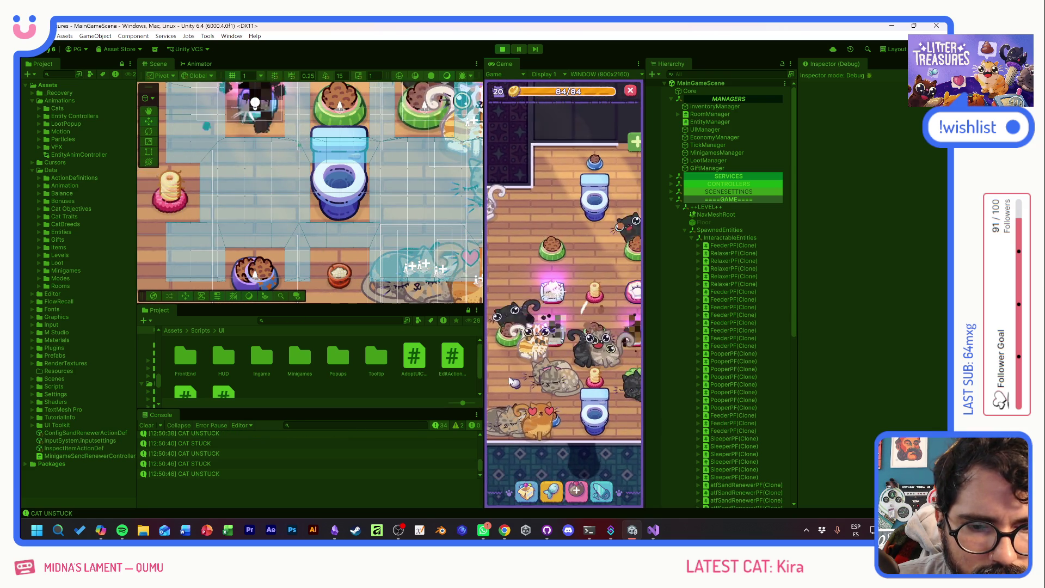
left_click_drag(507, 384, 566, 442)
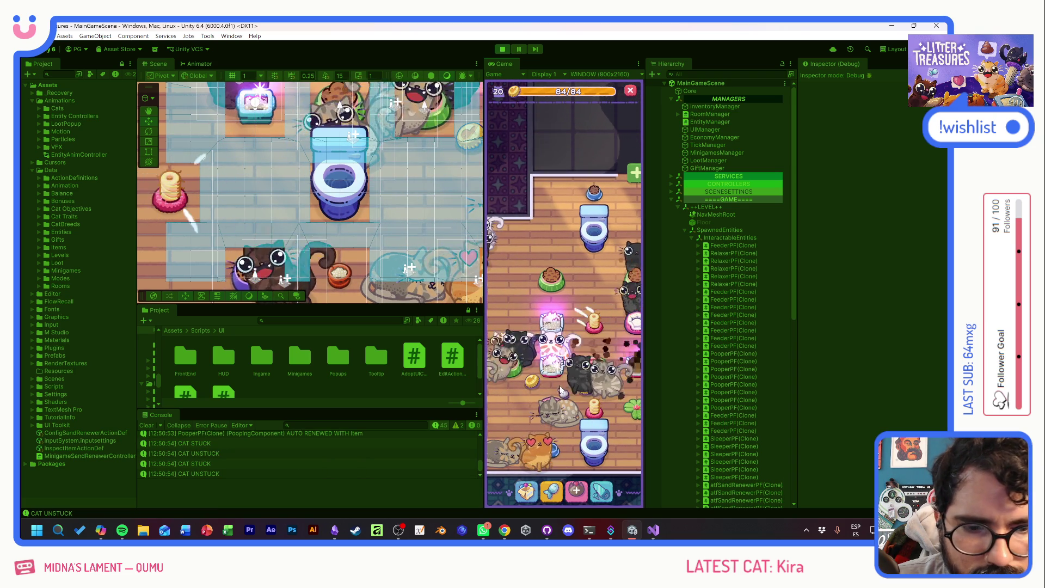
- Select the sleeping cat TURUTIO and browse other cats in the room
left_click(524, 384)
left_click(599, 404)
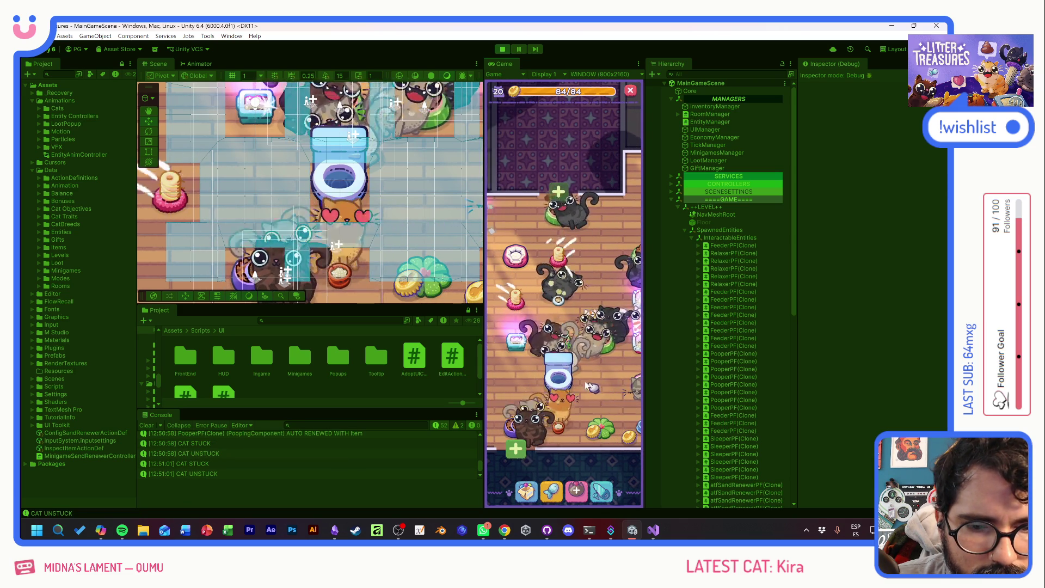
left_click_drag(512, 368, 580, 375)
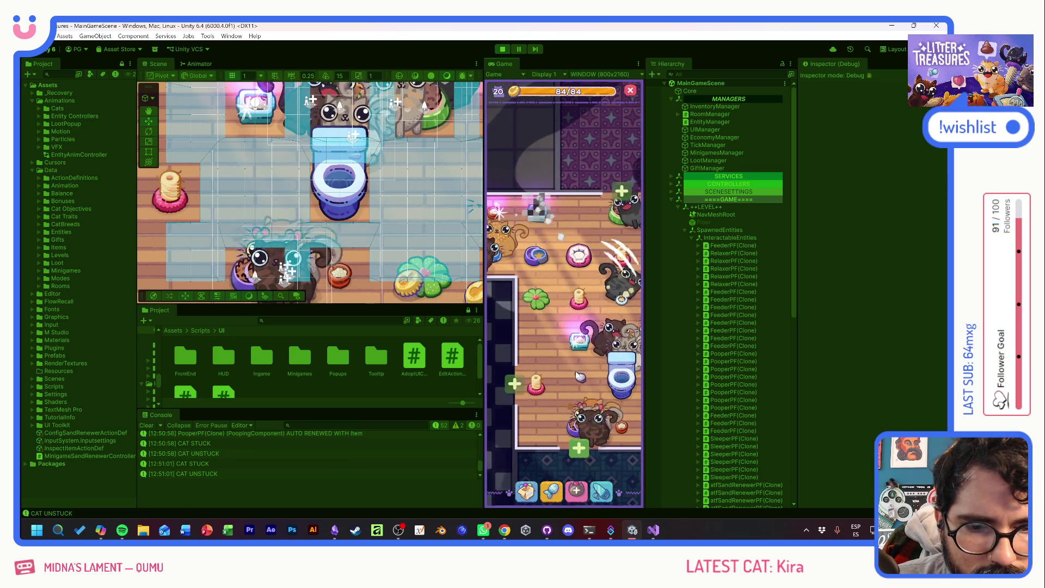
left_click(580, 375)
left_click(545, 388)
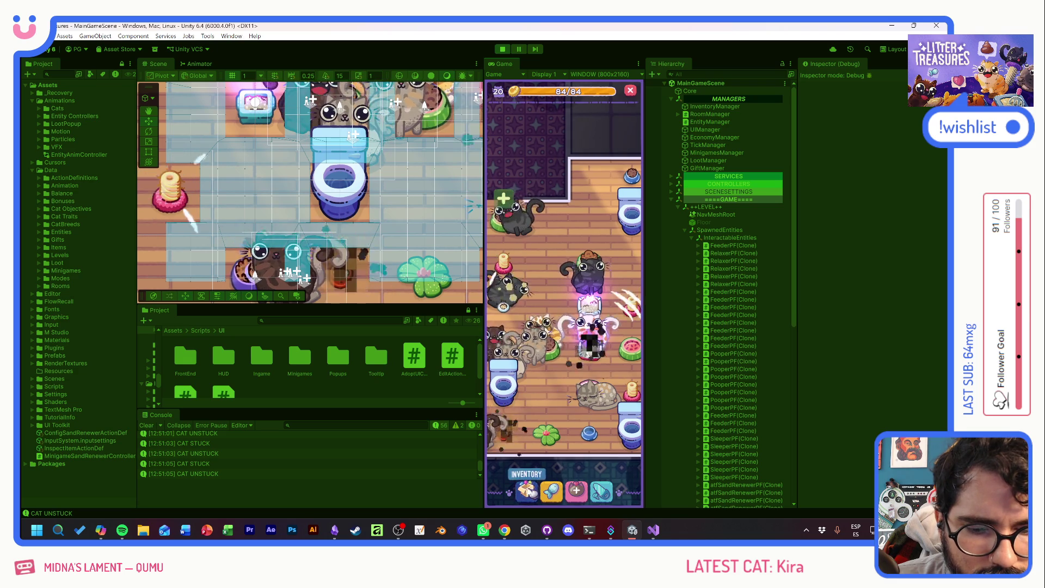
- Place the Tupperware and Slick Box items from the inventory in the room
left_click(558, 403)
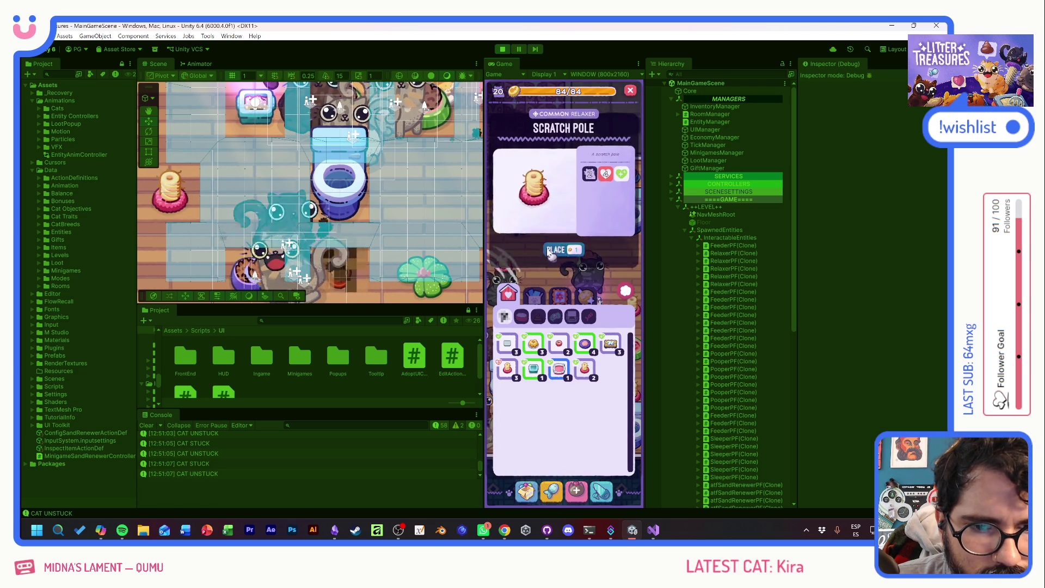
left_click(550, 251)
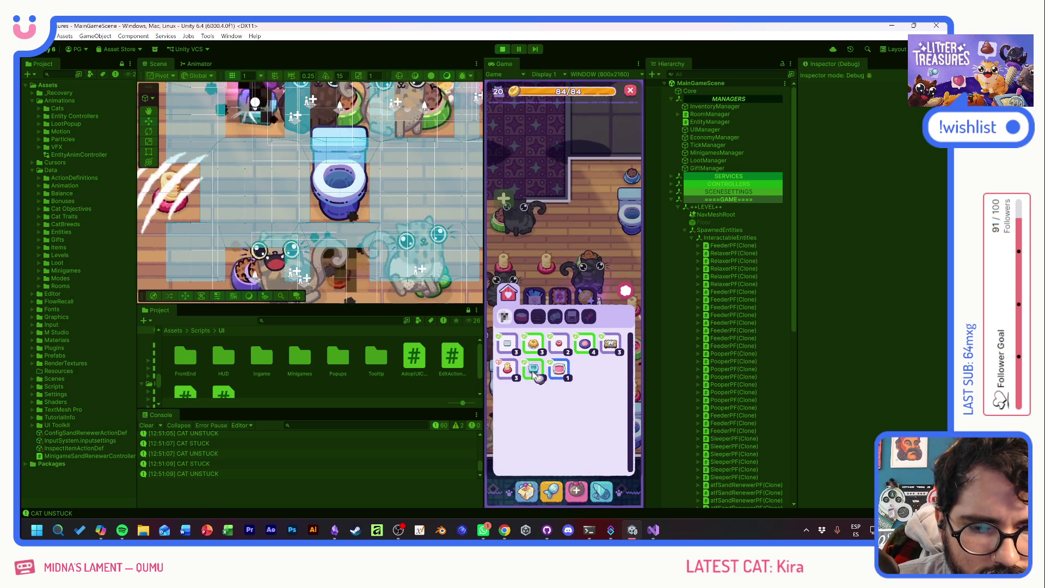
left_click(558, 250)
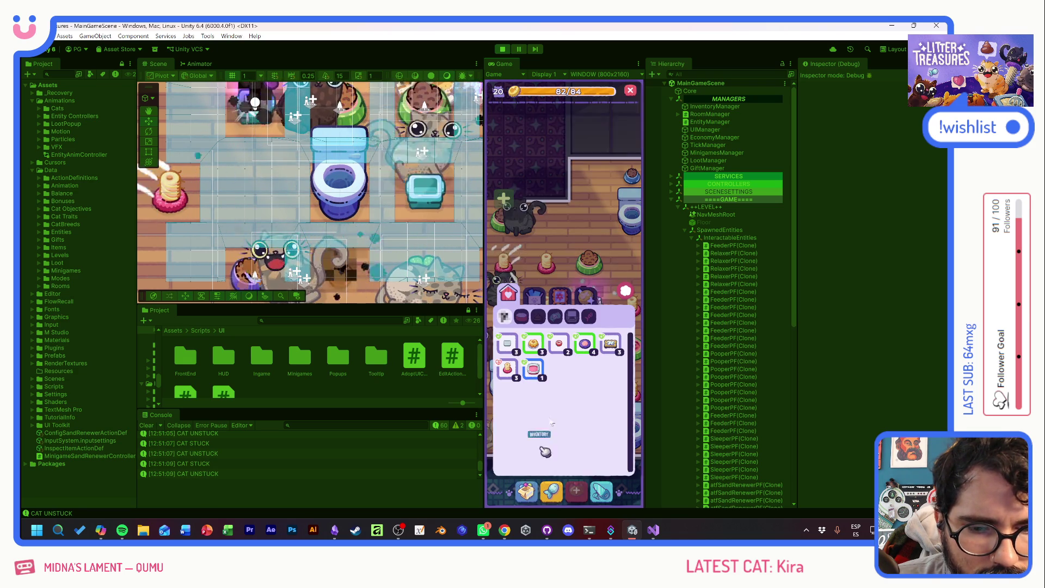
left_click(564, 249)
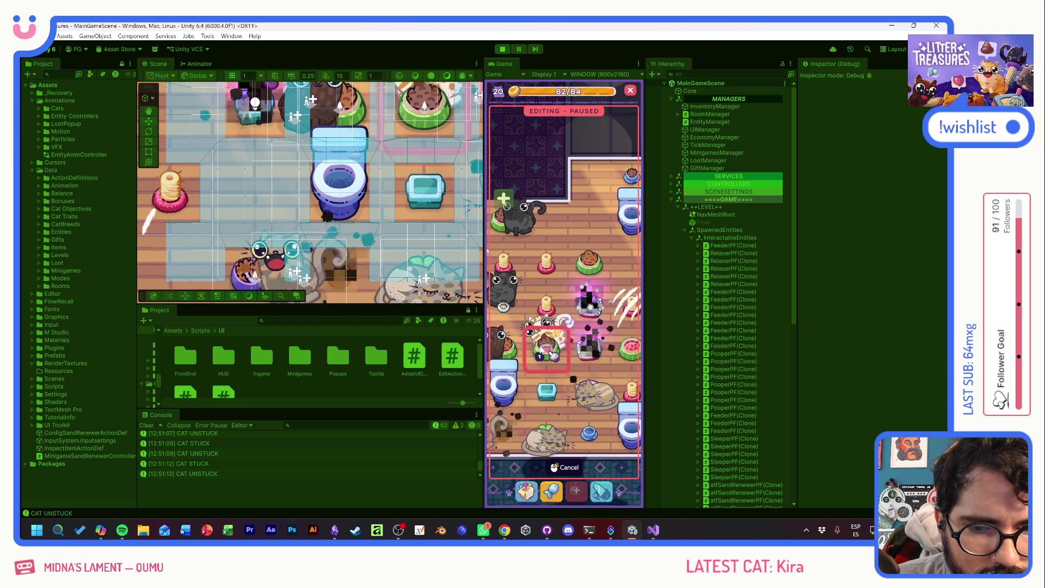
left_click(547, 467)
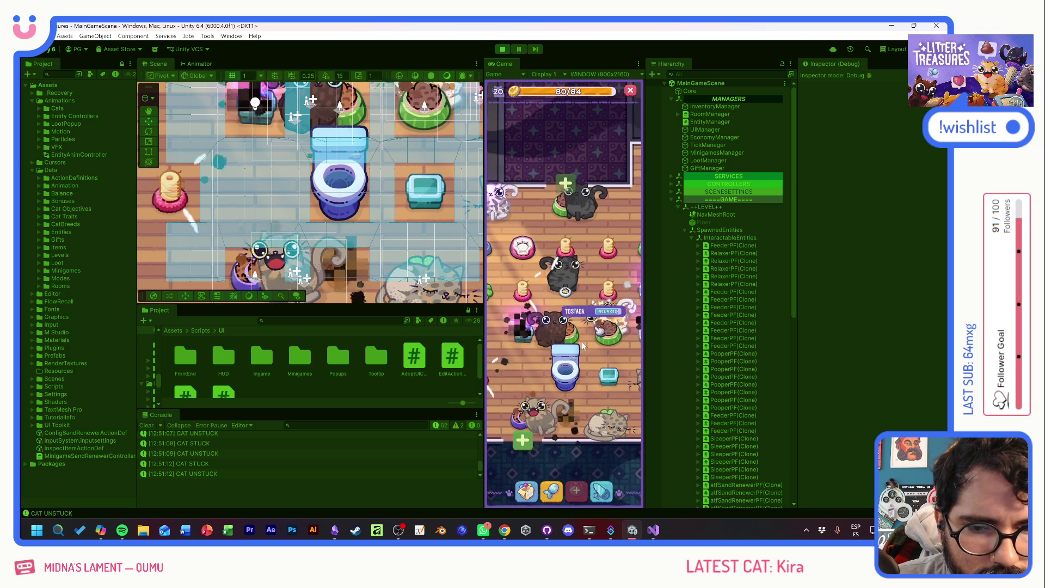
- Place the Yellow Jello to finish editing, then select the black cat and treasure litter box
left_click(531, 490)
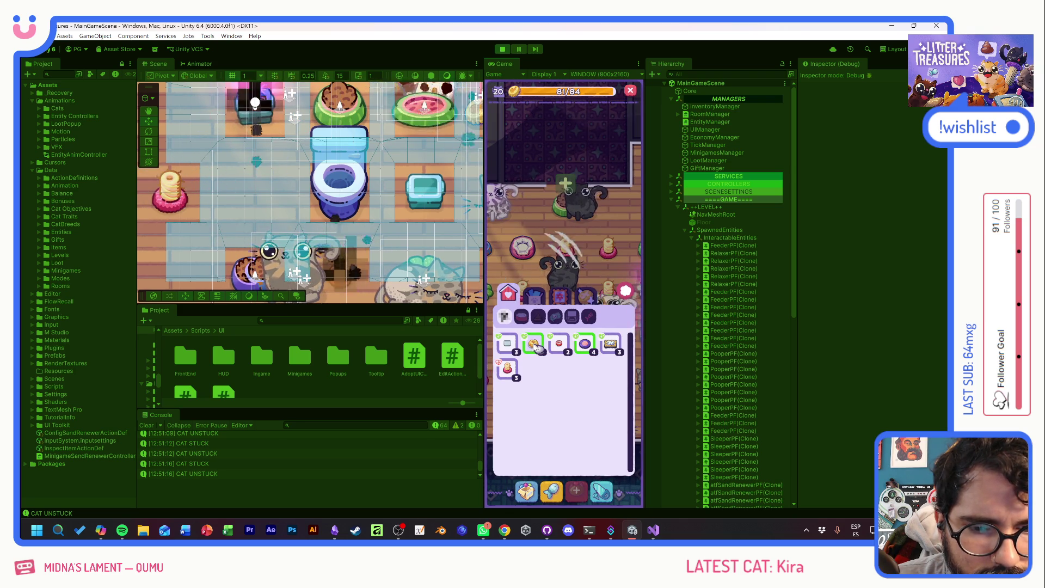
left_click(563, 250)
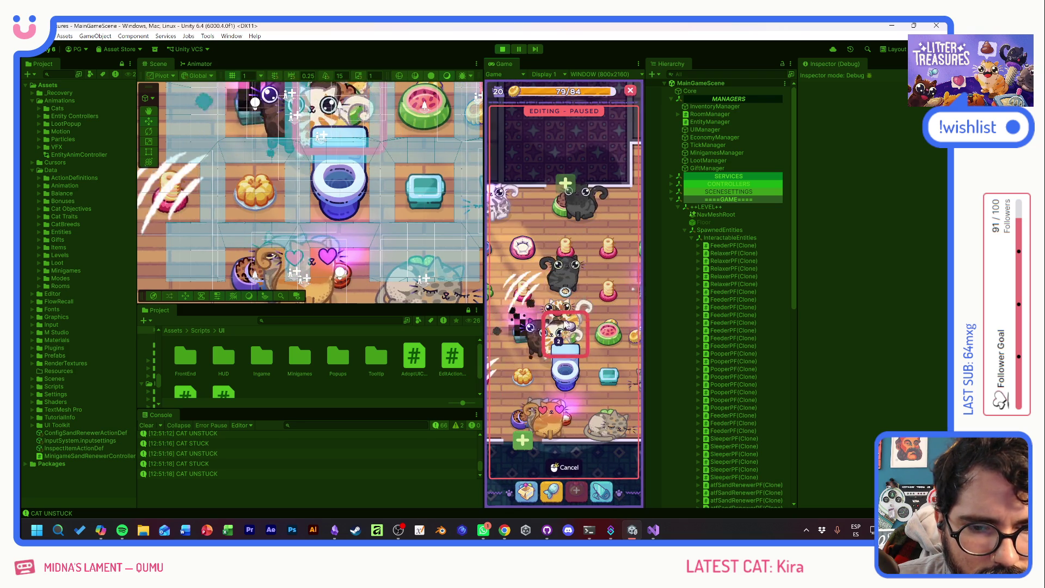
left_click(565, 467)
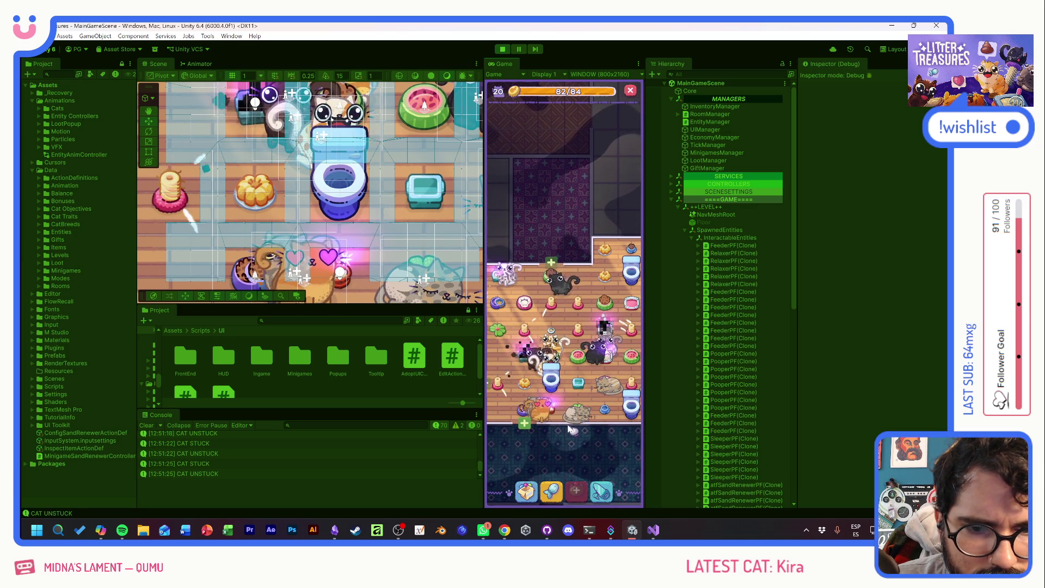
left_click(524, 281)
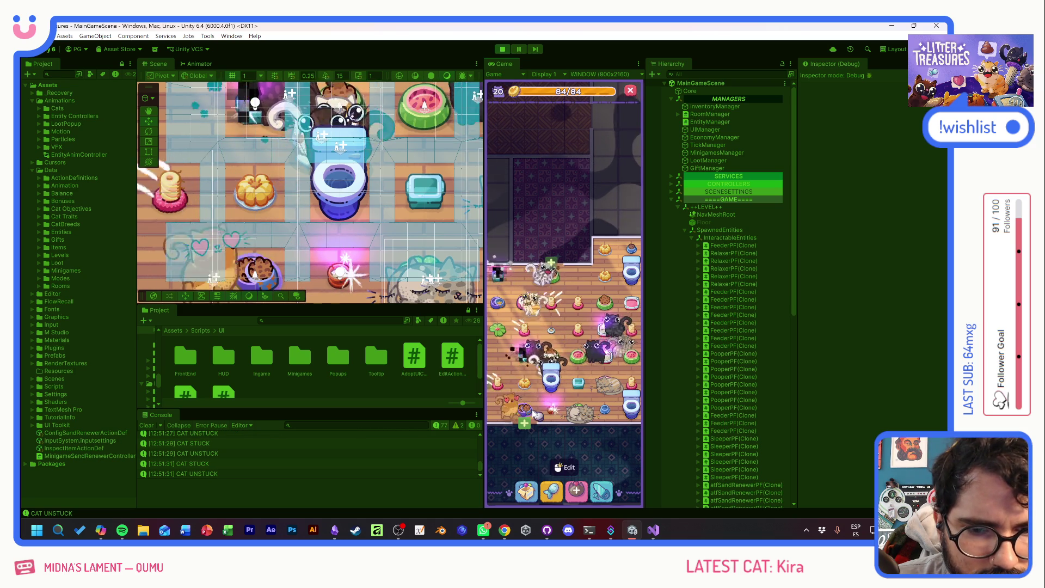
left_click(562, 411)
- Refill food in the watermelon feeders
left_click(619, 431)
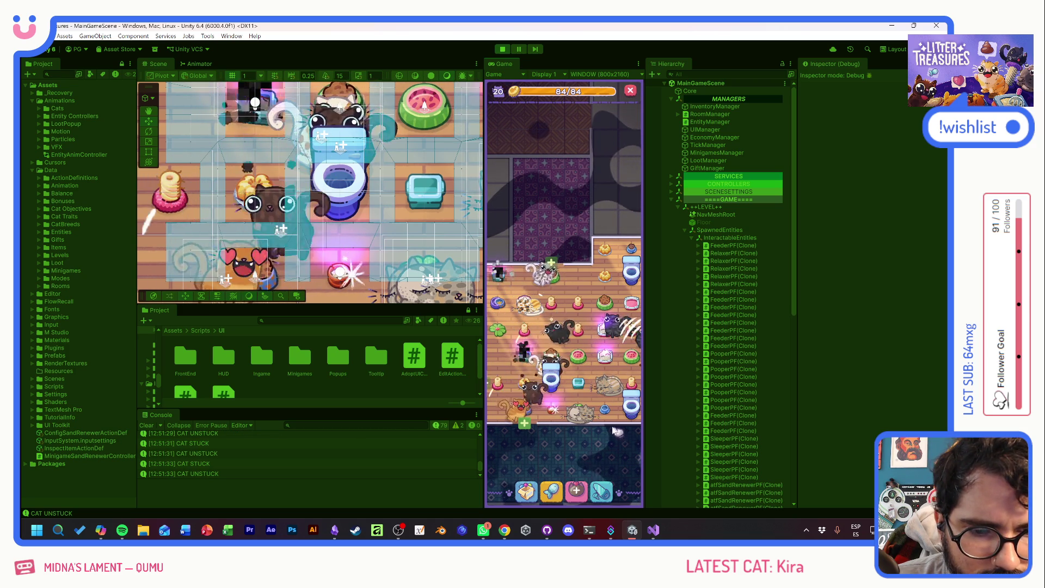
left_click(580, 414)
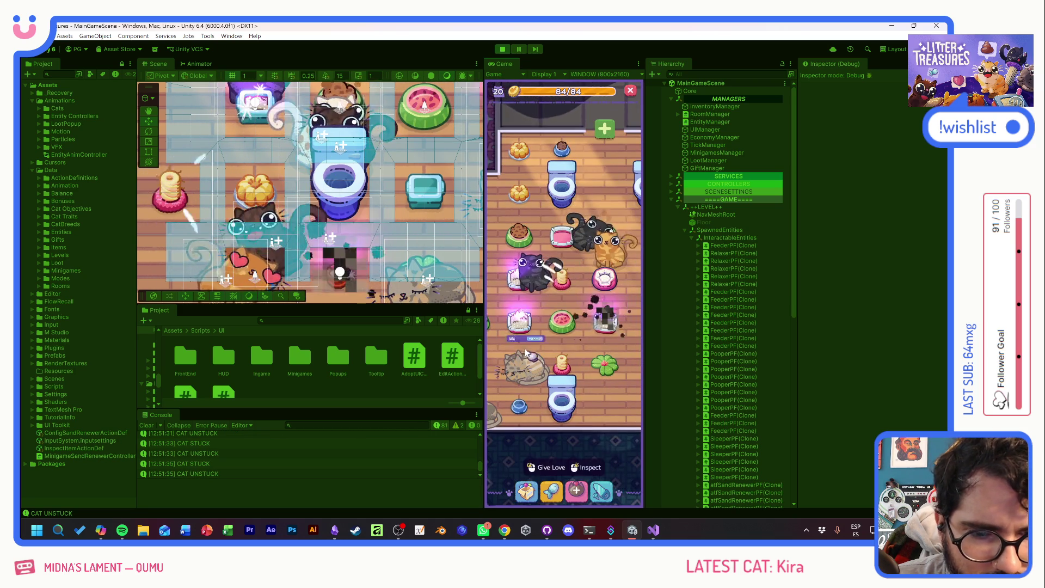
left_click_drag(524, 383, 599, 400)
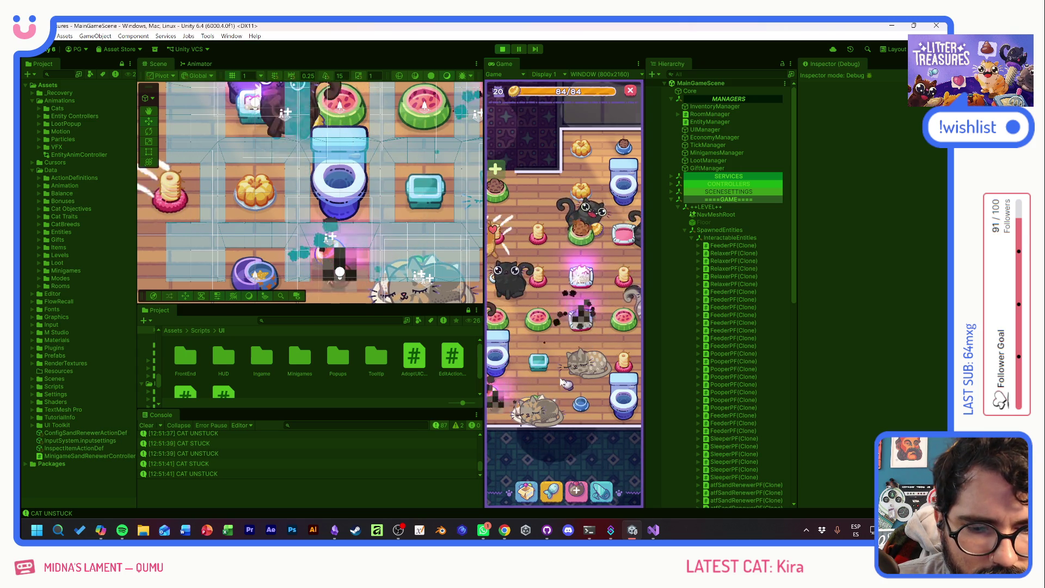
left_click_drag(566, 384, 617, 390)
left_click(545, 326)
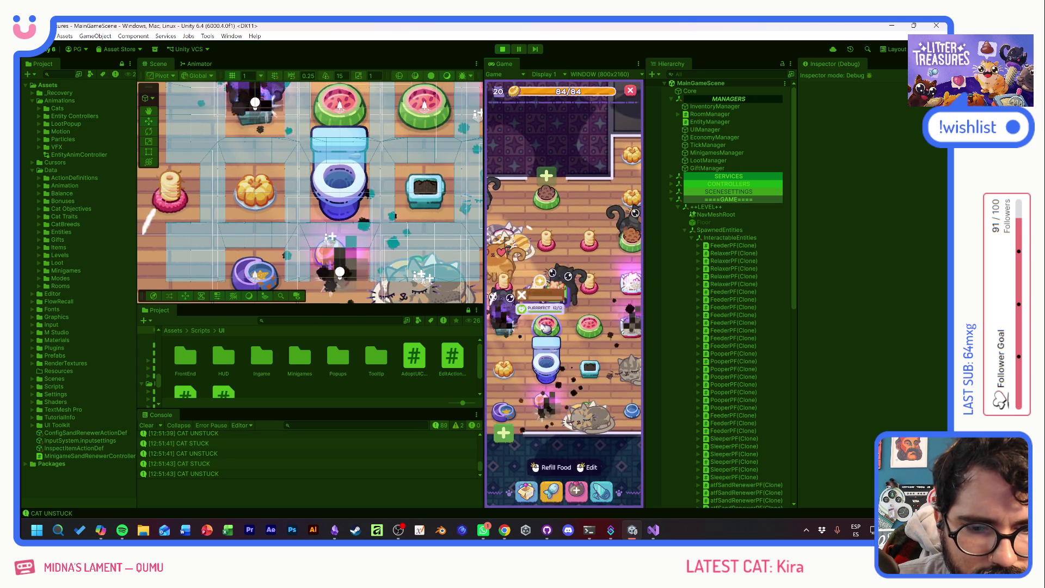
left_click(553, 467)
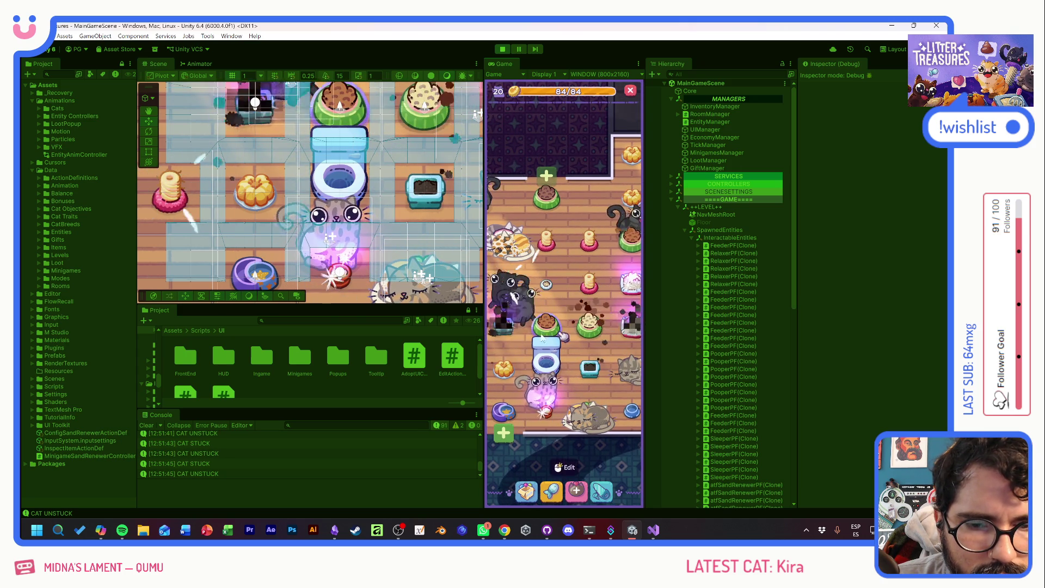
- Pan to the dark checkered room and select cats QUINUITA and COJÍN
left_click_drag(557, 334, 617, 333)
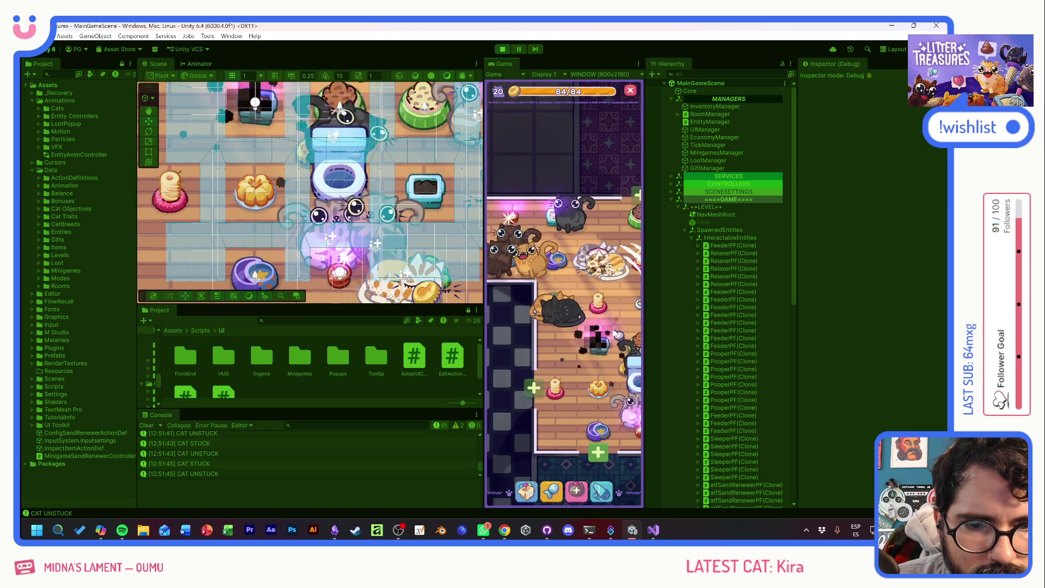
left_click(510, 324)
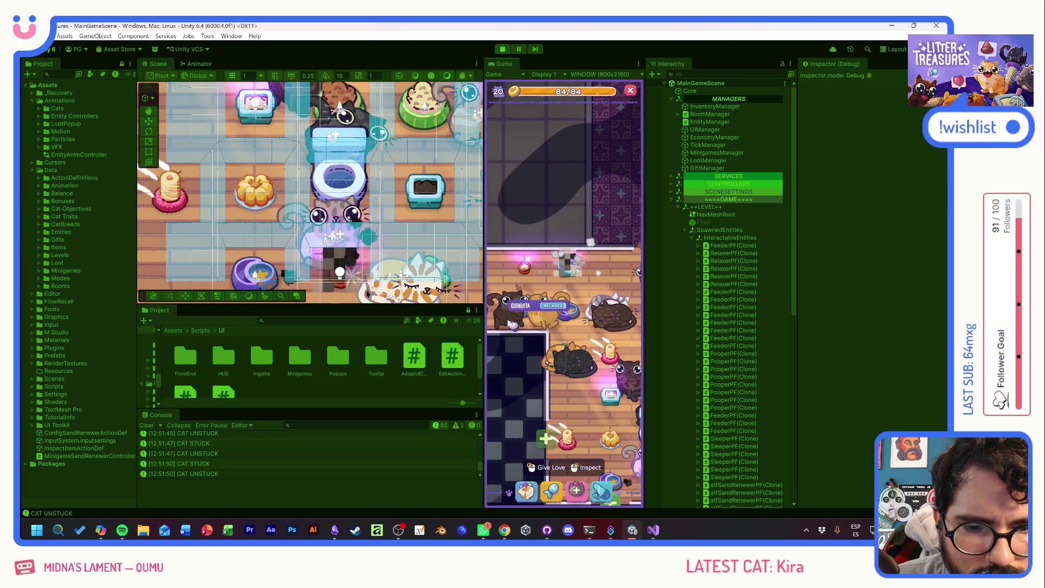
left_click(580, 336)
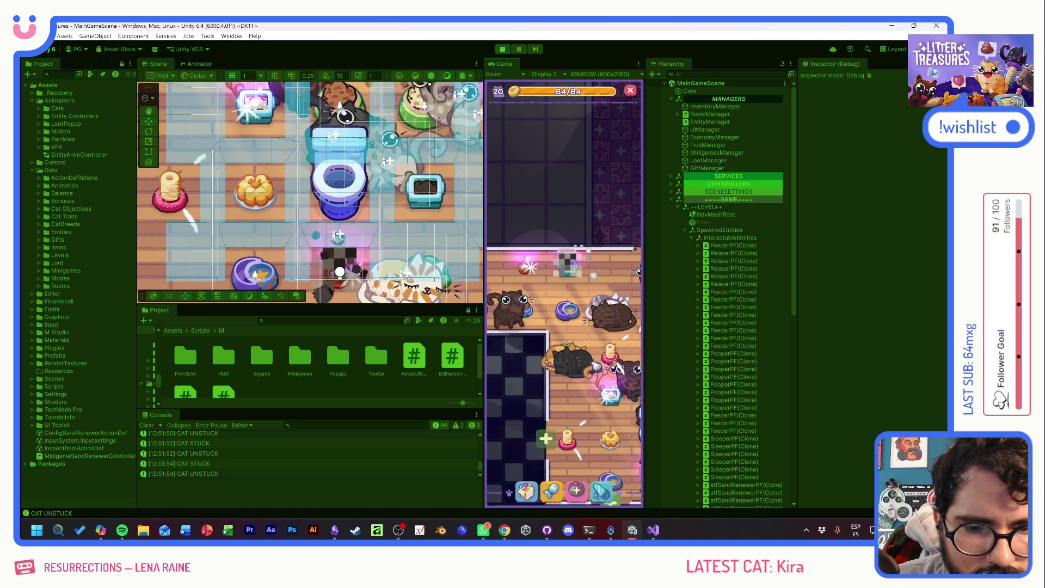
left_click(584, 430)
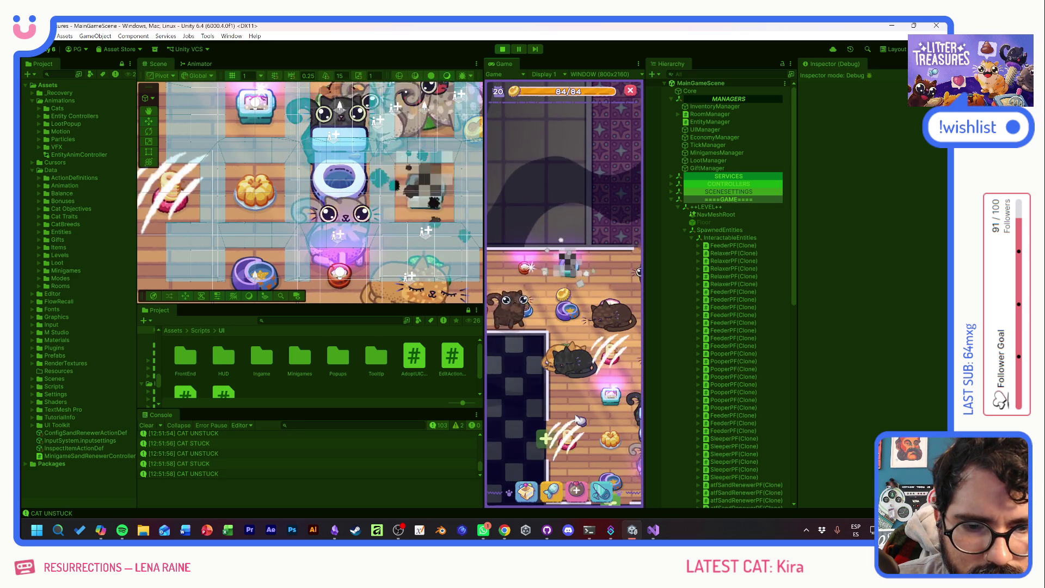
left_click_drag(585, 418, 555, 408)
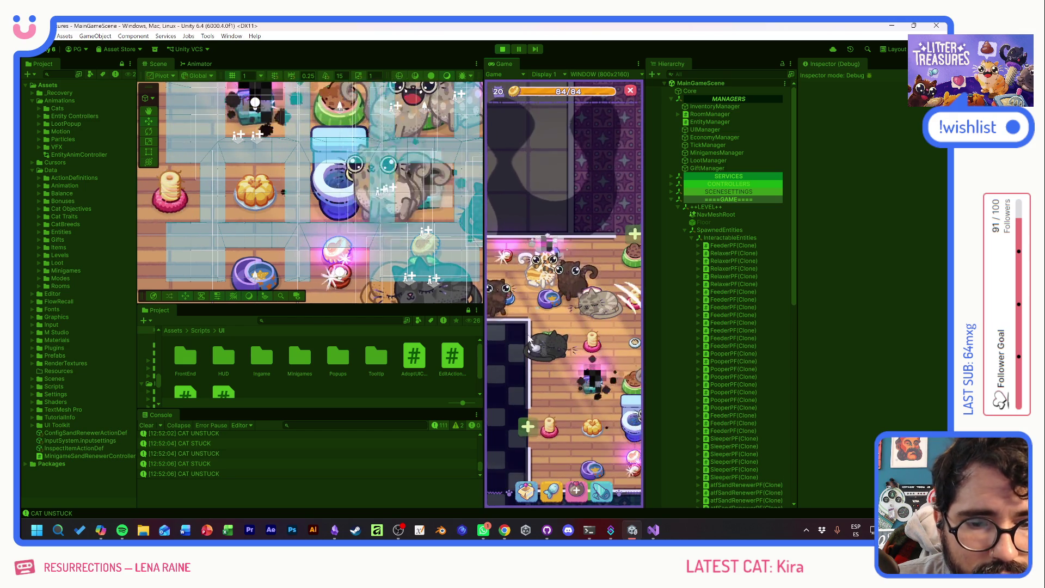
left_click(537, 324)
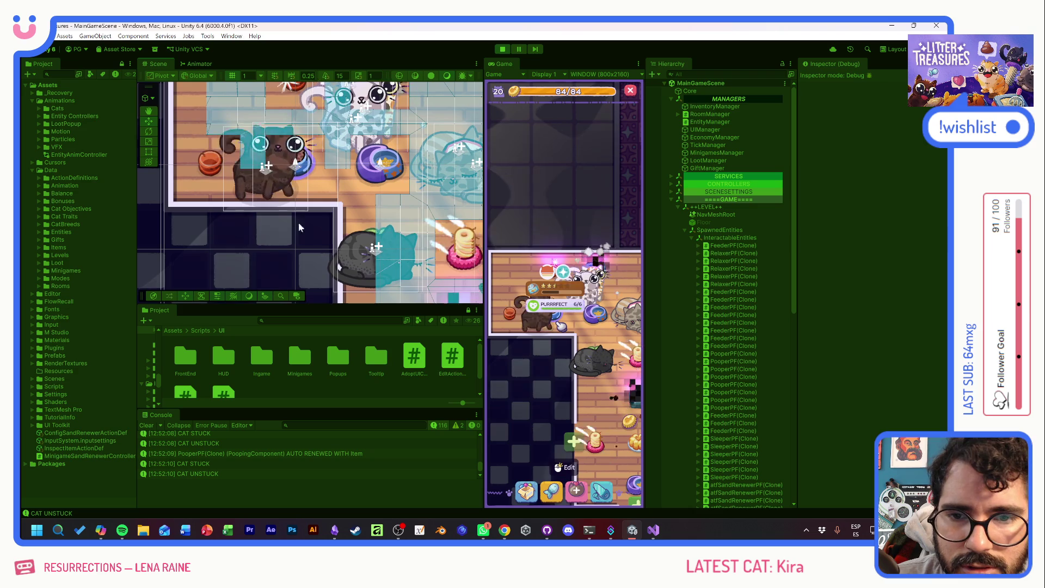
left_click(282, 197)
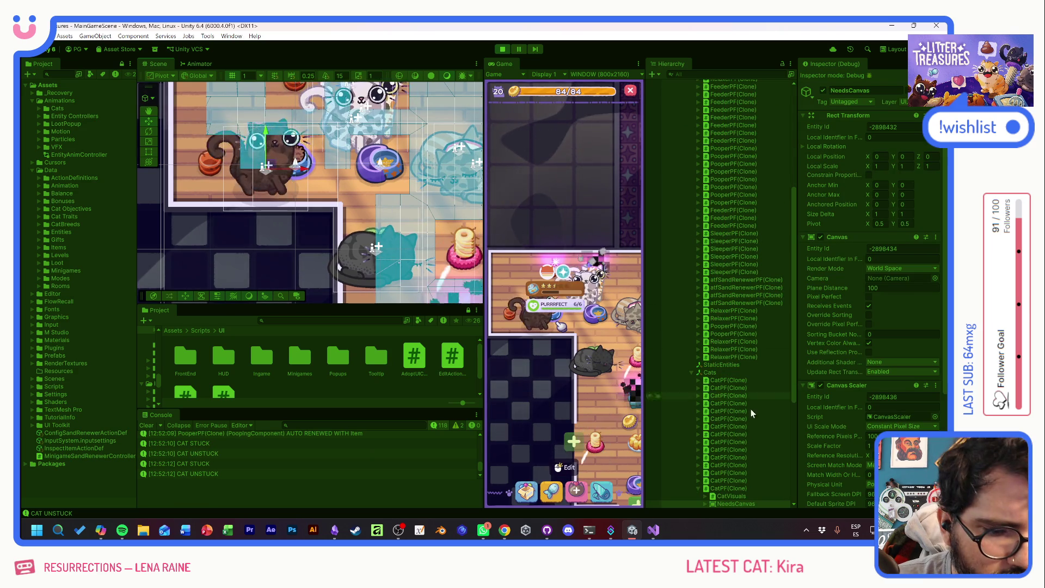
- Inspect the cat's Movement Component and its target SleeperPF(Clone) bed in the Inspector
scroll(751, 424, "down", 3)
left_click(729, 430)
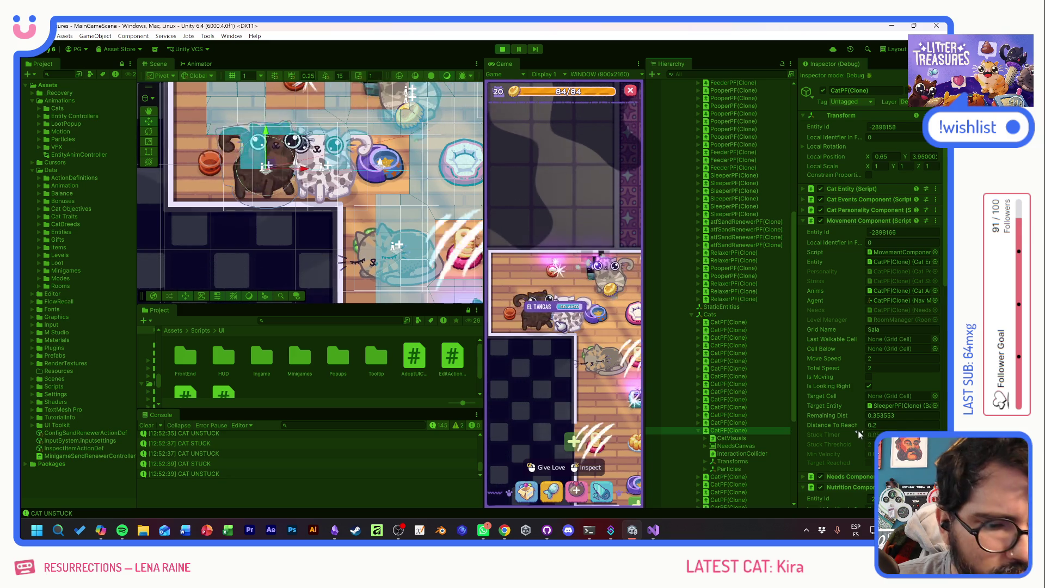
left_click(898, 407)
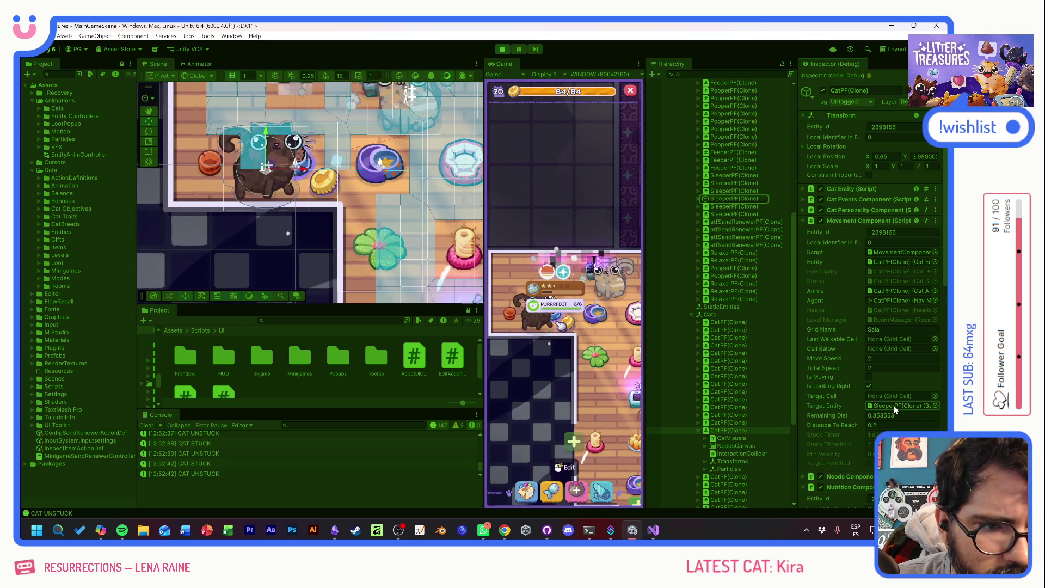
left_click(718, 199)
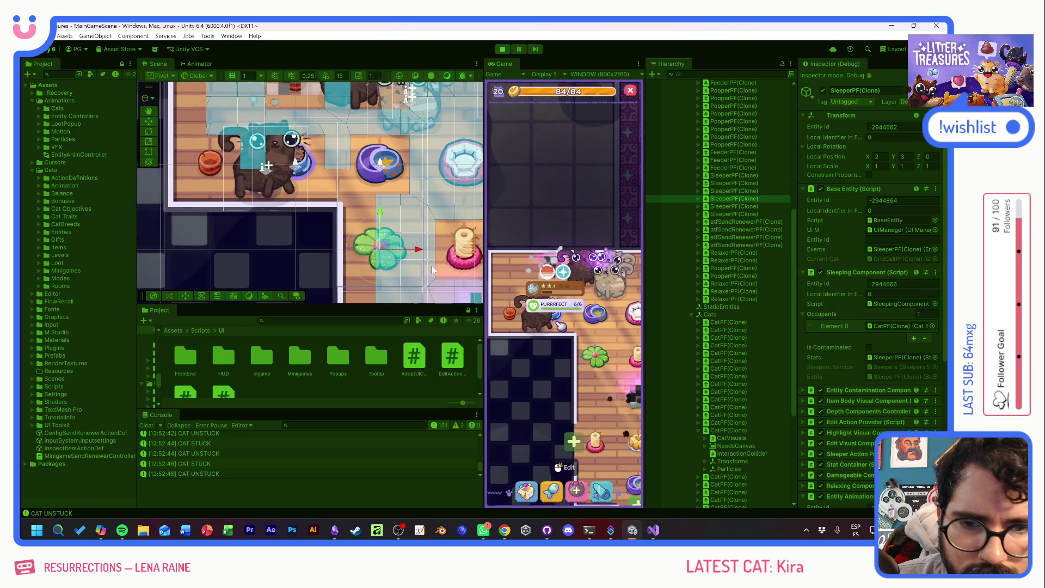
scroll(381, 256, "down", 2)
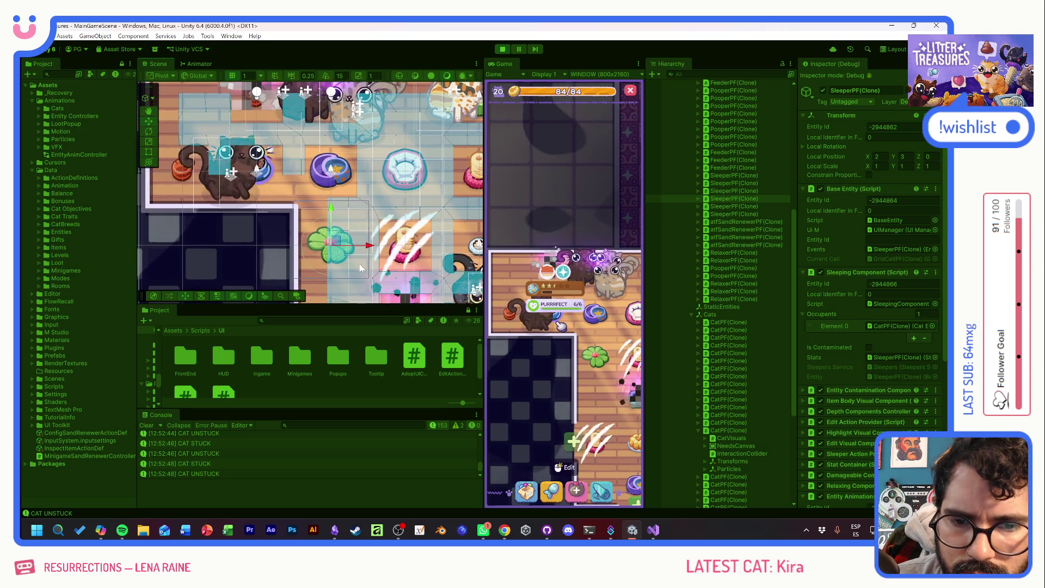
scroll(359, 263, "down", 1)
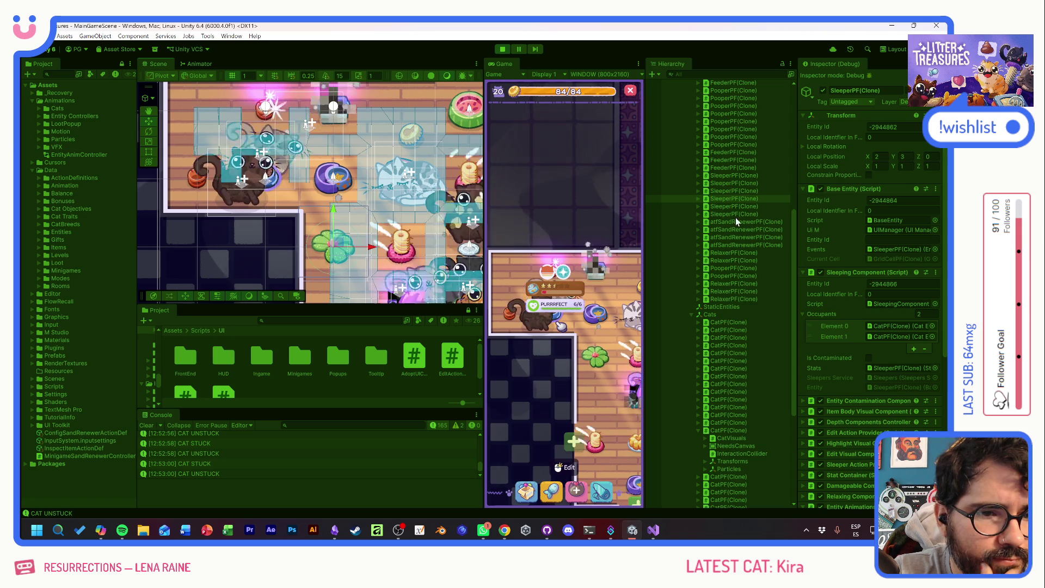
left_click(723, 429)
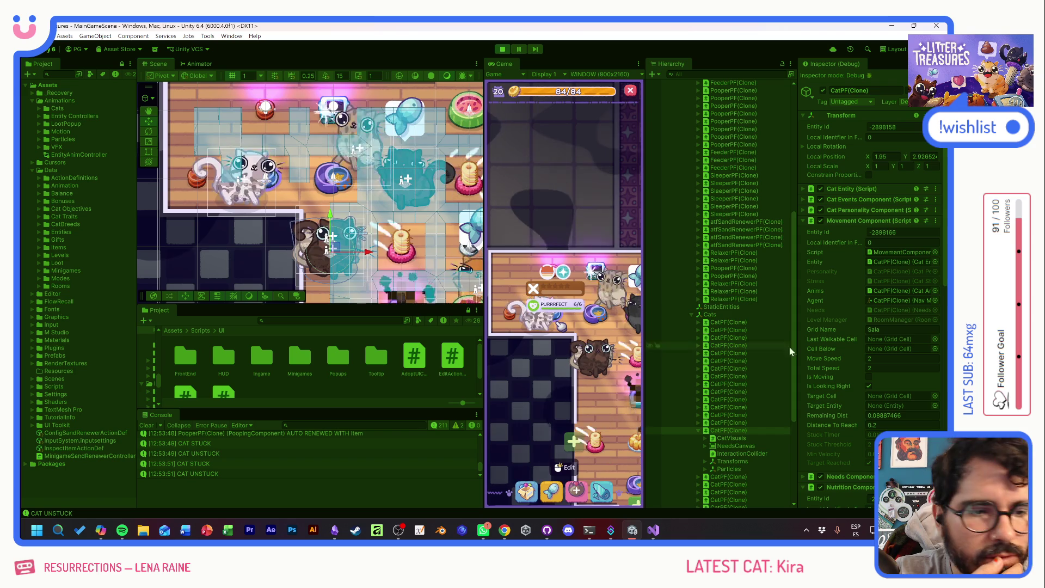
- Inspect a CatPF(Clone) cat and the FeederPF(Clone) it is targeting
left_click(252, 193)
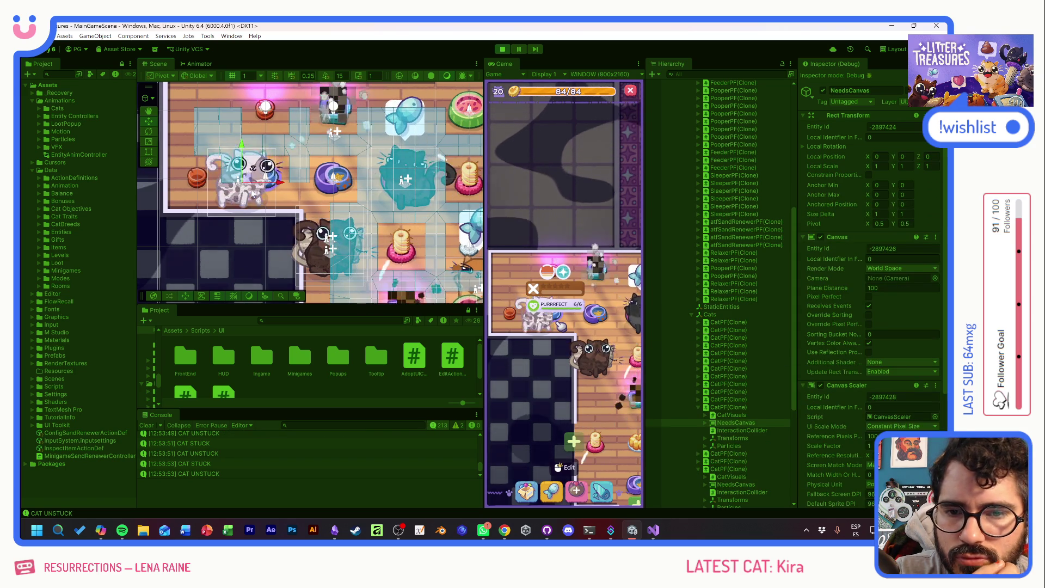
left_click(729, 406)
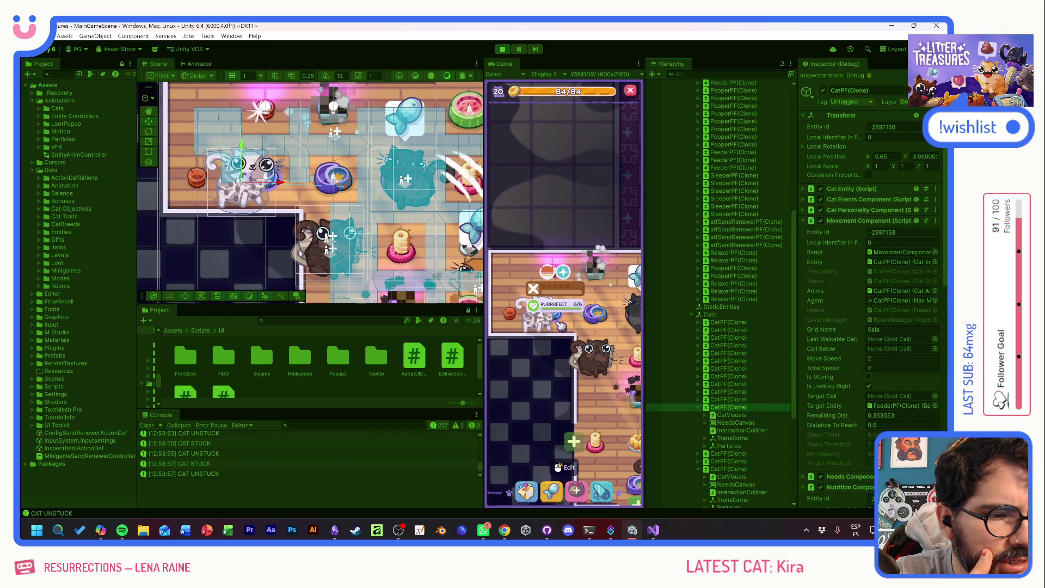
left_click(900, 406)
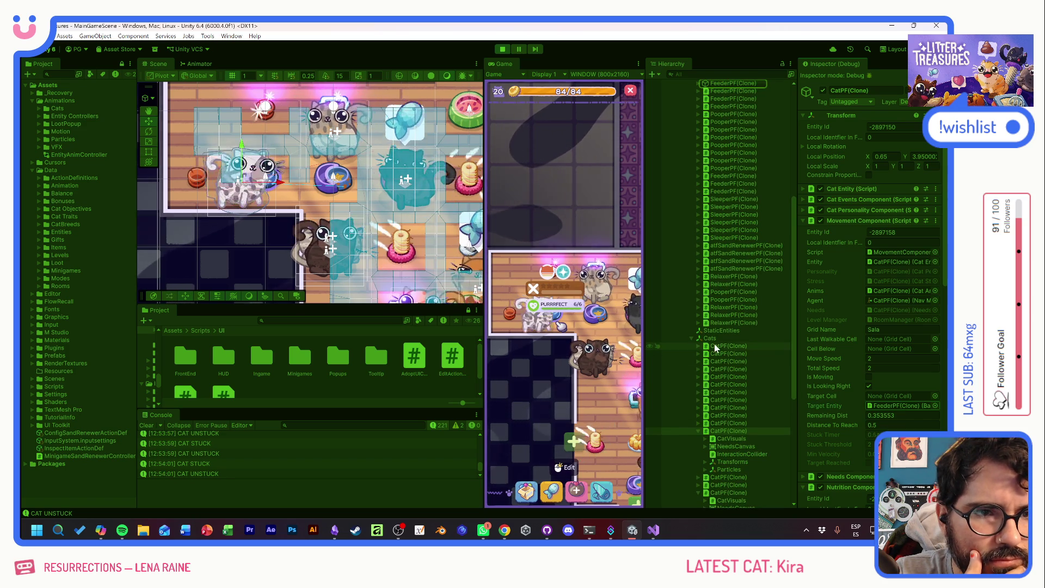
scroll(710, 195, "up", 4)
left_click(710, 173)
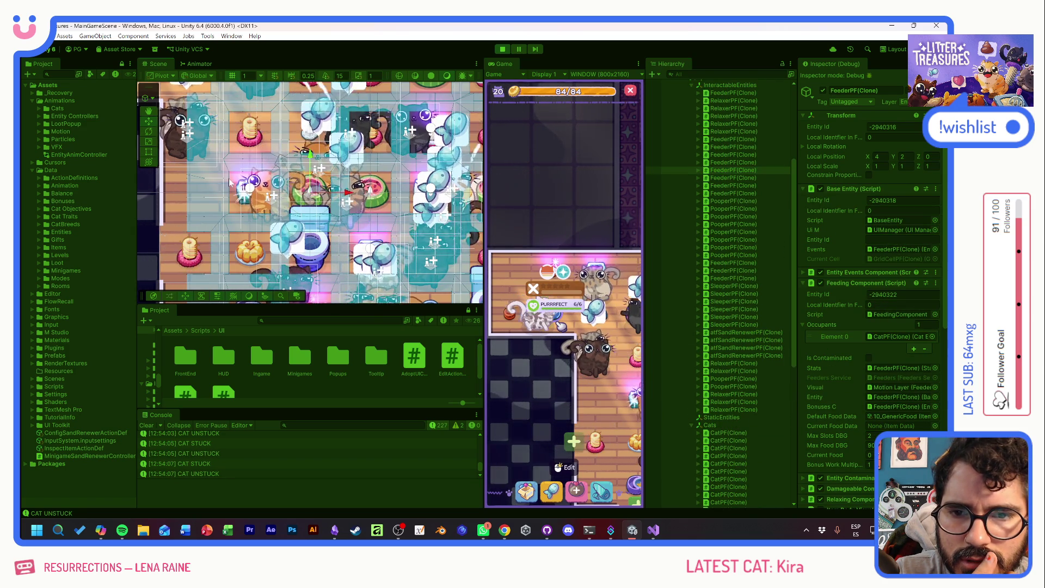
- Inspect another cat, put one cat into edit mode, then exit edit mode to resume play
left_click_drag(230, 183, 427, 216)
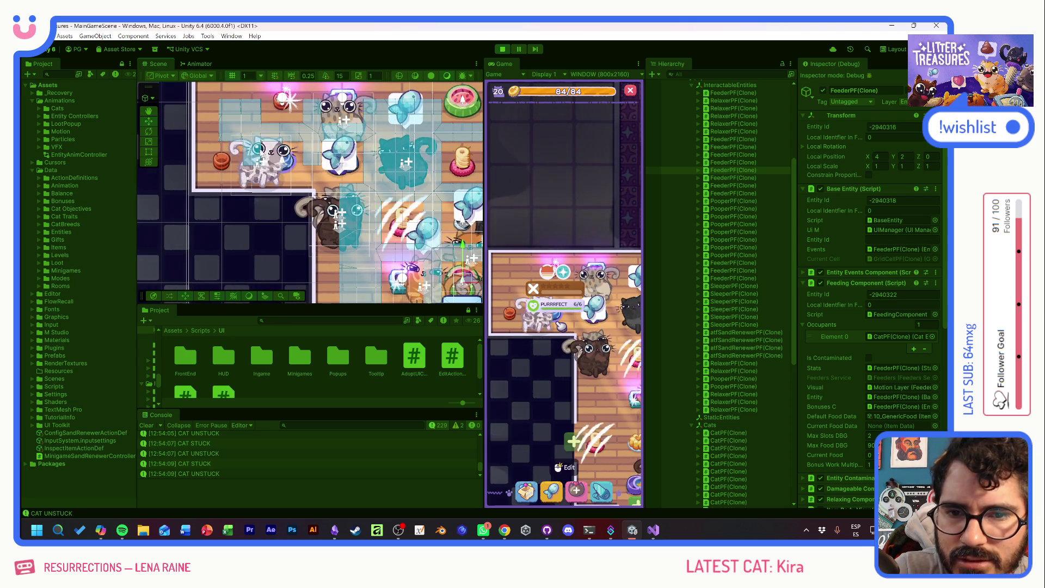
left_click(267, 164)
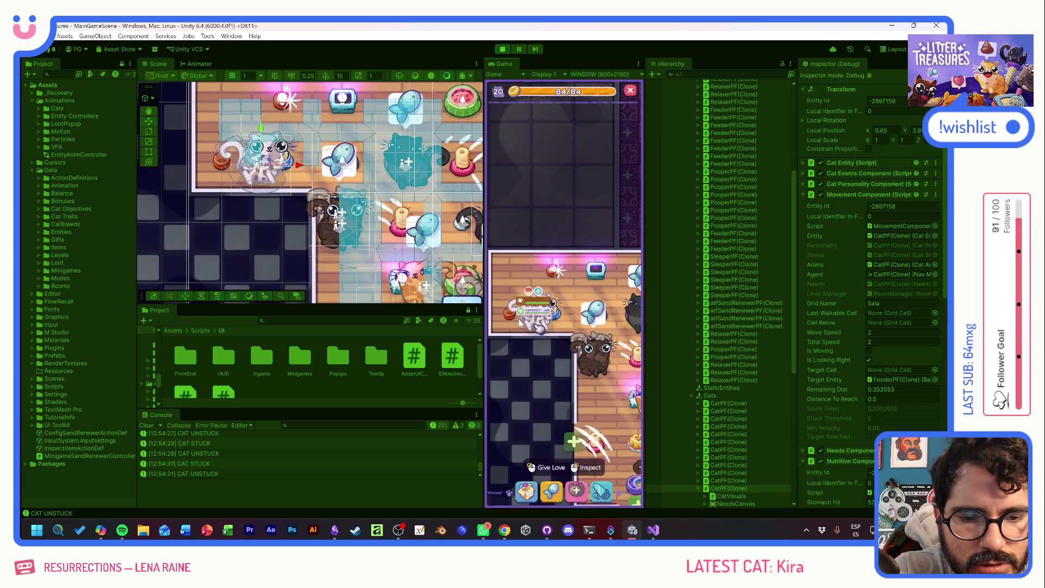
left_click(557, 321)
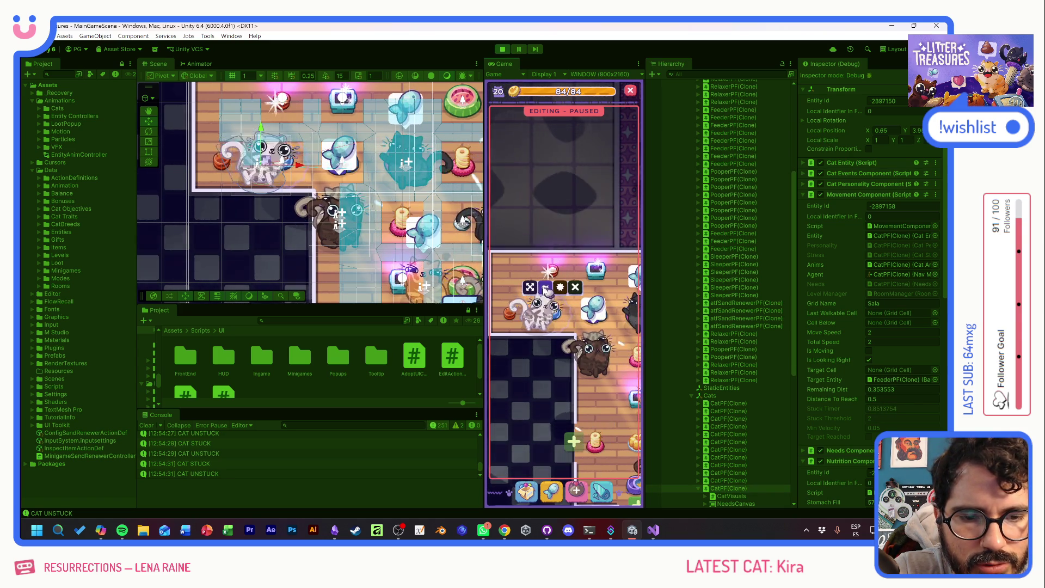
right_click(562, 320)
left_click(522, 314)
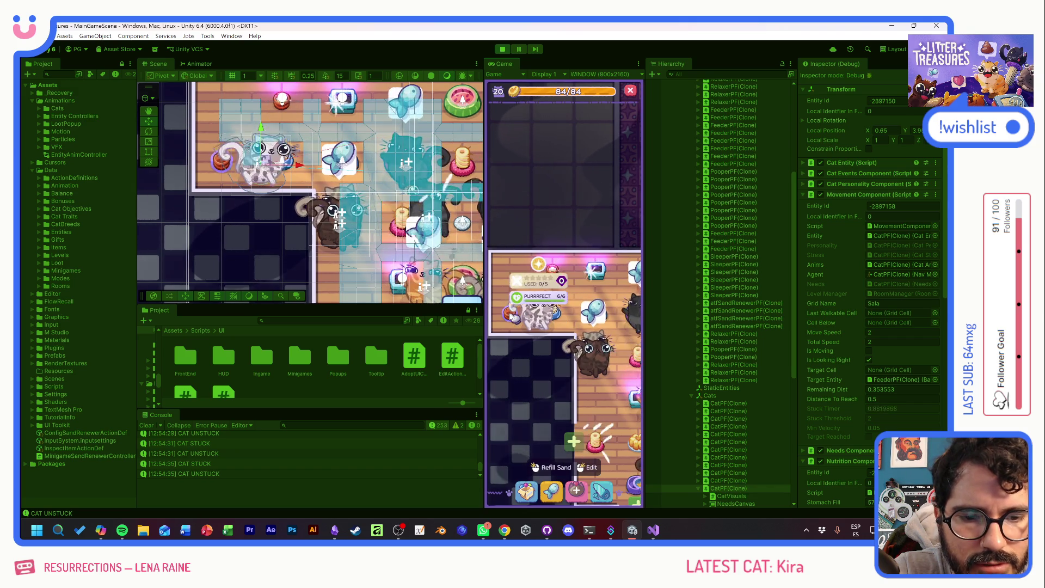
right_click(501, 330)
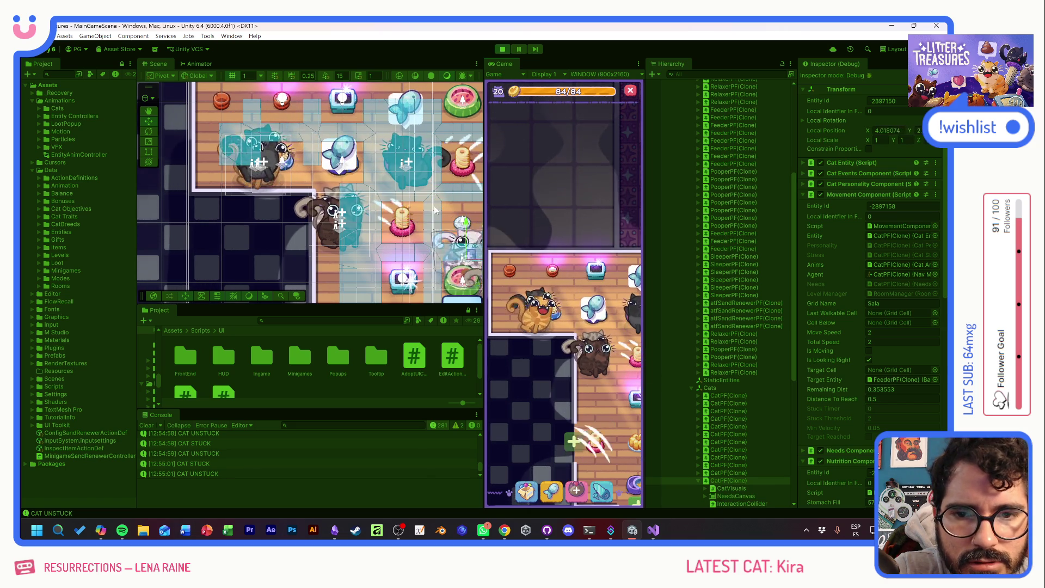
- Select the left cat's NeedsCanvas and its parent CatPF(Clone) to view its components
left_click_drag(442, 229, 289, 193)
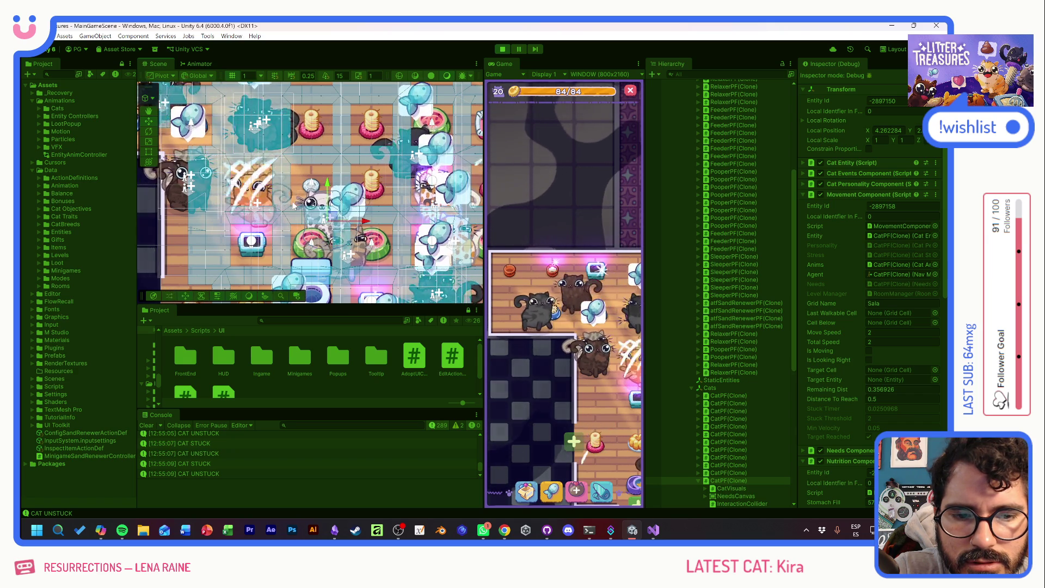
left_click_drag(261, 180, 373, 230)
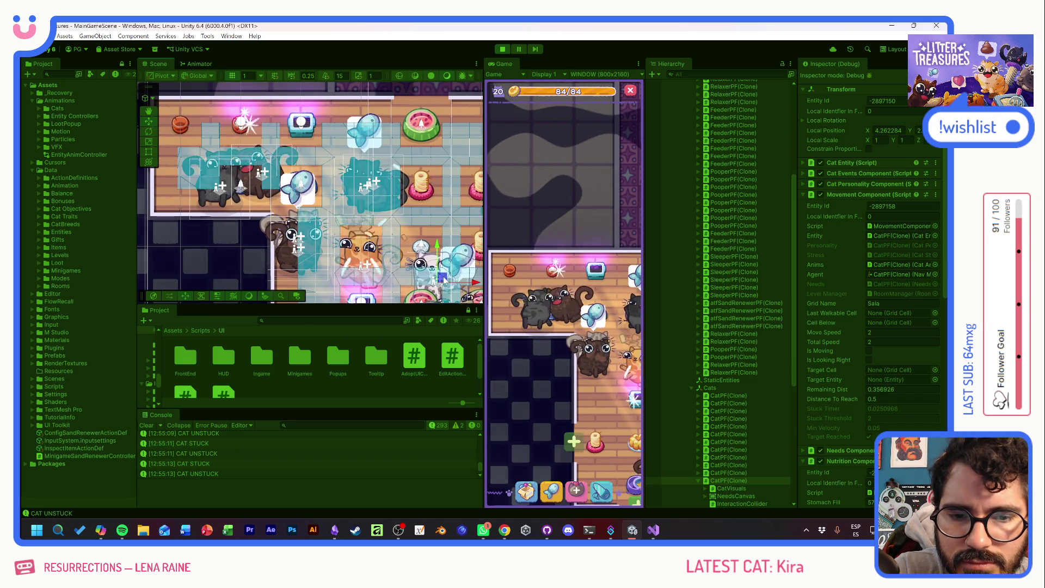
mouse_move(452, 246)
left_mouse_down()
mouse_move(398, 214)
mouse_move(379, 224)
left_mouse_up()
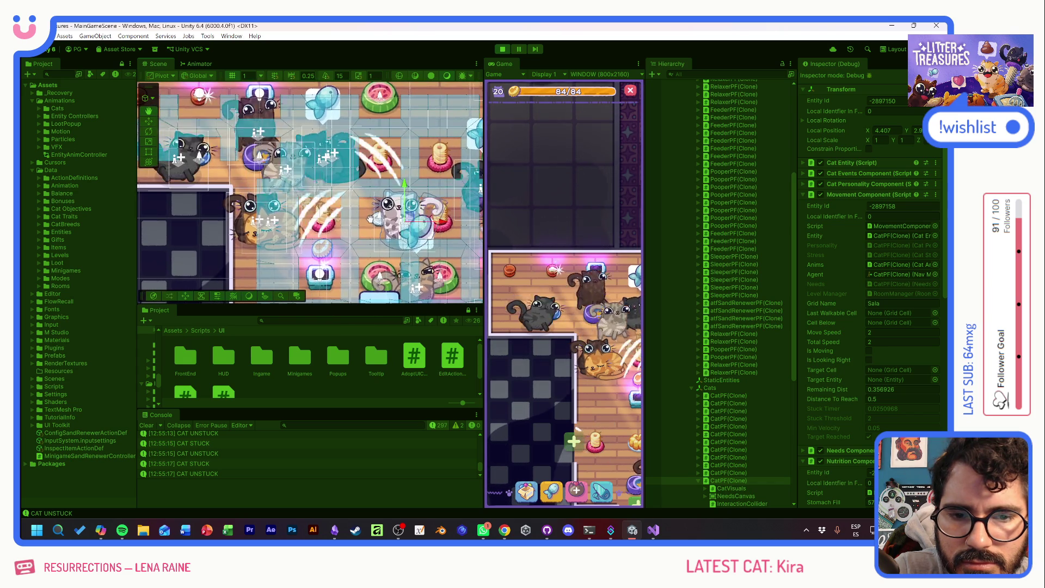
left_click(189, 175)
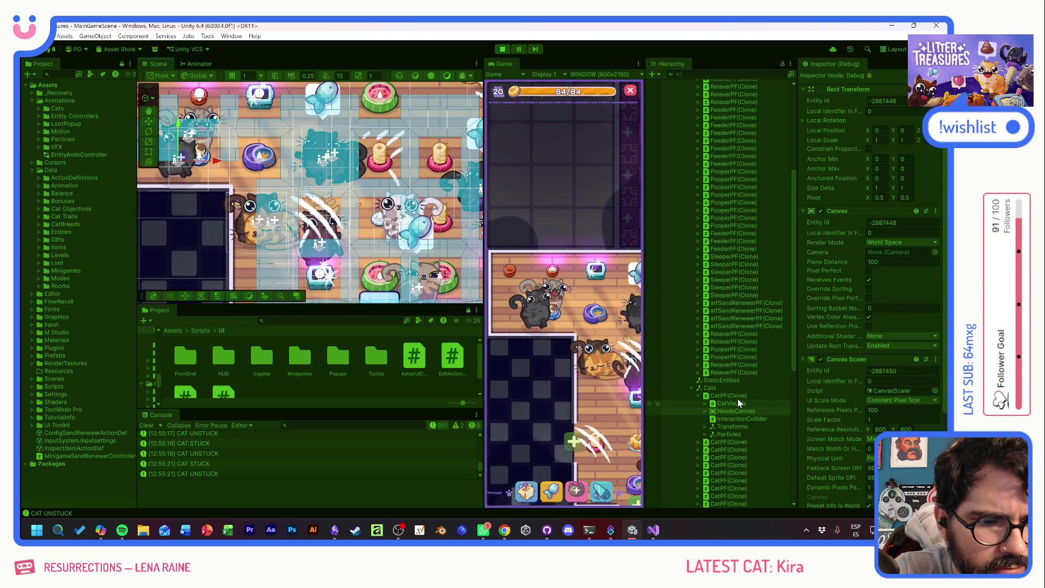
left_click(728, 396)
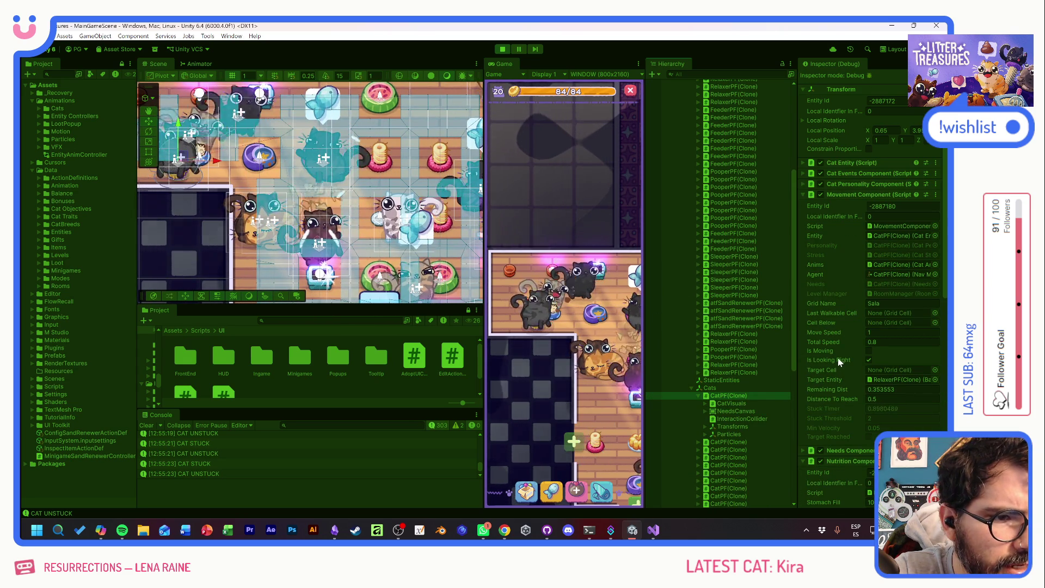
- Check the cat's target RelaxerPF, then inspect the upper-left cat's movement and entity data
left_click(884, 379)
scroll(746, 178, "up", 3)
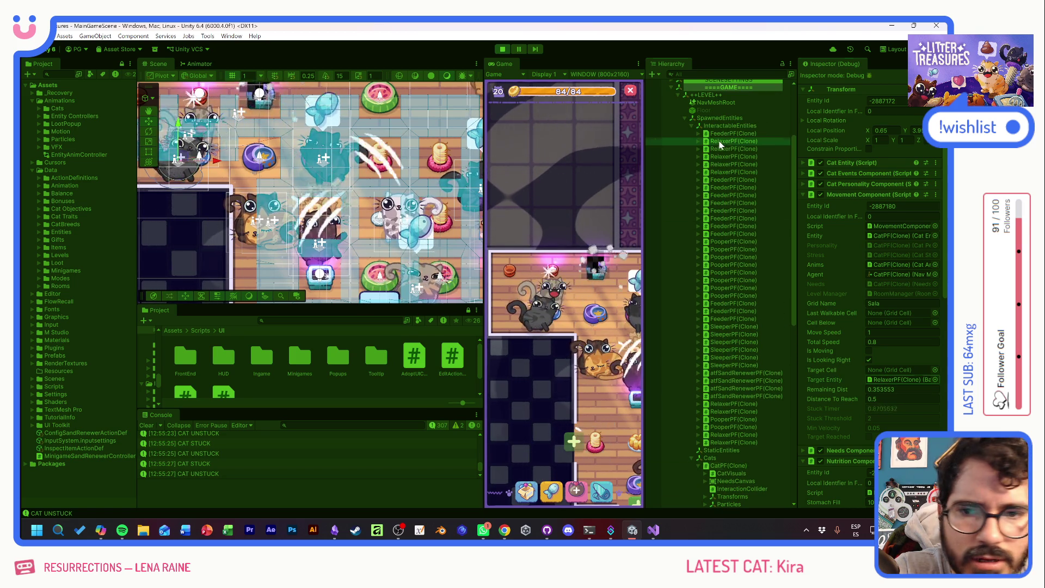
left_click(379, 208)
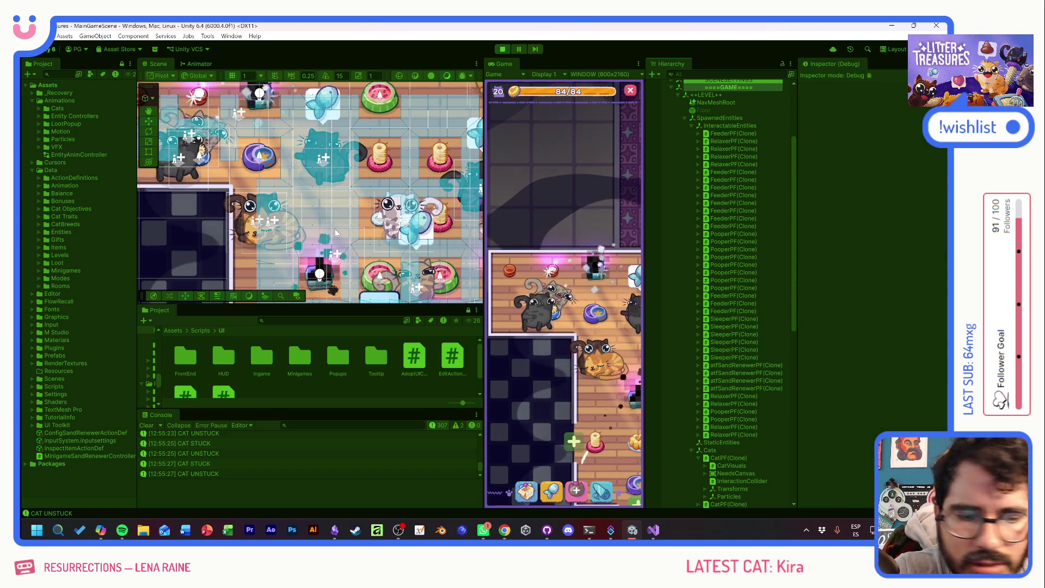
left_click(188, 152)
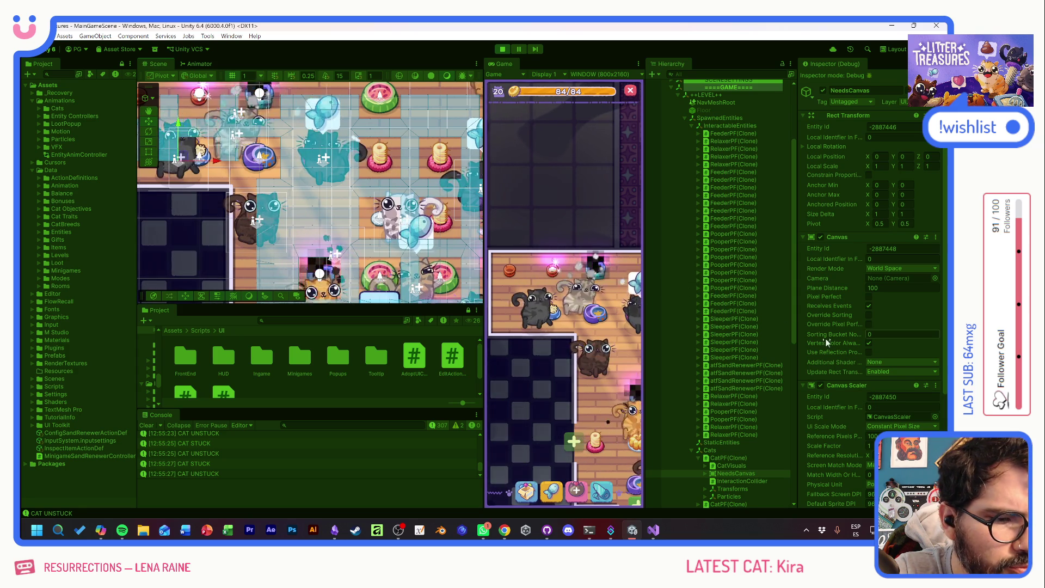
scroll(828, 338, "down", 2)
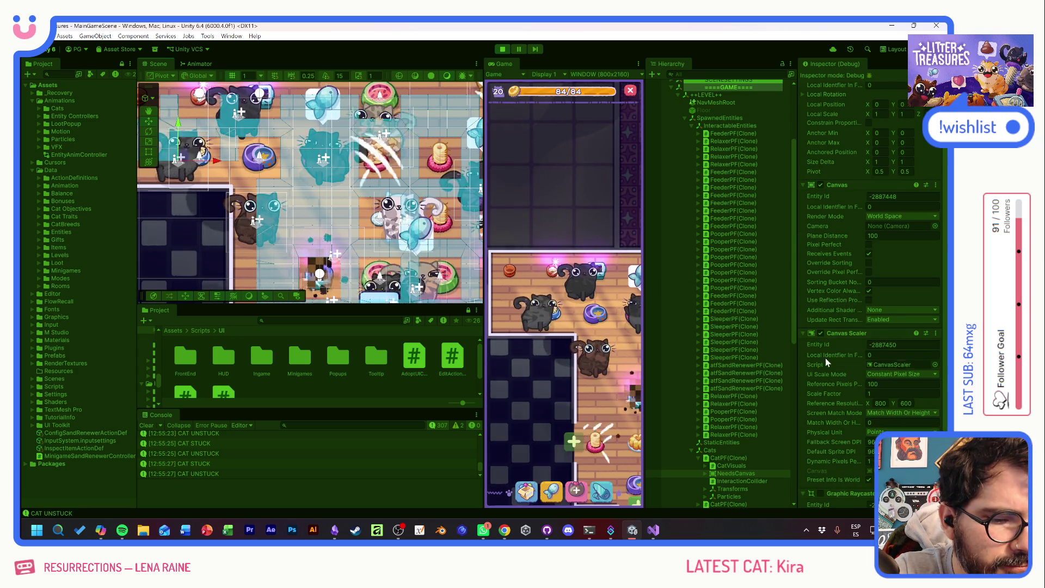
left_click(730, 460)
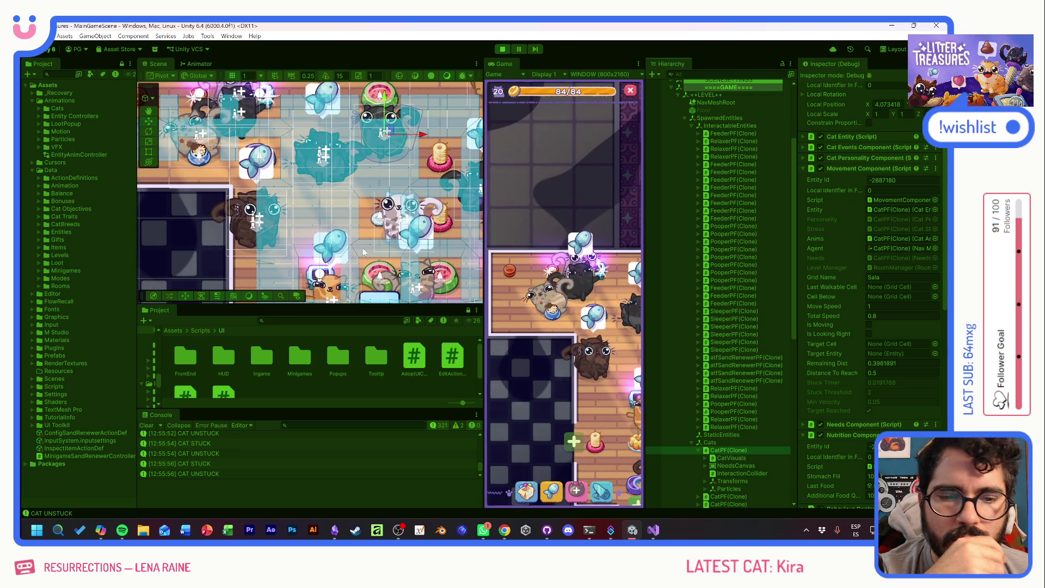
- Move around the room in the Game view and check the toilet's damage status
left_click_drag(622, 353, 584, 312)
left_click(593, 291)
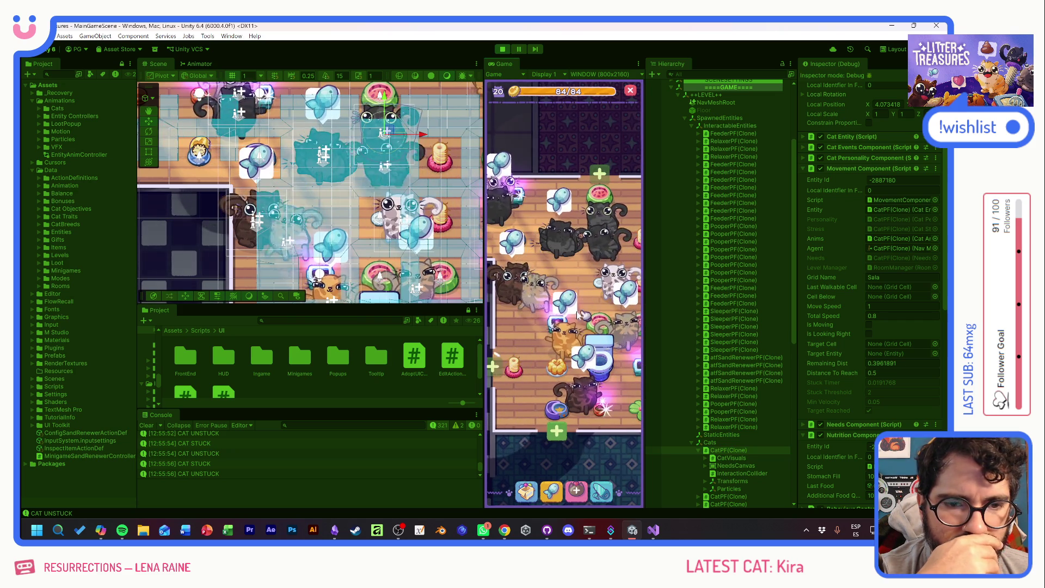
left_click_drag(590, 300, 558, 315)
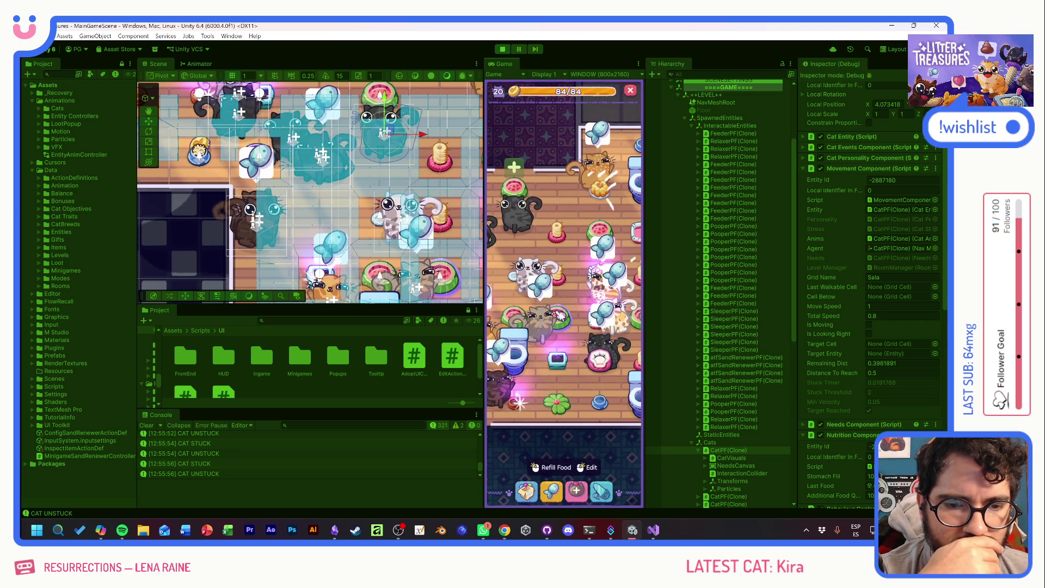
left_click(581, 388)
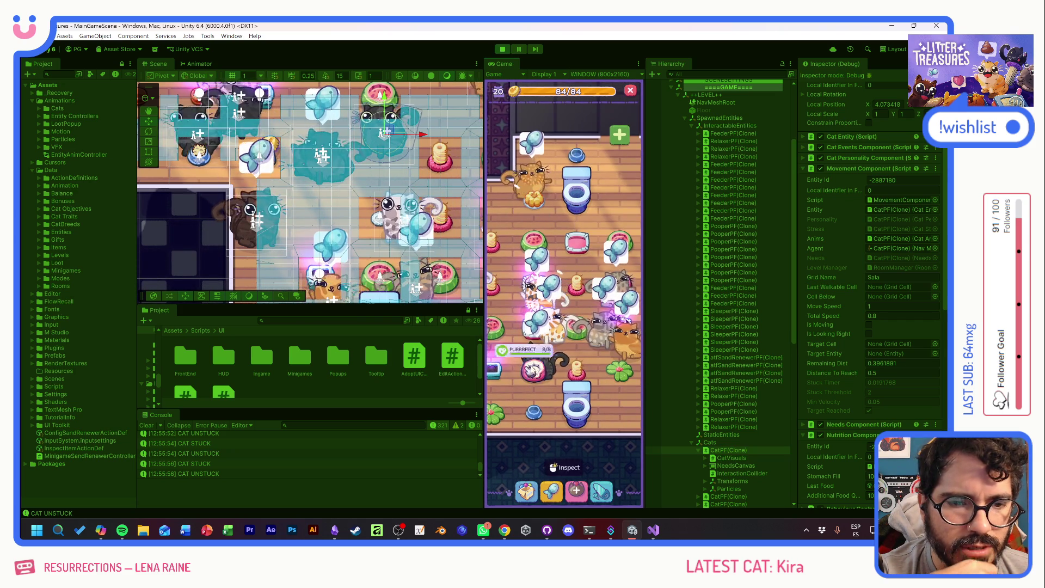
scroll(579, 388, "down", 3)
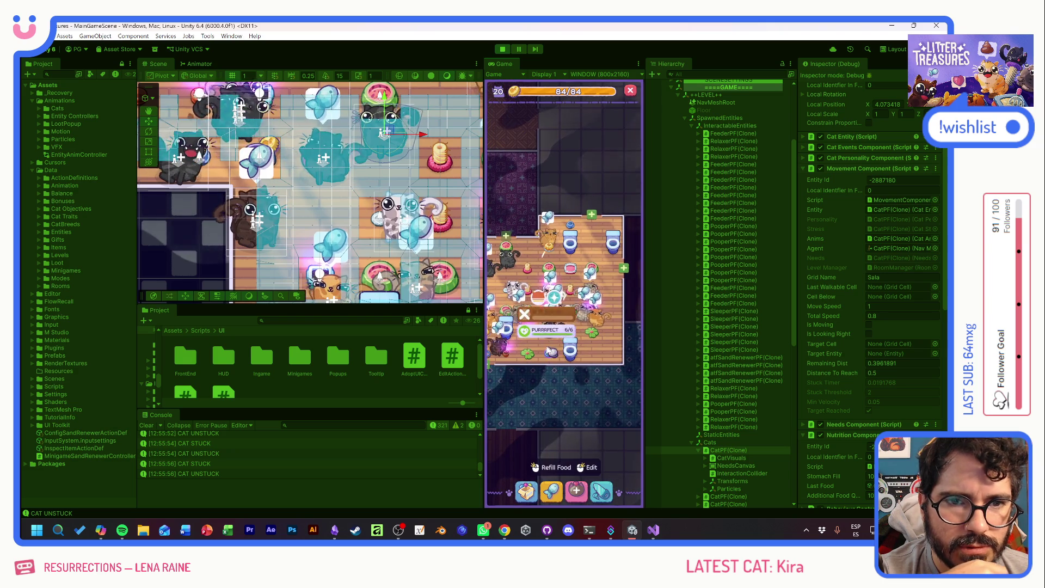
scroll(588, 385, "down", 2)
left_click(545, 374)
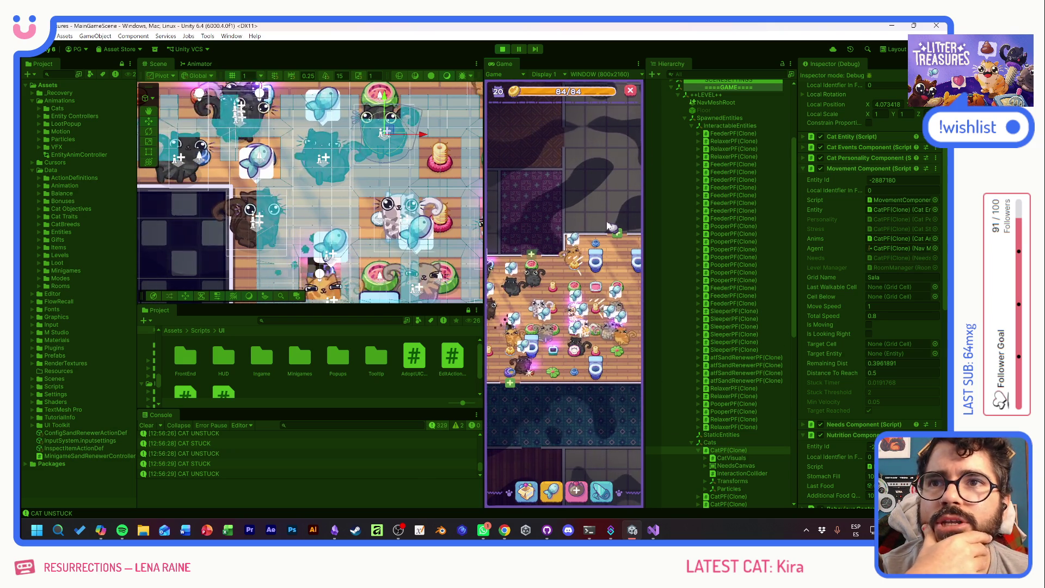
- Check the watermelon bowl, a damaged item and the blue bowl, then open the Supply Shop
scroll(570, 357, "up", 3)
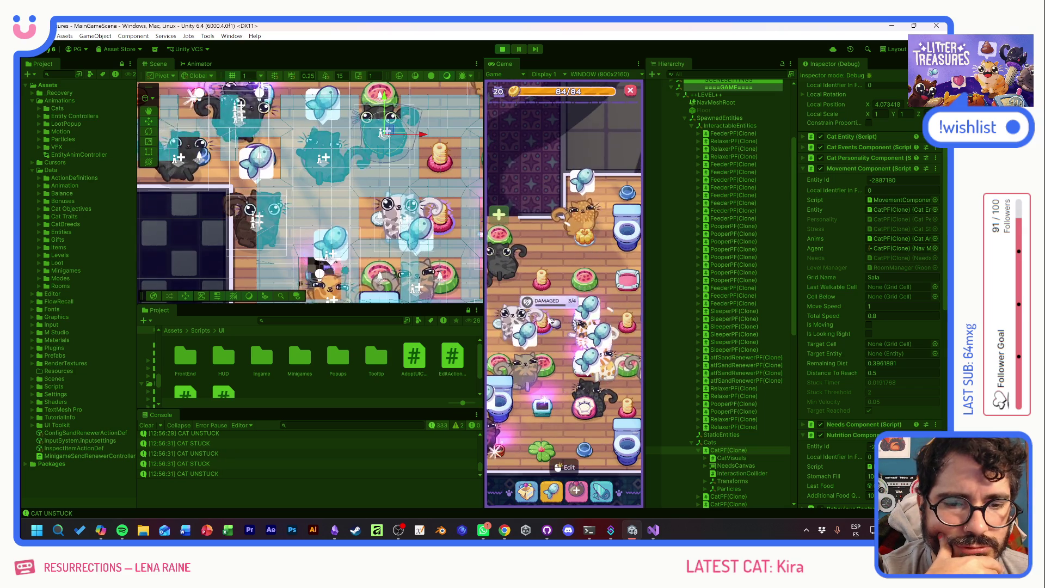
left_click(594, 230)
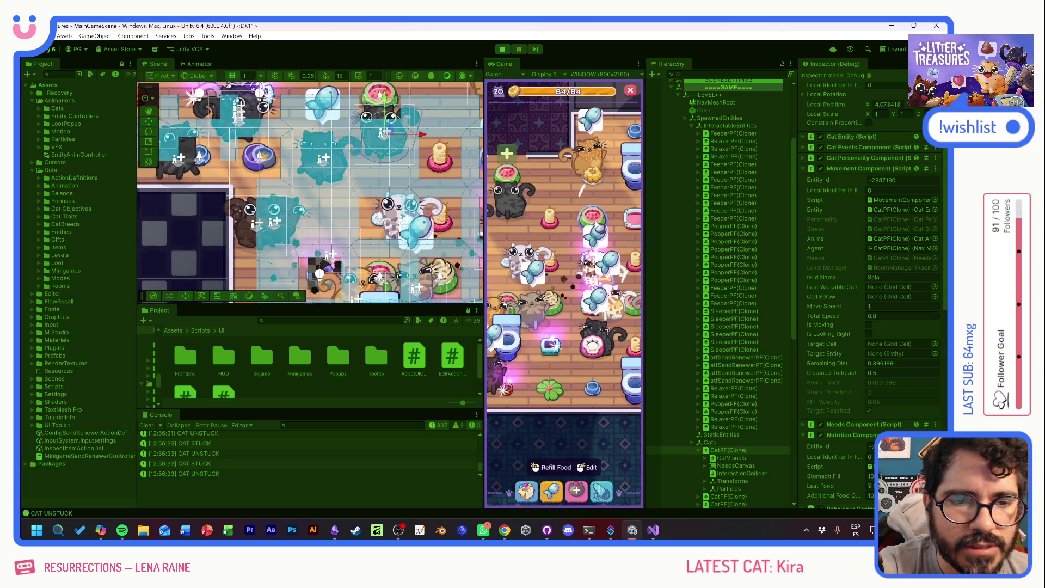
left_click(504, 274)
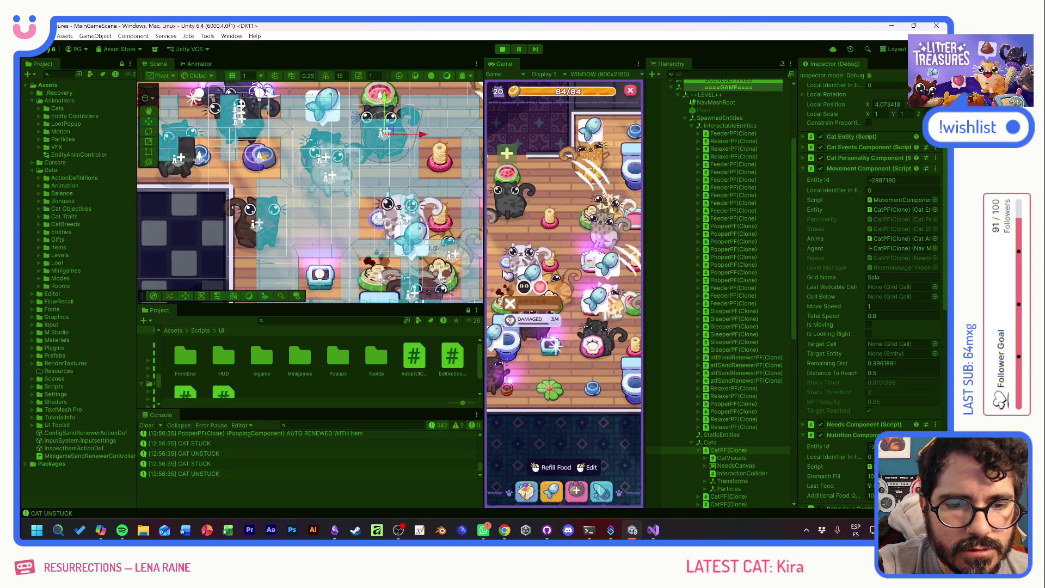
left_click_drag(504, 274, 614, 235)
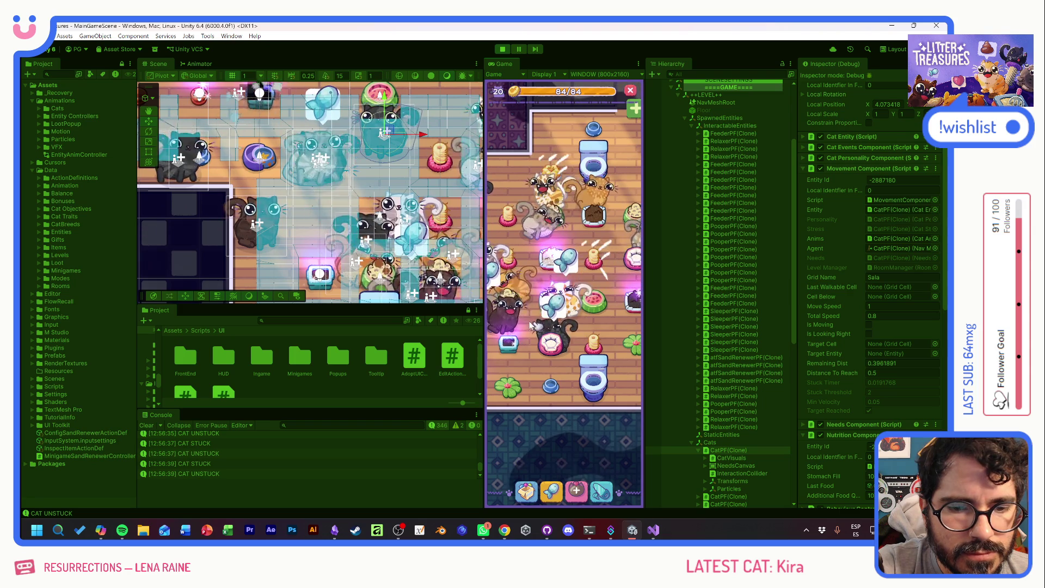
left_click(552, 386)
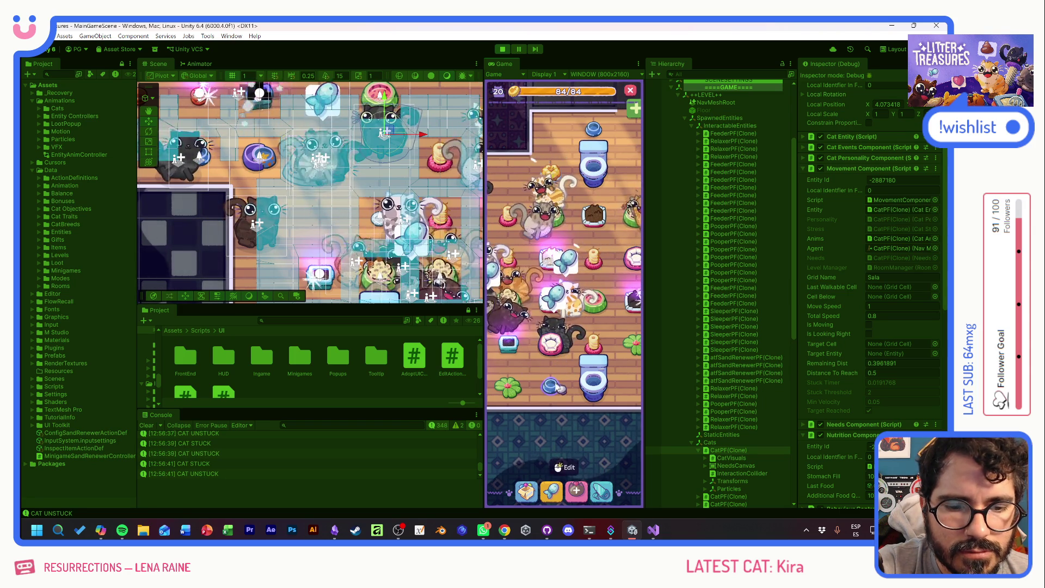
left_click(561, 477)
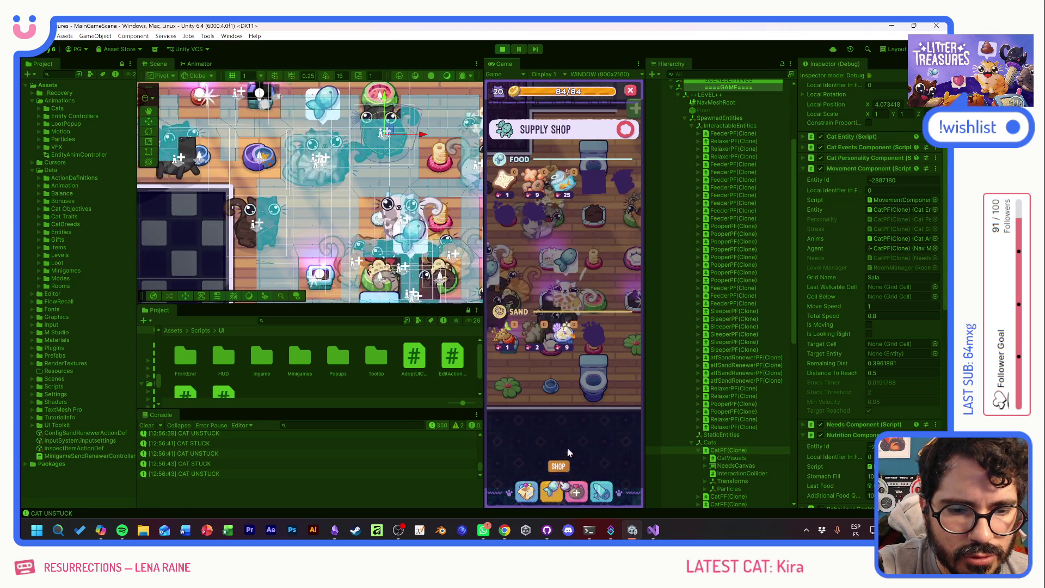
- Close the Supply Shop, spawn a new item via the debug cheats, and check the litter box
left_click(627, 131)
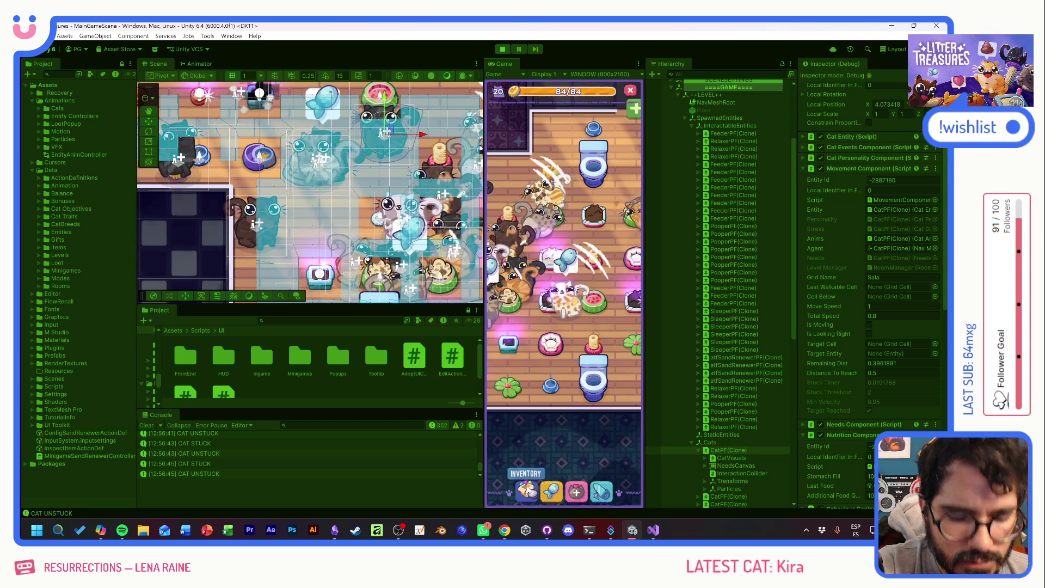
left_click(567, 467)
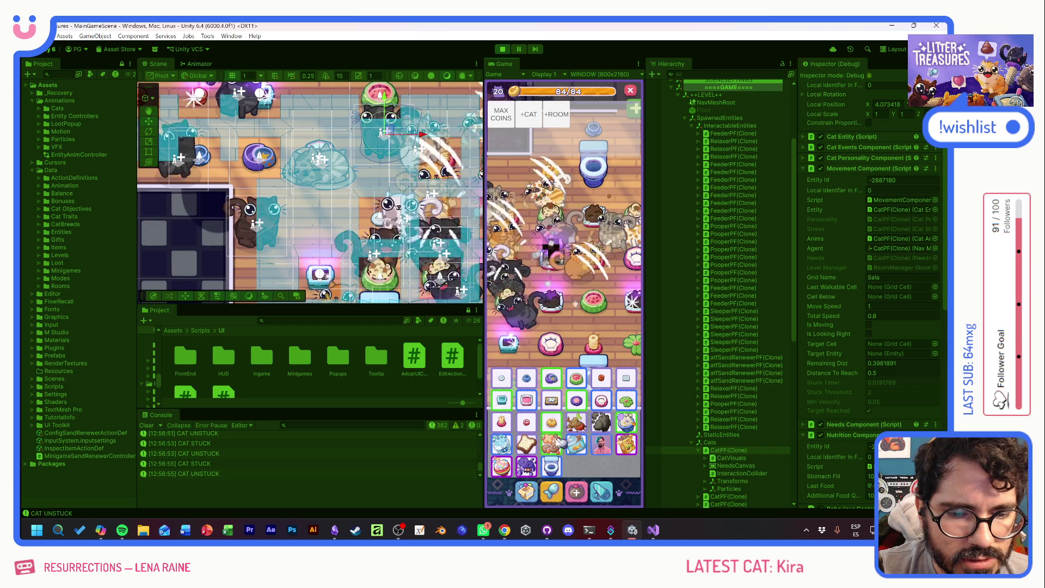
left_click(536, 447)
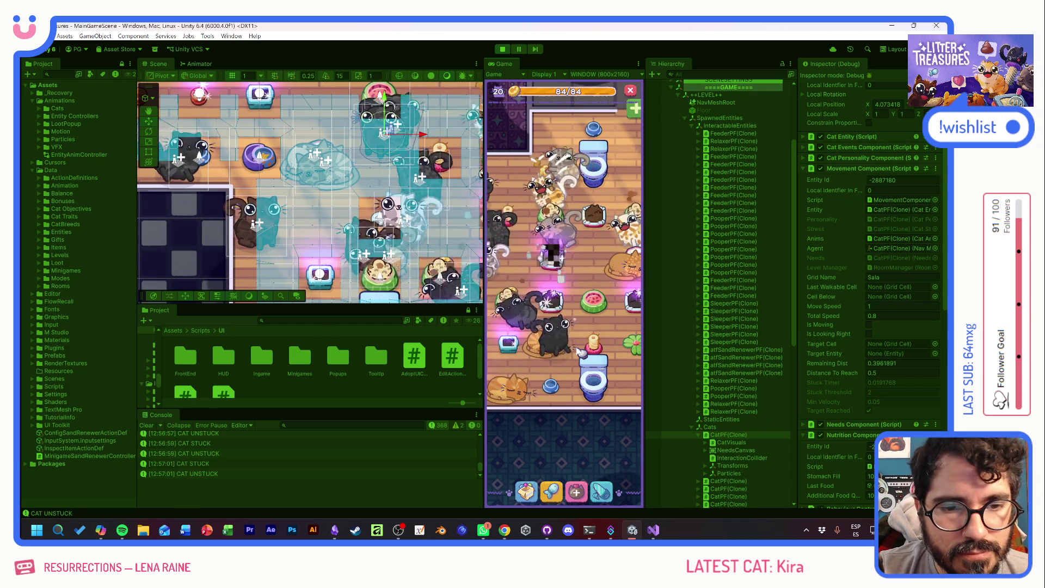
left_click(560, 270)
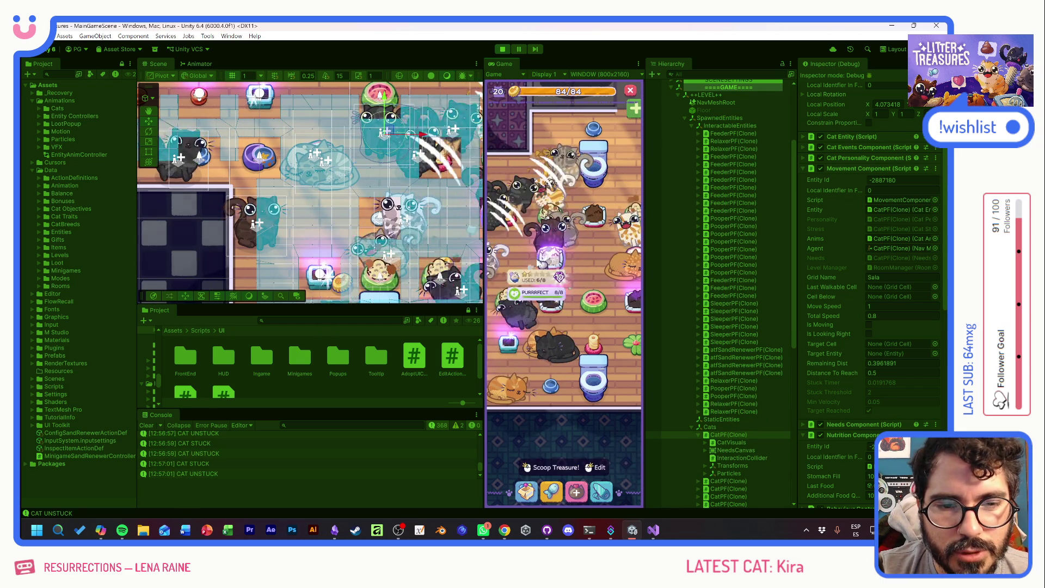
left_click(570, 275)
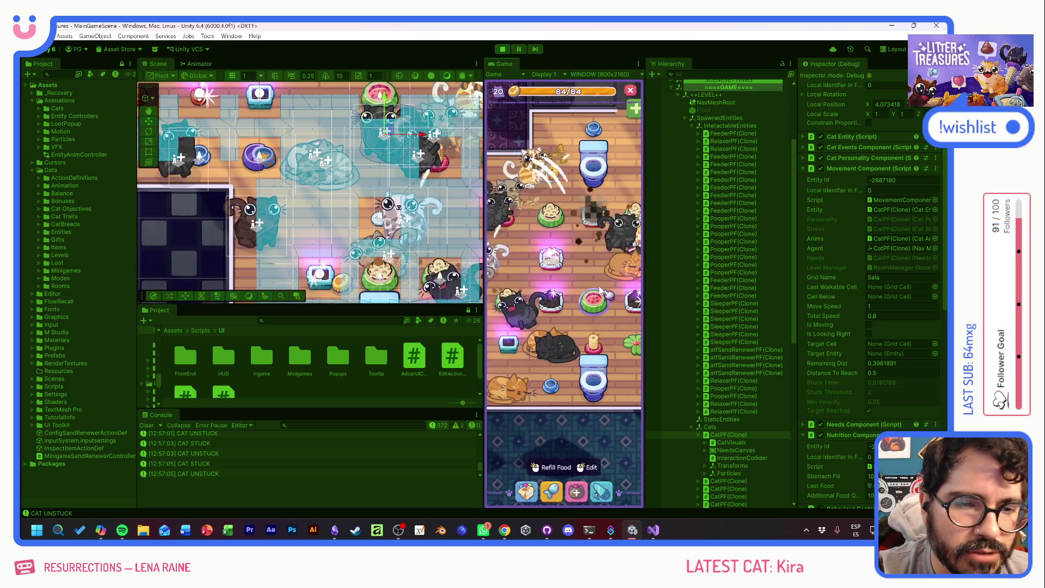
- Pan to the PURRRFECT litter box and launch the Scoop and Clean treasure minigame
left_click_drag(603, 293, 504, 287)
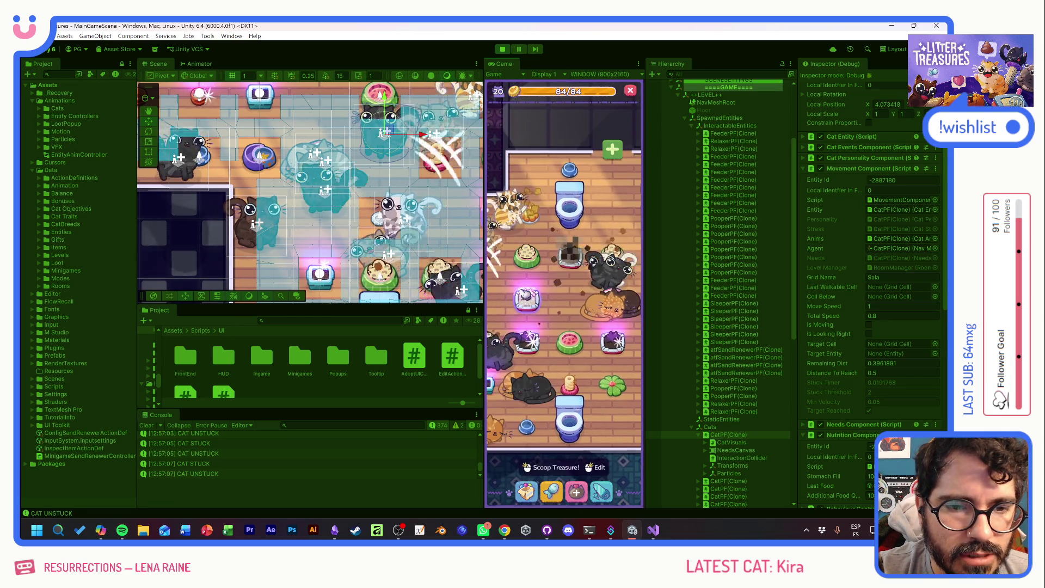
left_click(578, 376)
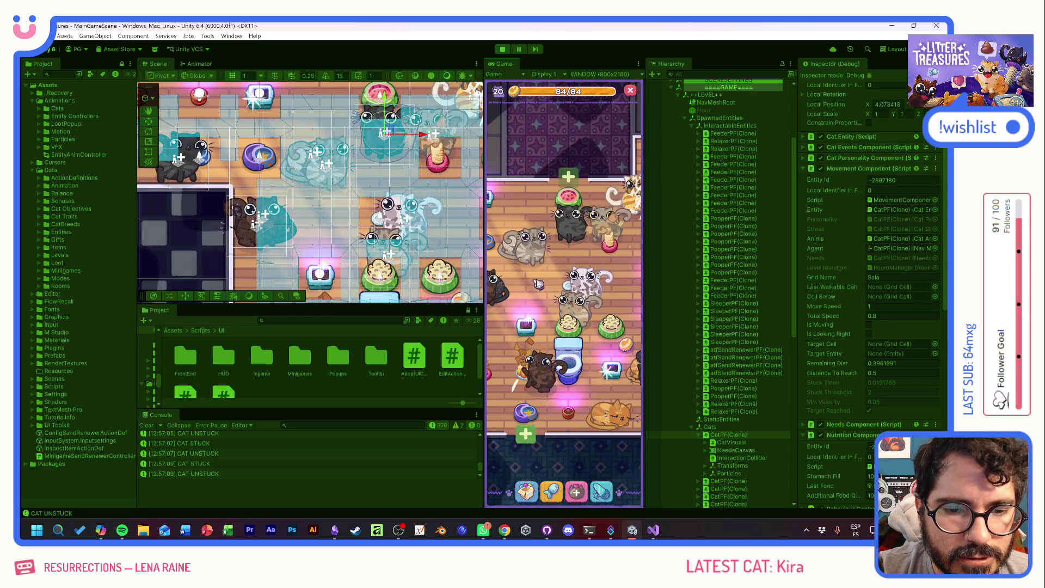
left_click(558, 343)
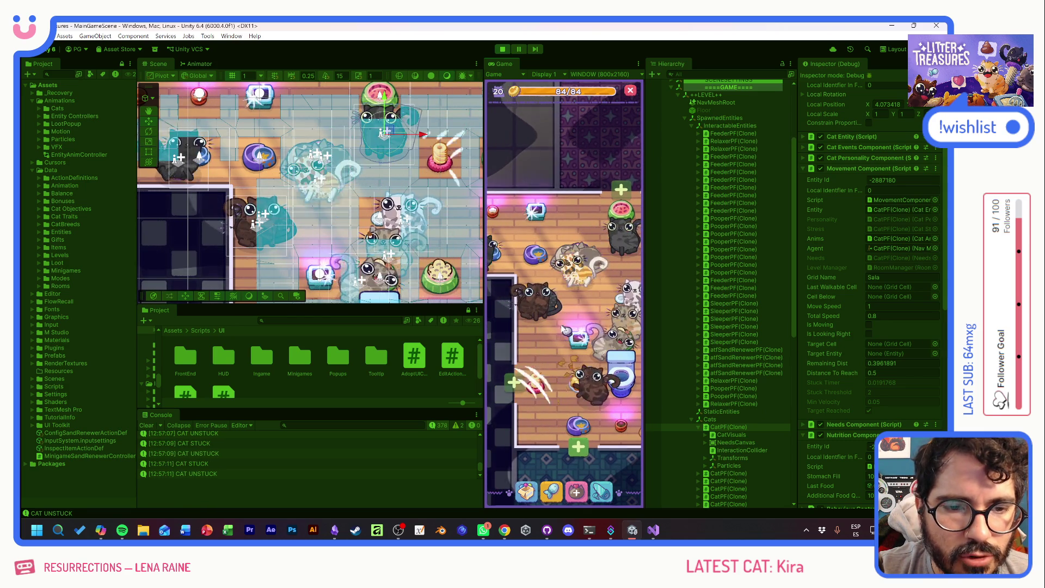
mouse_move(553, 309)
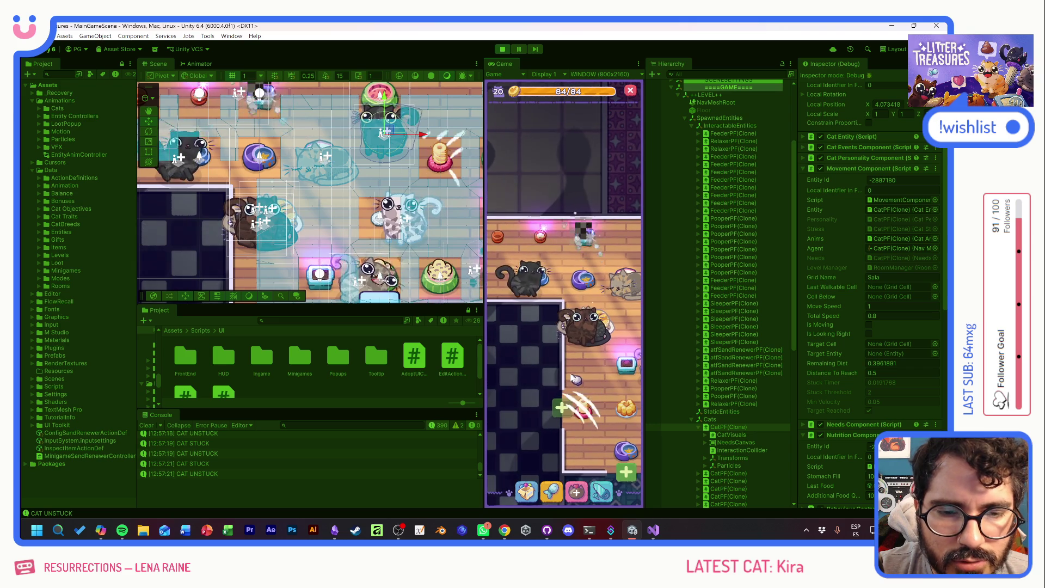
left_click_drag(602, 401, 542, 348)
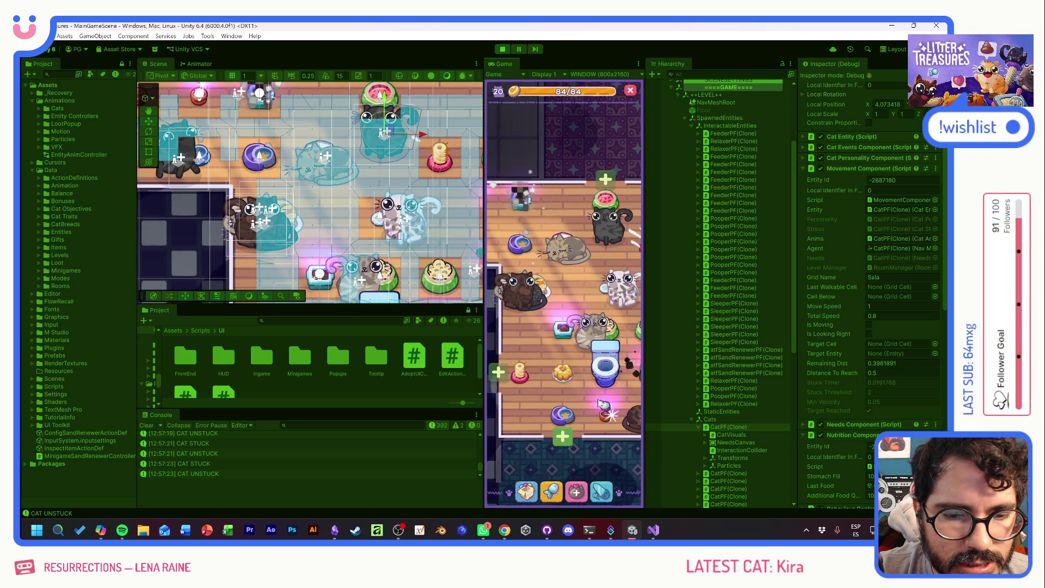
mouse_move(601, 404)
left_mouse_down()
mouse_move(519, 393)
mouse_move(567, 384)
left_mouse_up()
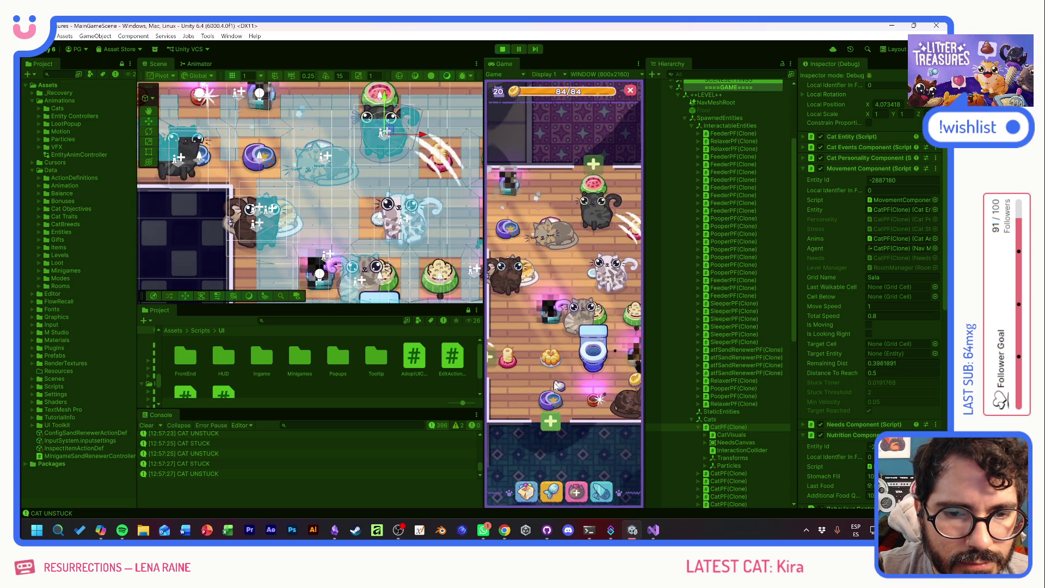
left_click(592, 360)
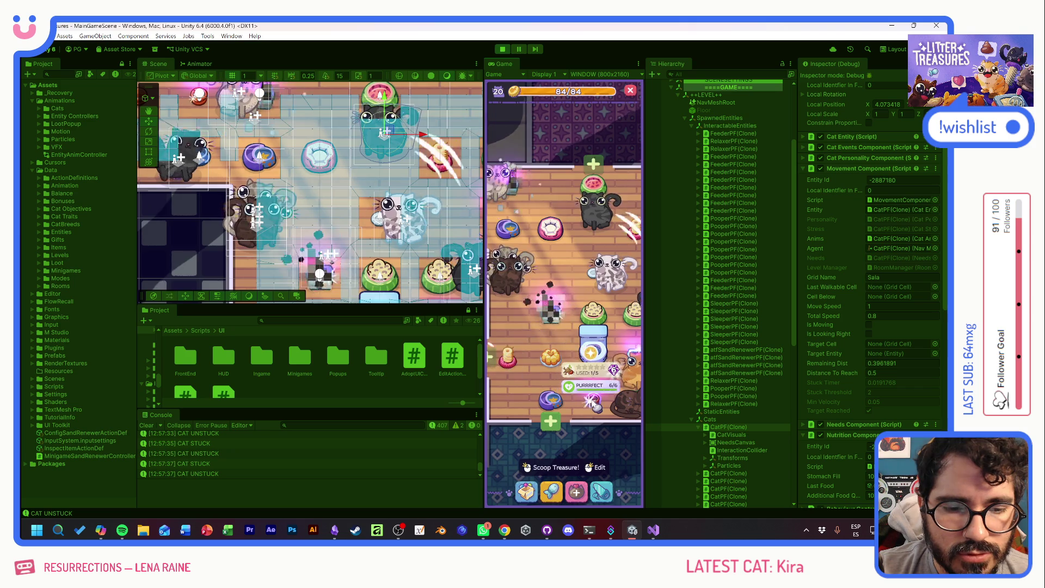
left_click(551, 467)
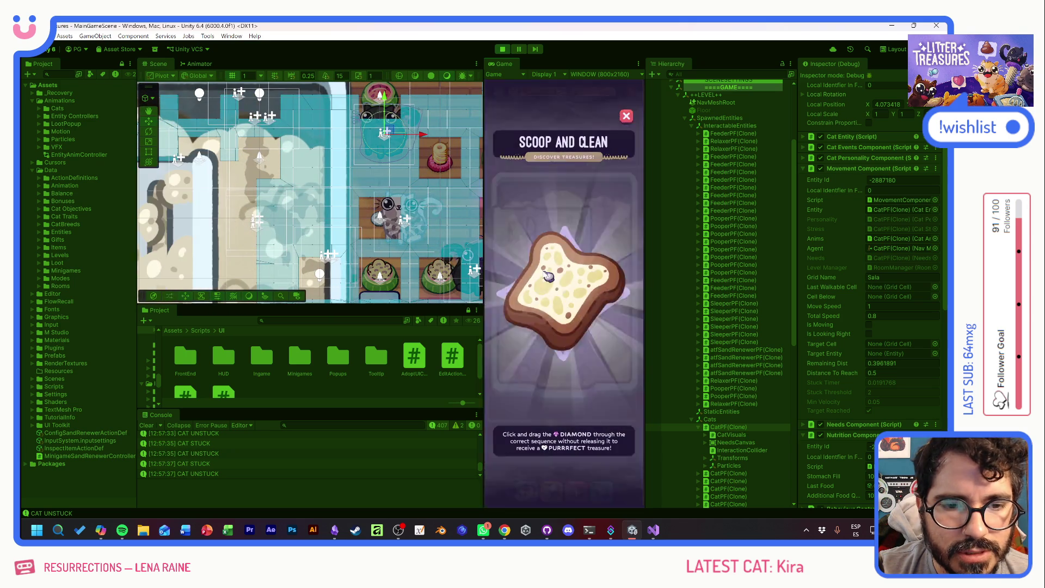
- Trace the diamond through the checkpoints of the first scoop rounds and close the reward
mouse_move(520, 314)
left_mouse_down()
mouse_move(589, 341)
mouse_move(531, 246)
mouse_move(584, 285)
mouse_move(610, 353)
left_mouse_up()
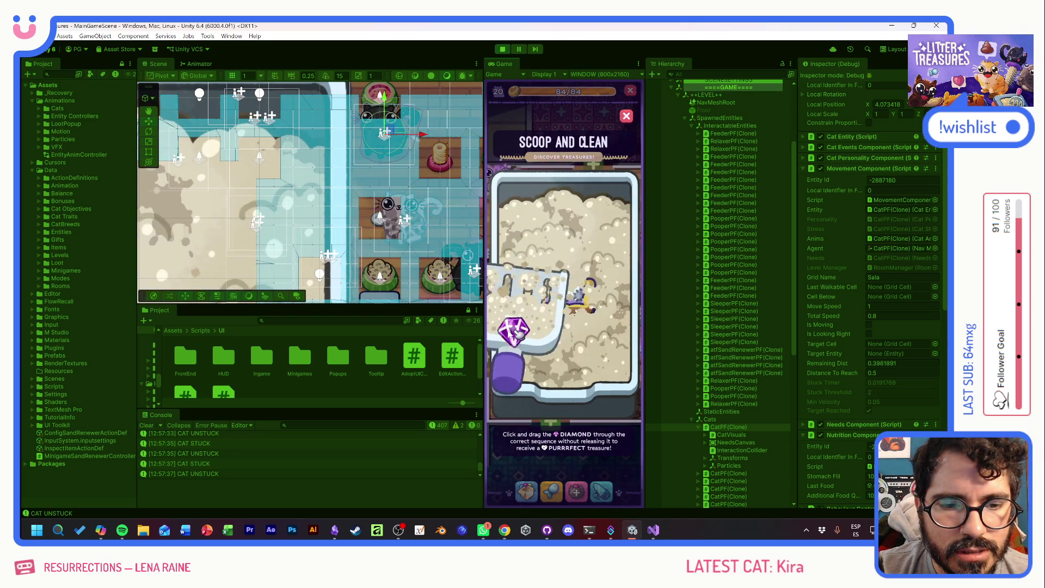
left_click_drag(532, 299, 586, 344)
mouse_move(515, 329)
left_mouse_down()
mouse_move(563, 294)
mouse_move(576, 245)
mouse_move(602, 341)
left_mouse_up()
left_click(573, 309)
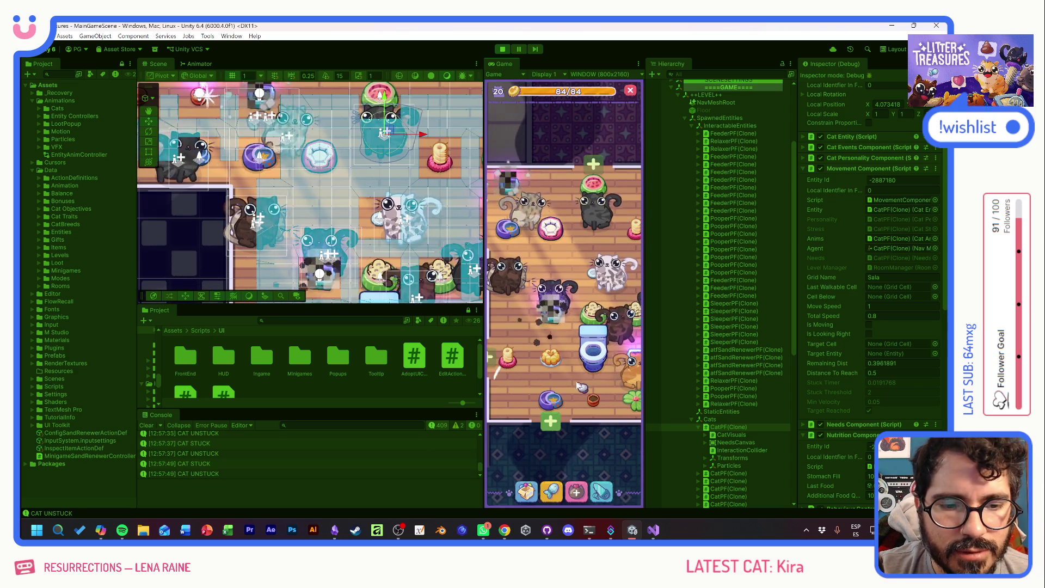
- Replay the Scoop and Clean minigame to win the Simple Rug treasure
left_click(546, 325)
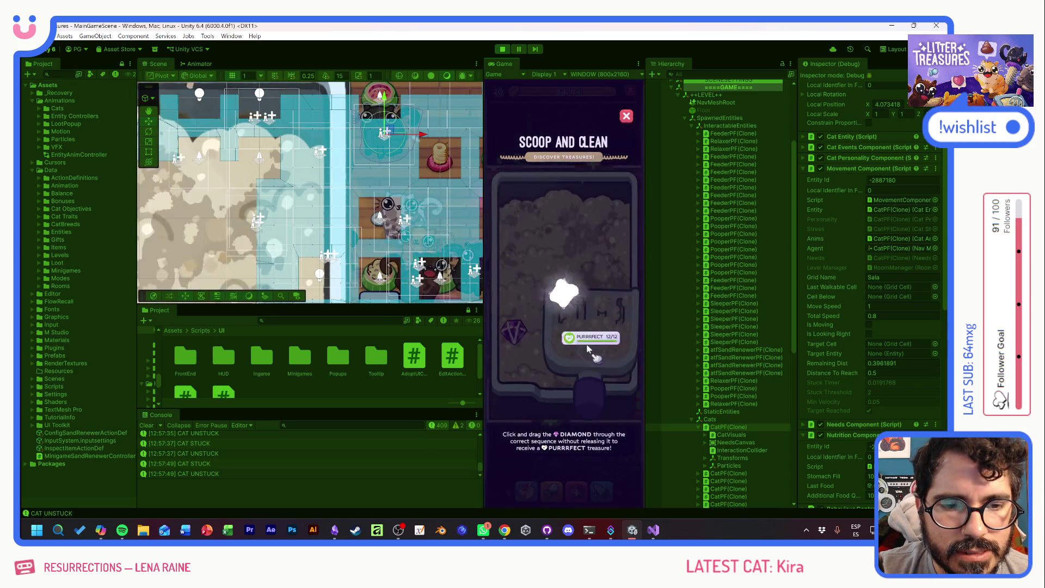
left_click_drag(514, 330, 603, 331)
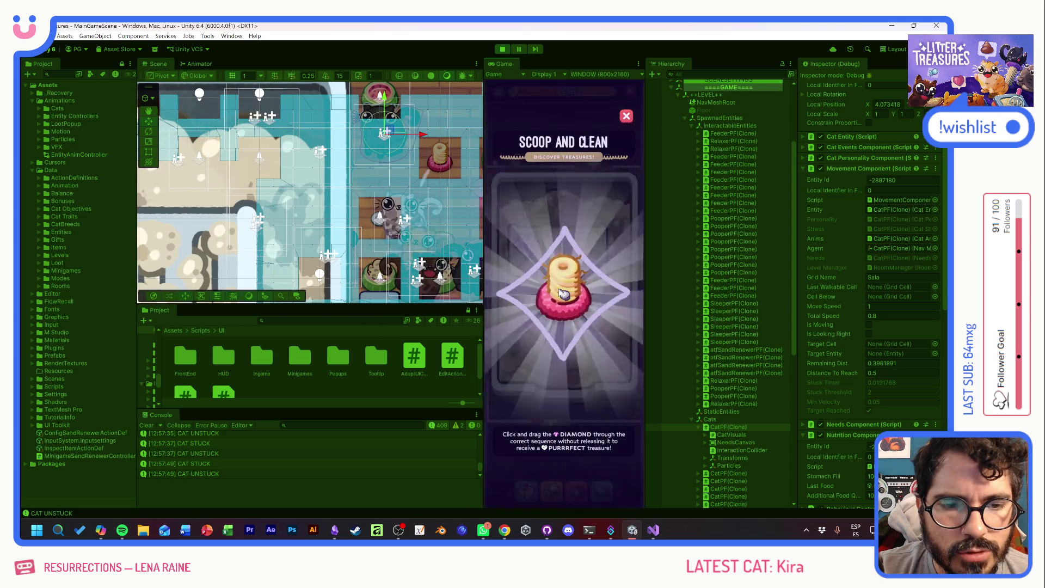
left_click_drag(543, 315, 604, 349)
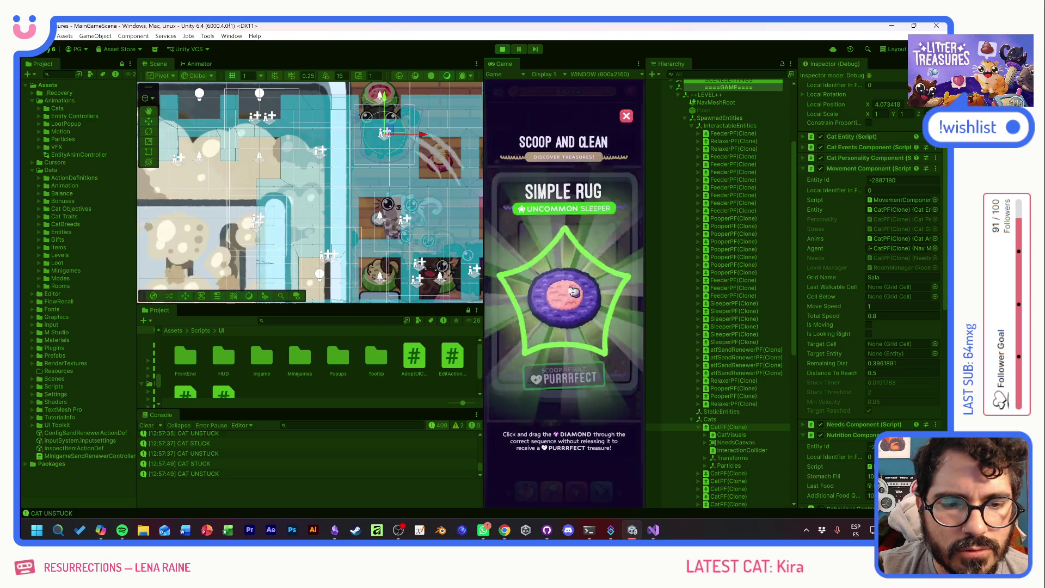
left_click_drag(528, 337, 531, 252)
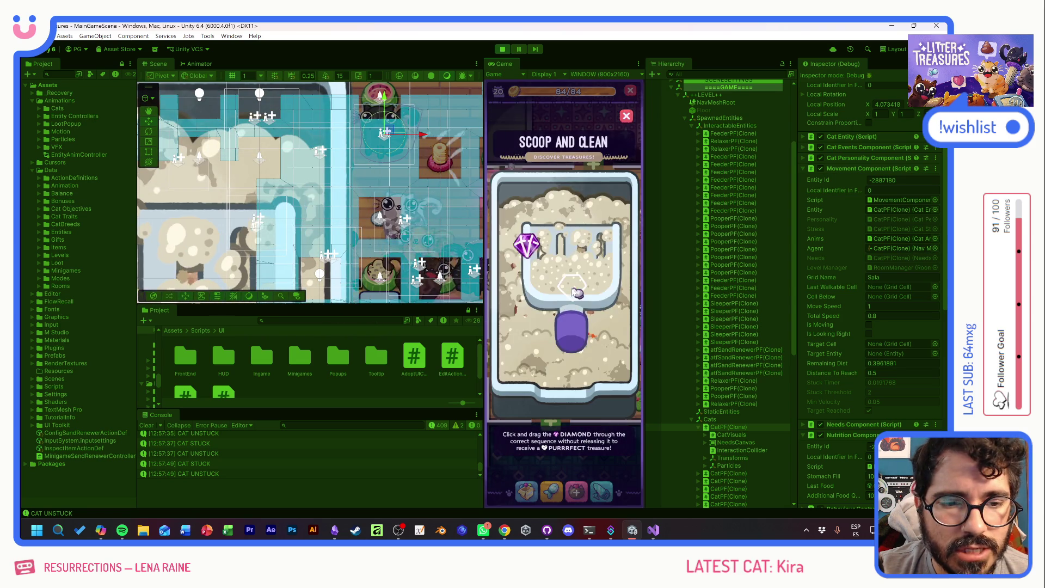
left_click_drag(529, 242, 527, 319)
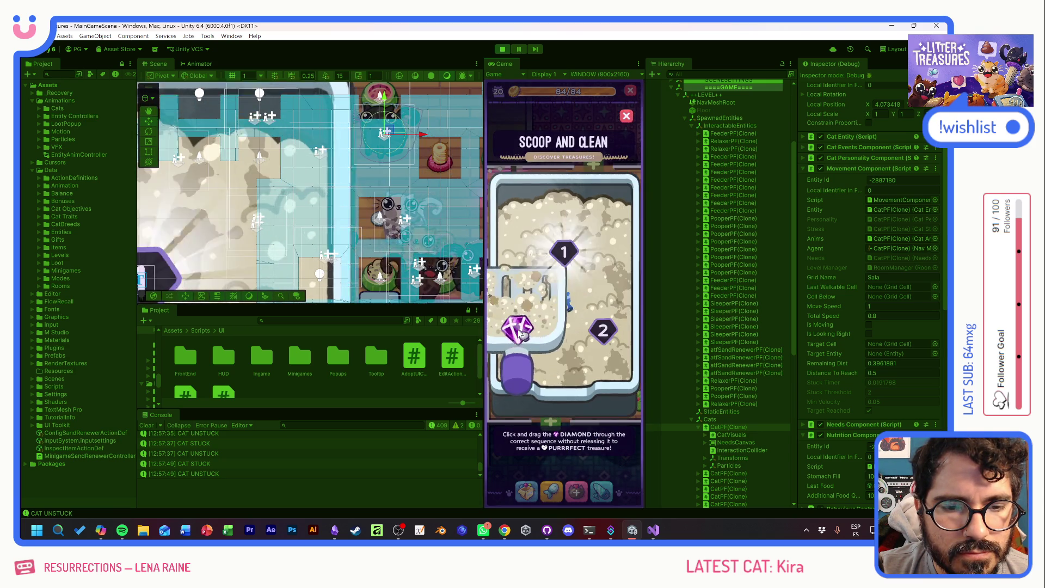
- Finish further rounds, collecting the Pot Soil treasure and a star reward, and return to the room
left_click_drag(569, 250, 602, 330)
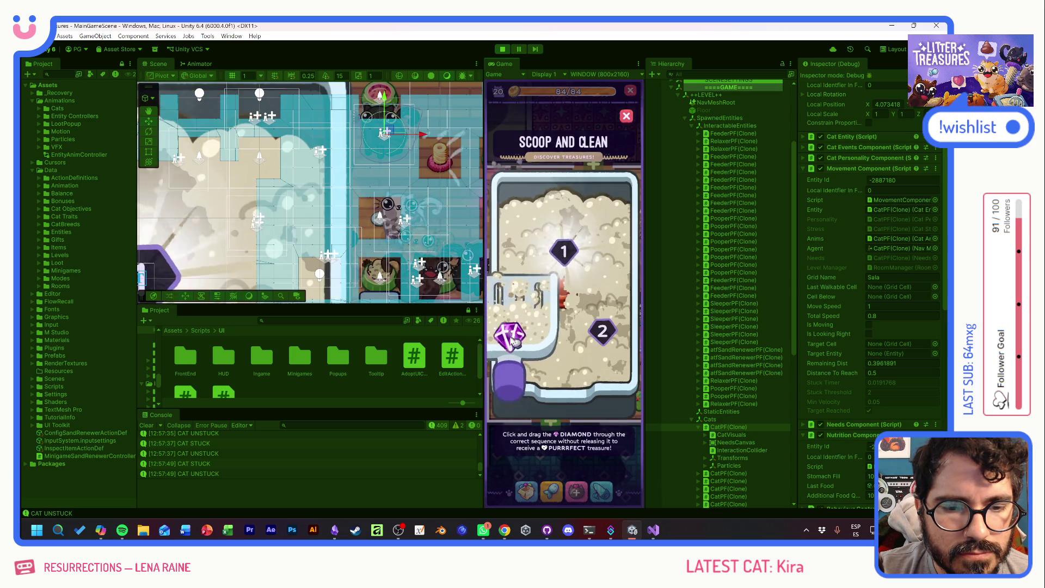
mouse_move(517, 338)
left_mouse_down()
mouse_move(564, 252)
mouse_move(601, 330)
left_mouse_up()
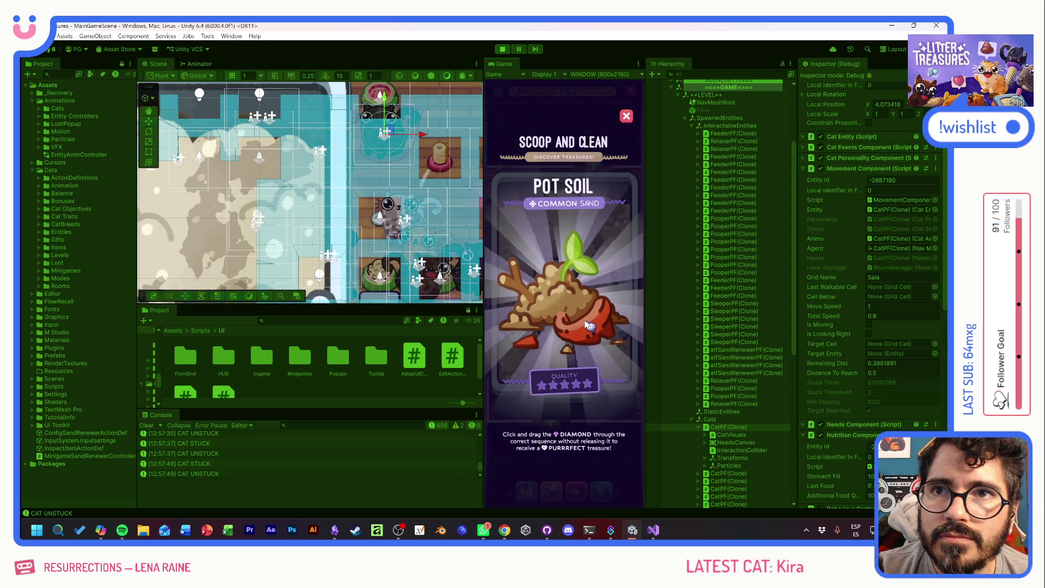
left_click(597, 291)
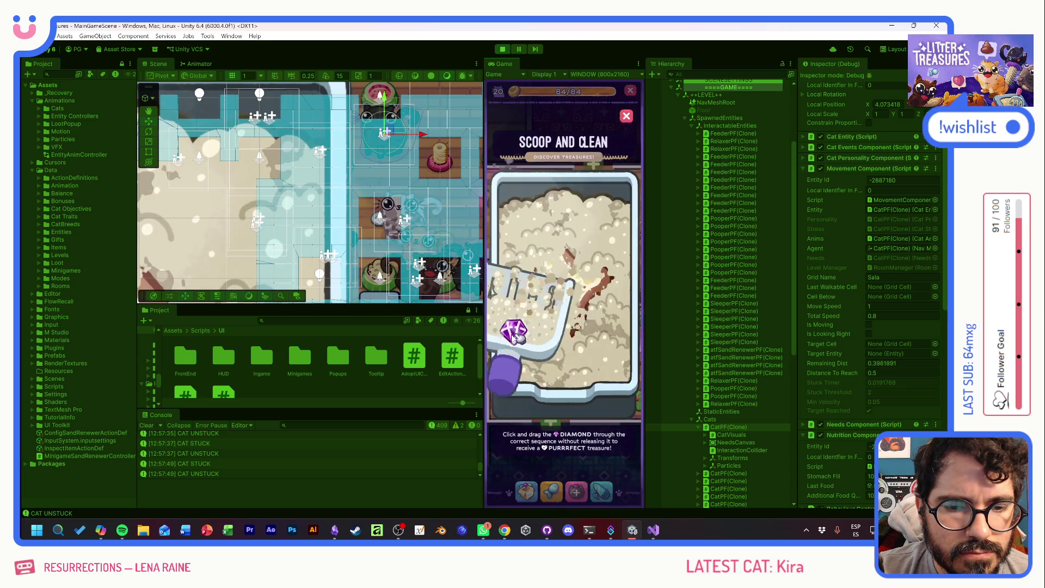
left_click(557, 265)
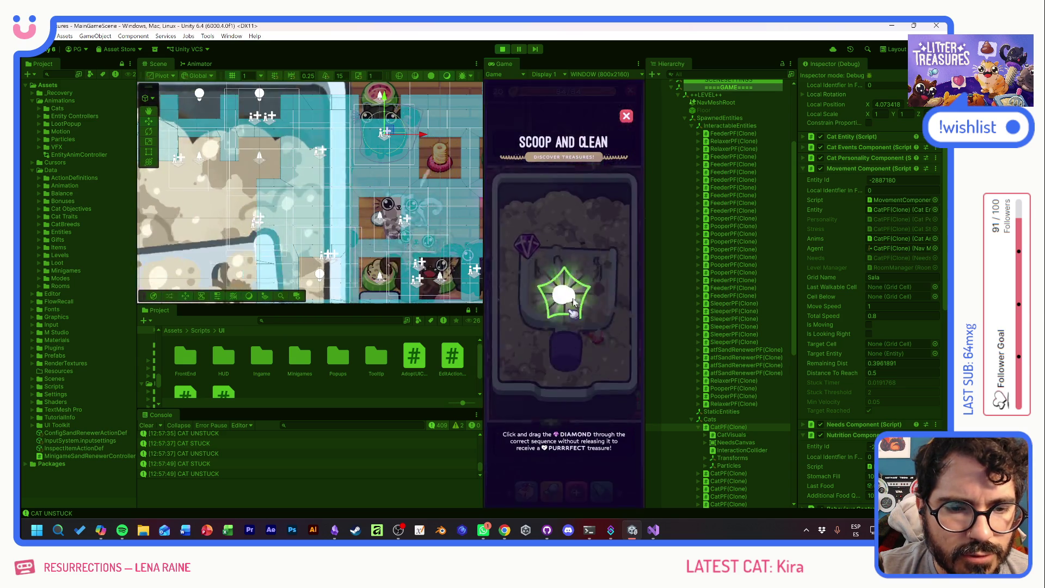
mouse_move(550, 251)
left_mouse_down()
mouse_move(559, 291)
mouse_move(525, 245)
mouse_move(541, 314)
mouse_move(566, 304)
left_mouse_up()
left_click(566, 304)
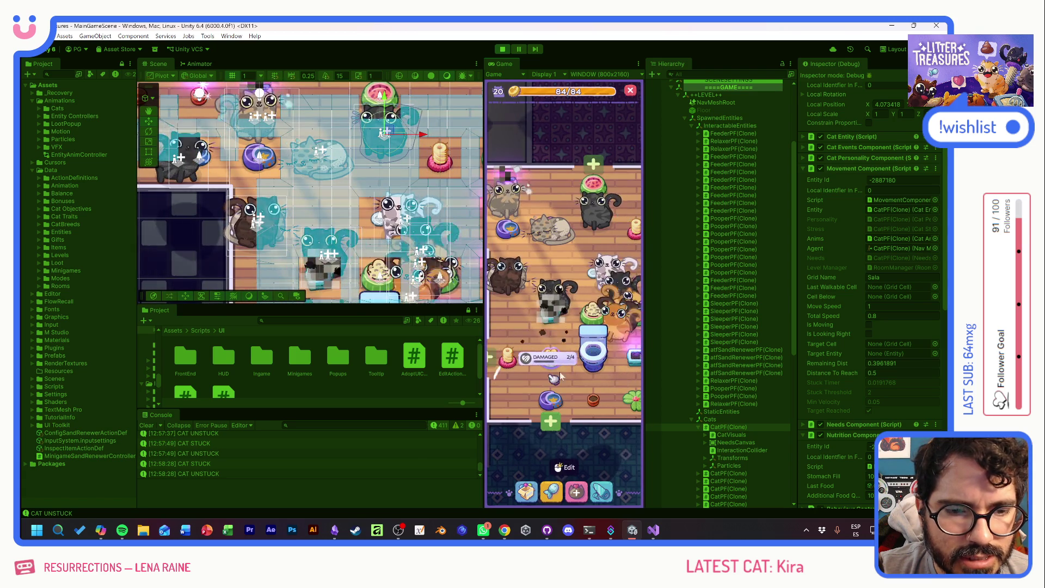
- Select the black cat's CatPF(Clone) in the Hierarchy and frame it in the Scene view with F
left_click(534, 284)
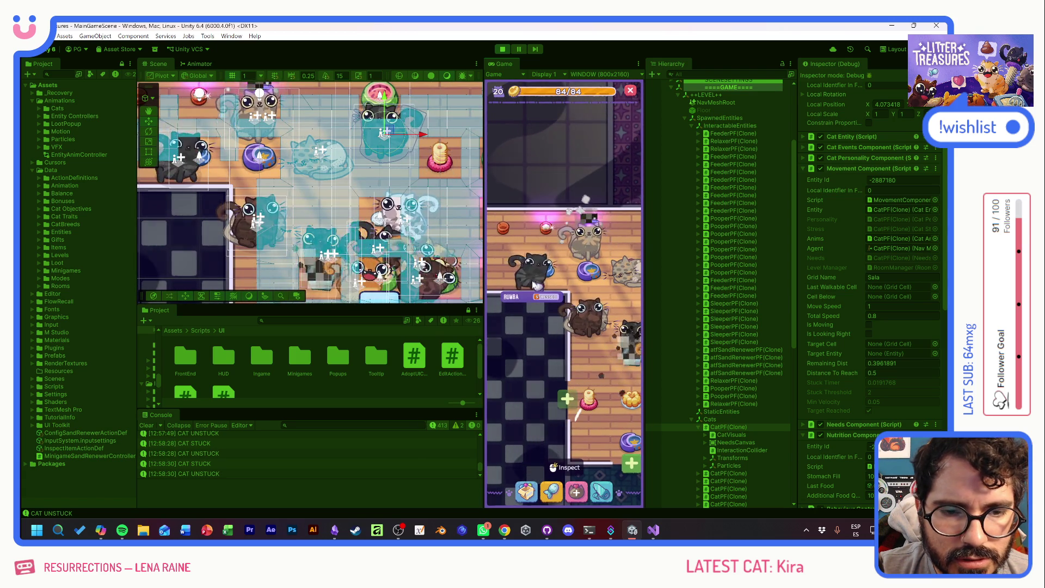
left_click(183, 180)
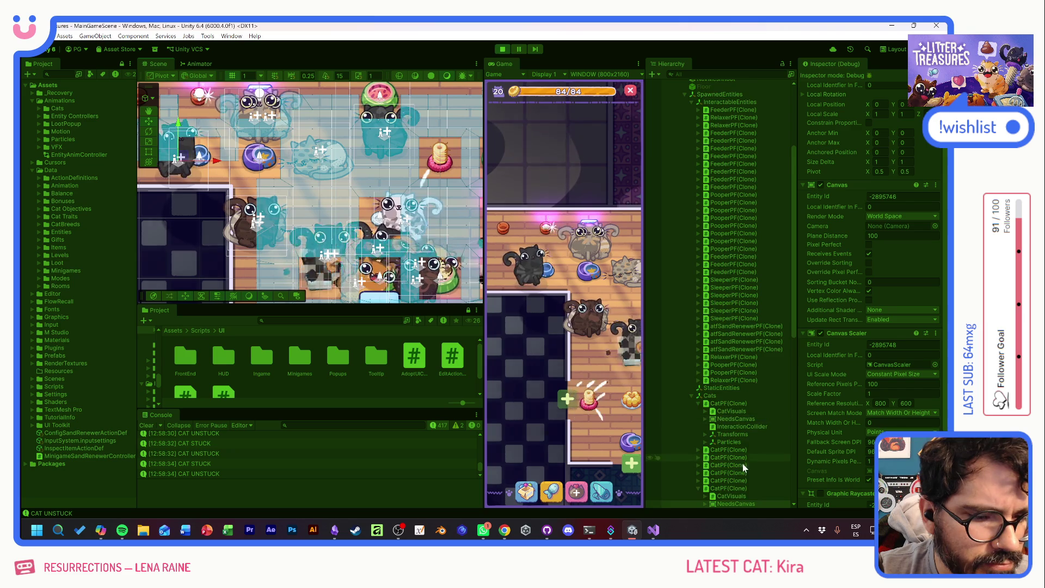
scroll(734, 453, "down", 3)
left_click(730, 430)
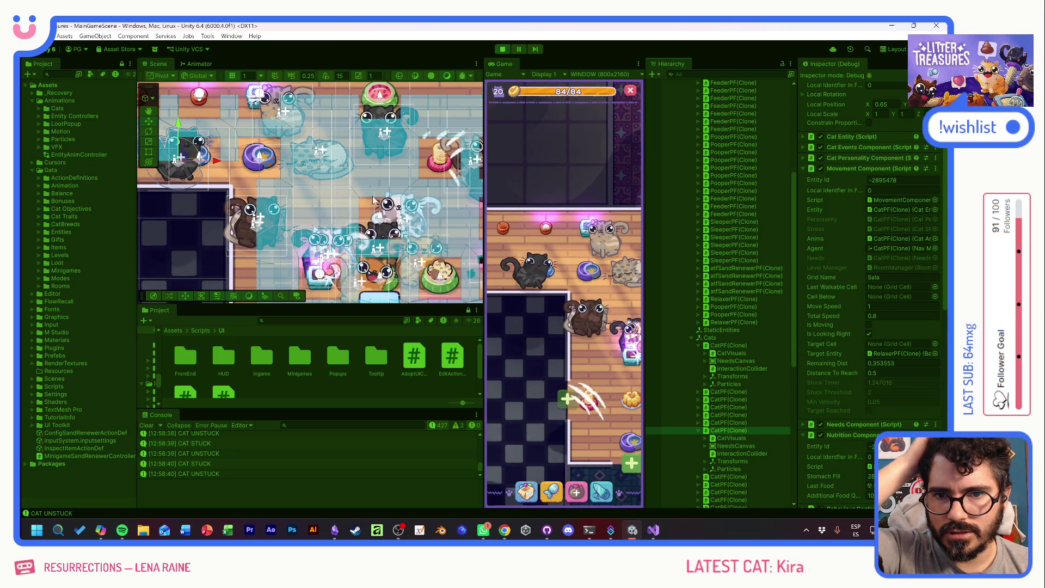
key("f")
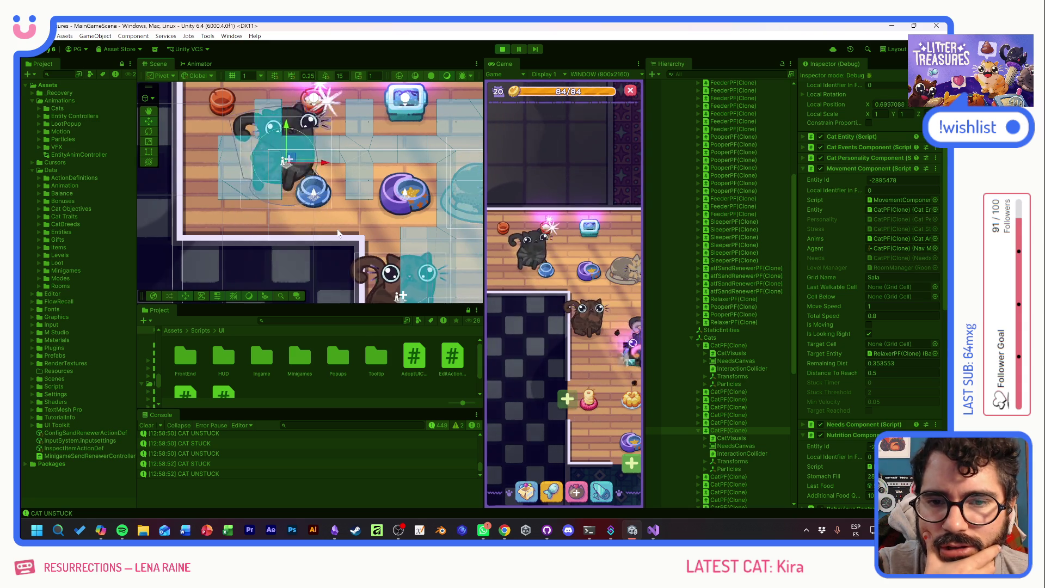
scroll(282, 198, "up", 3)
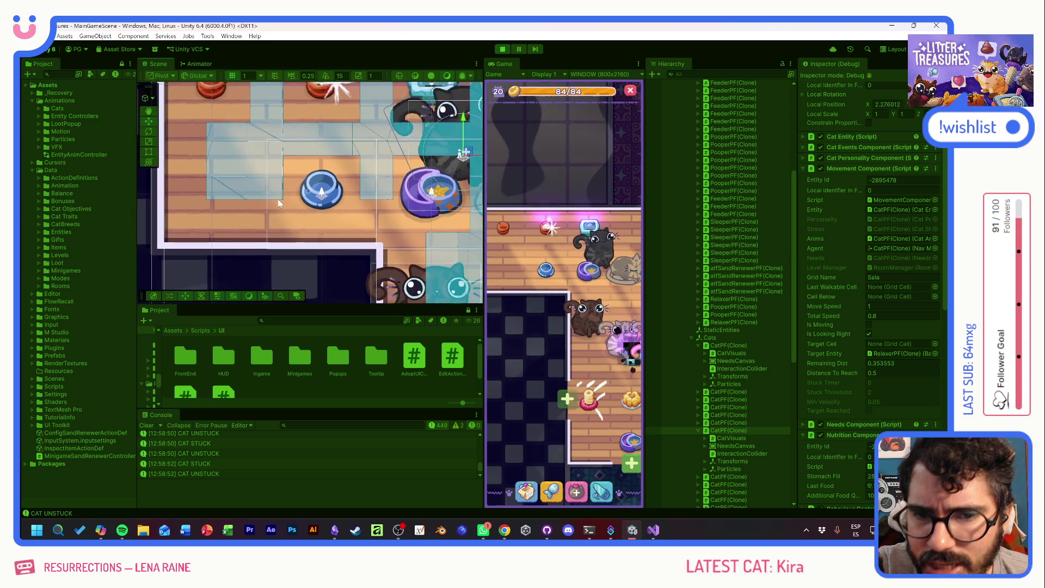
- Zoom and pan the Scene view to show the bowls, toilet and several cats
scroll(282, 198, "up", 5)
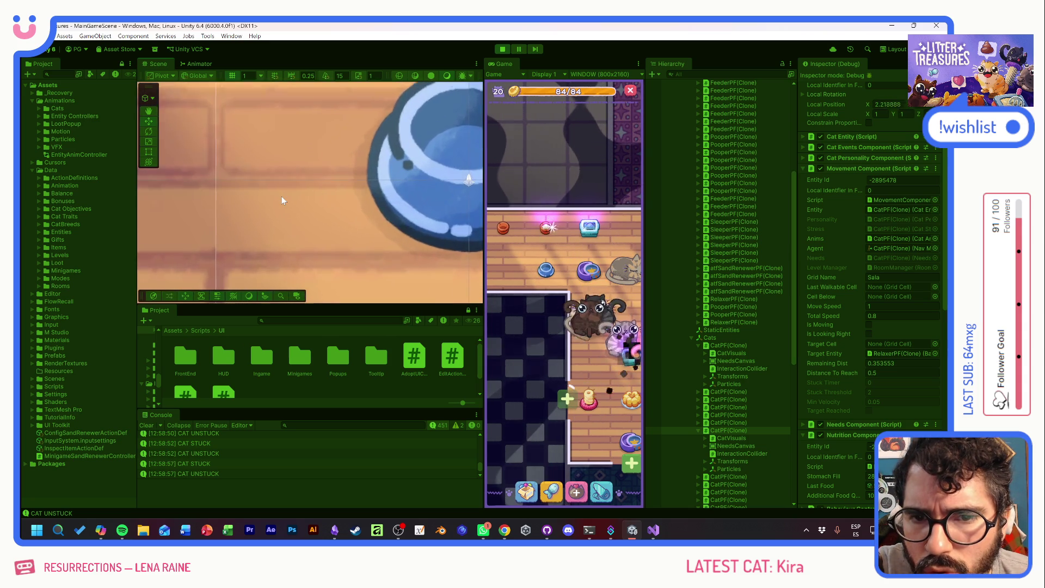
scroll(282, 200, "down", 3)
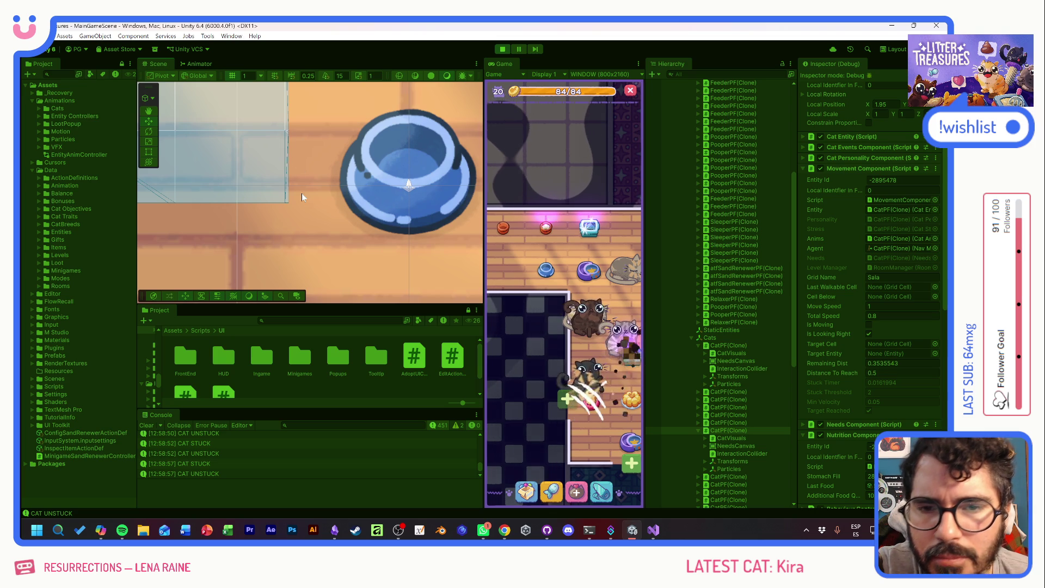
scroll(356, 219, "down", 6)
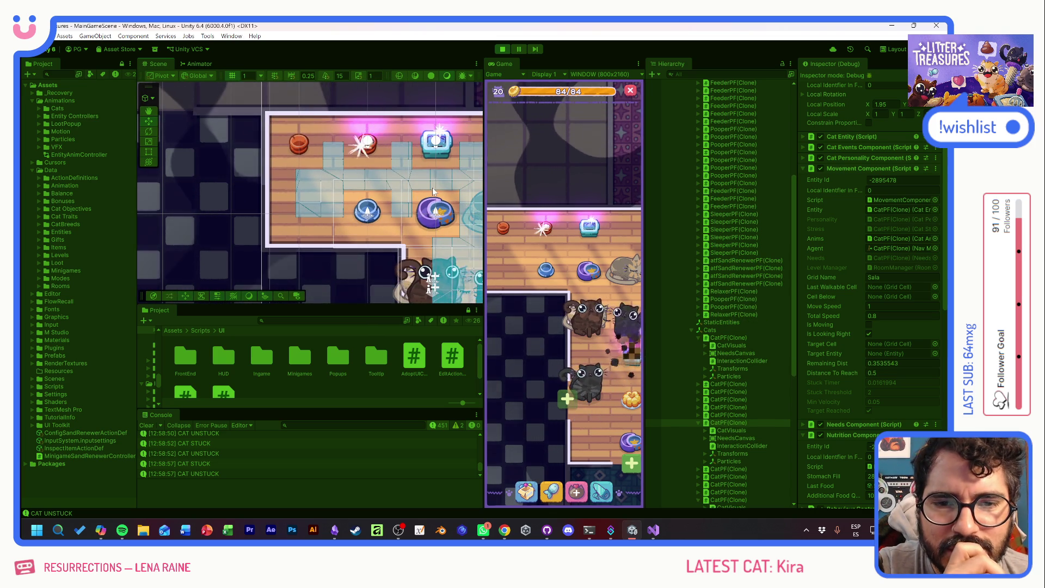
left_click_drag(429, 188, 282, 162)
left_click_drag(377, 208, 320, 148)
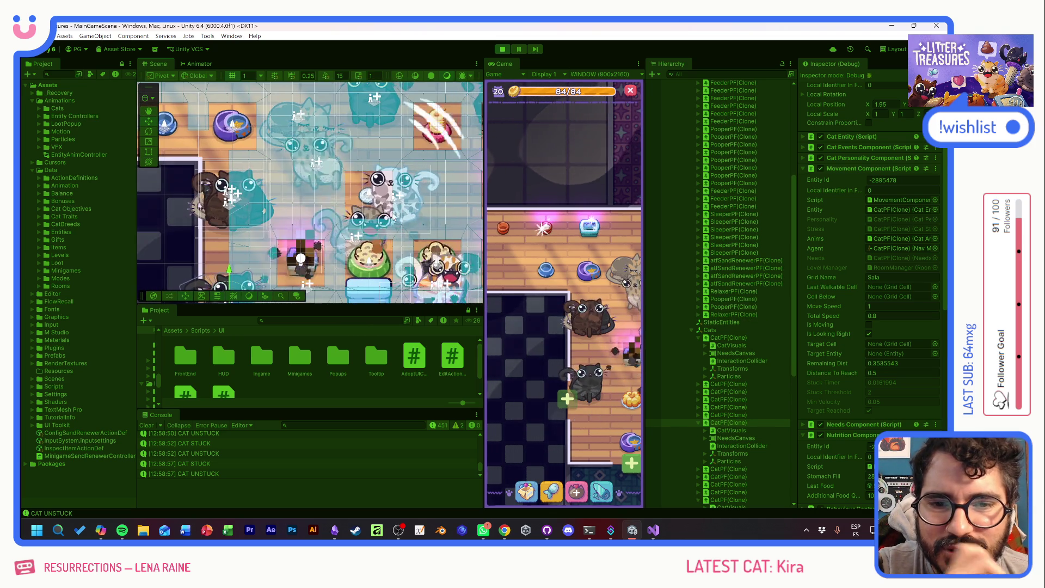
left_click_drag(481, 274, 424, 220)
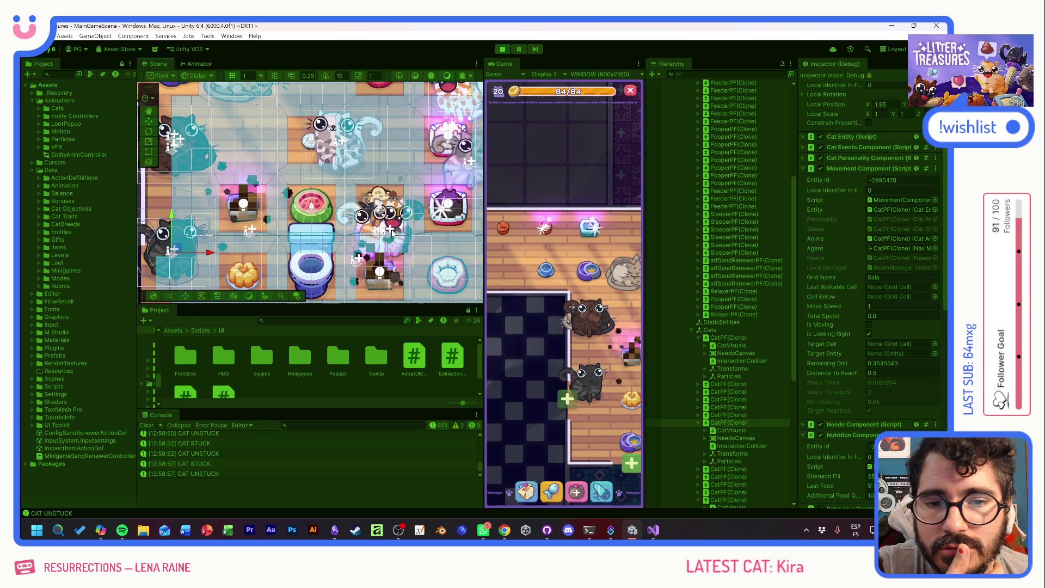
scroll(394, 219, "up", 2)
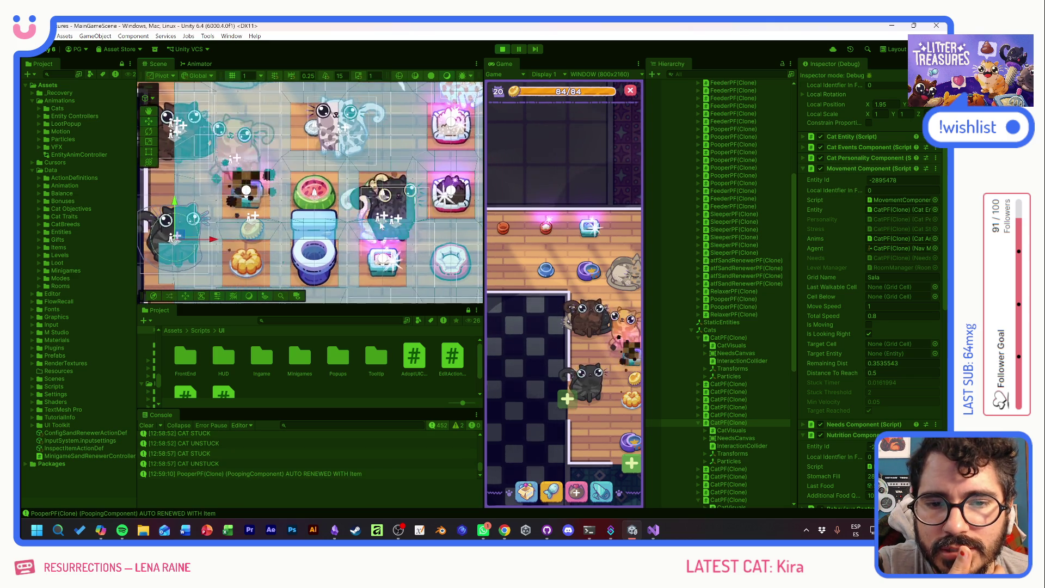
scroll(394, 220, "down", 2)
mouse_move(272, 213)
left_mouse_down()
mouse_move(370, 192)
mouse_move(281, 209)
mouse_move(245, 261)
left_mouse_up()
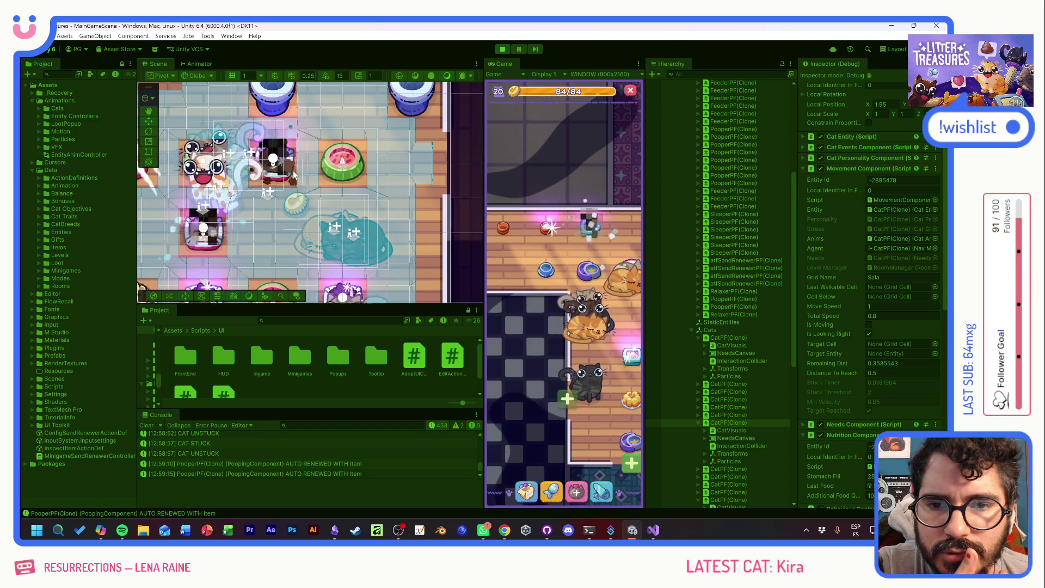
left_click_drag(311, 207, 360, 231)
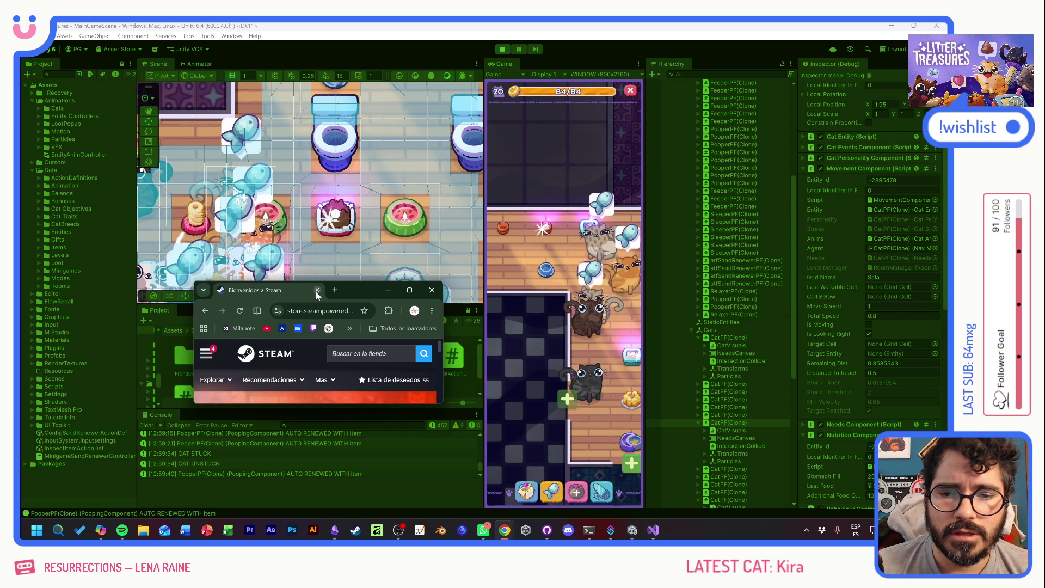
- Maximize the Steam store browser window to fill the screen
double_click(358, 290)
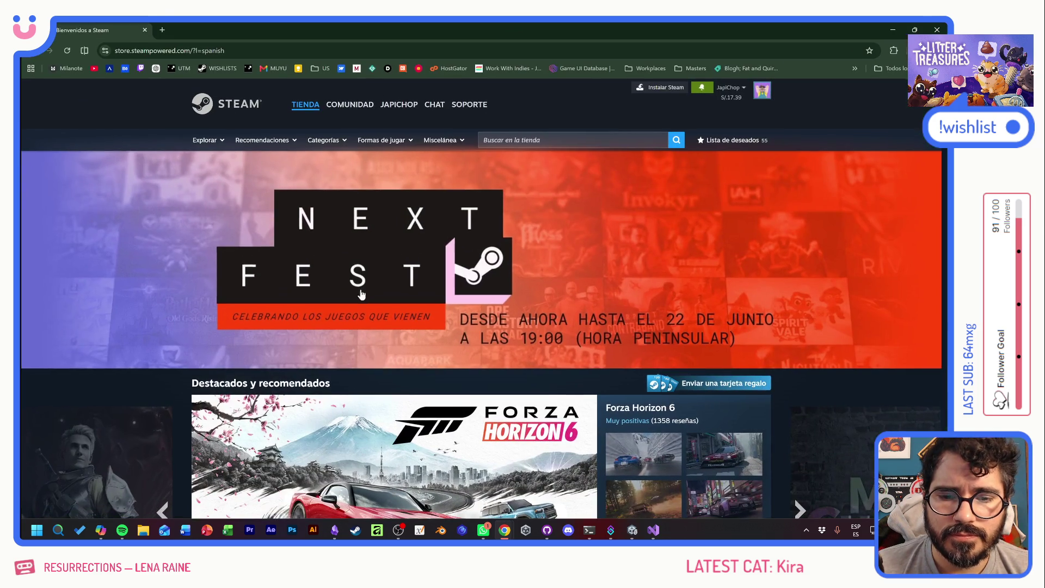
left_click(388, 272)
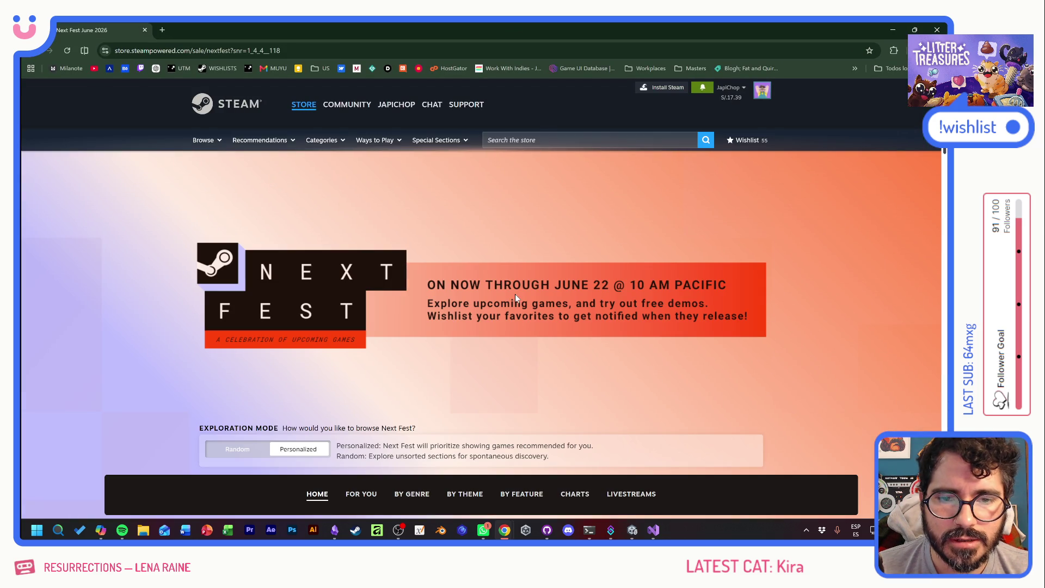
scroll(867, 289, "down", 4)
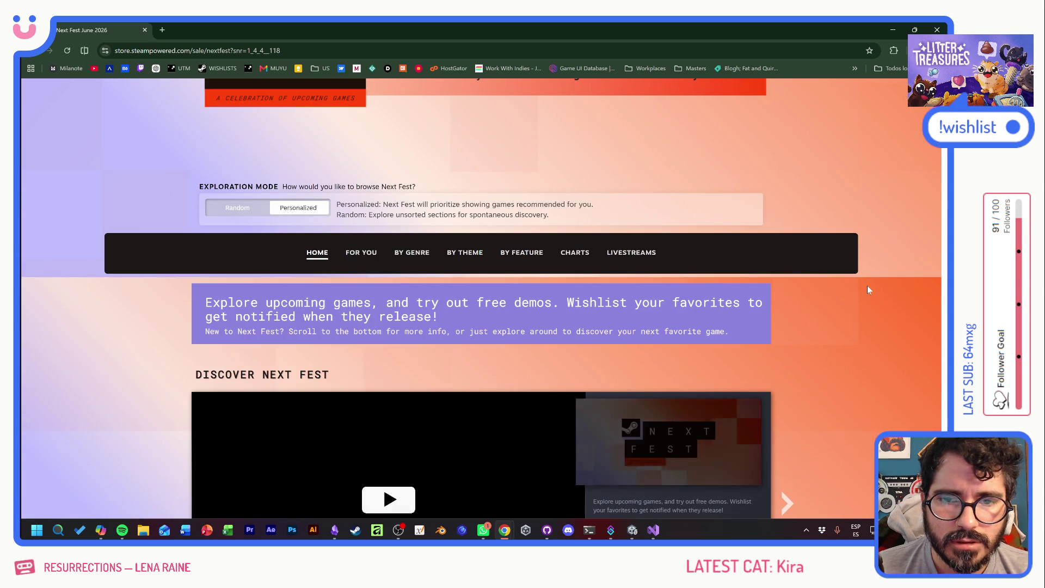
scroll(868, 286, "down", 3)
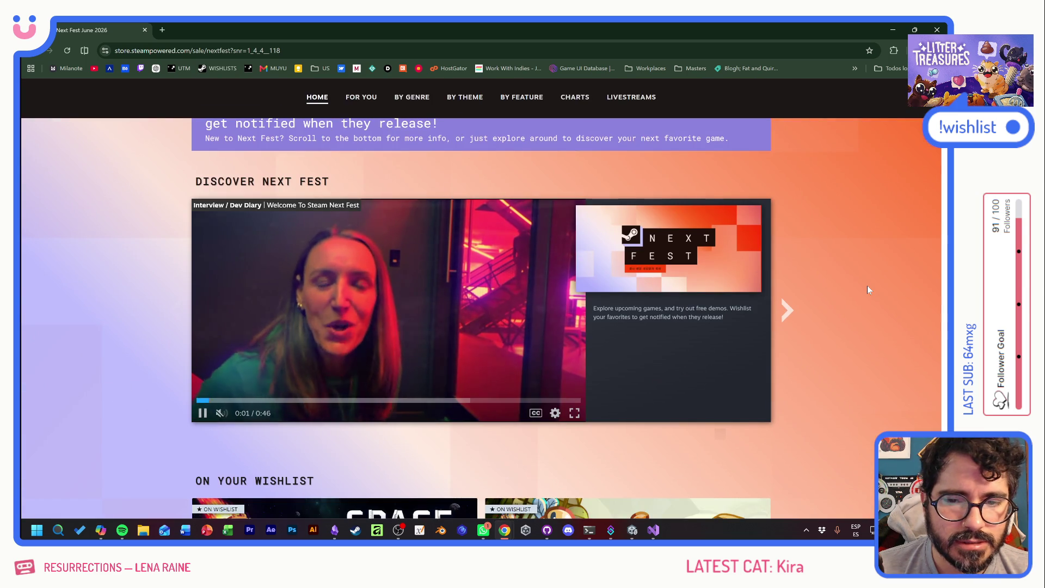
scroll(102, 297, "down", 10)
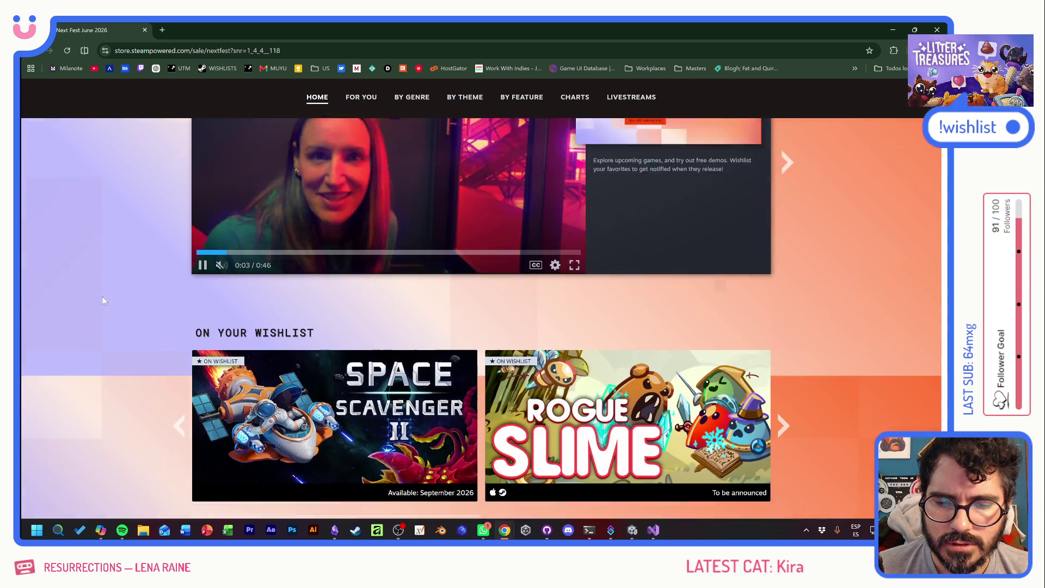
scroll(111, 292, "down", 5)
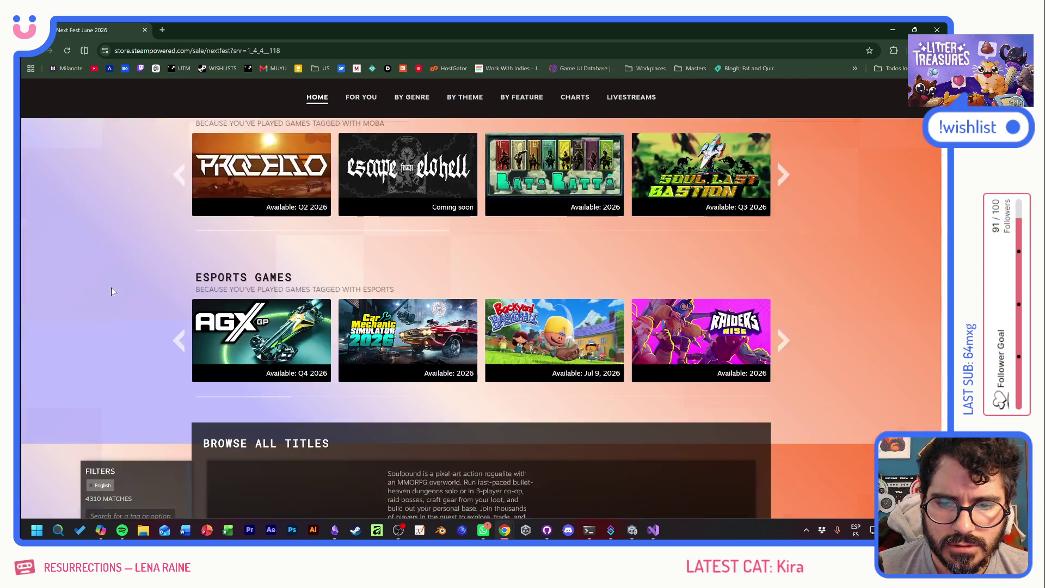
scroll(132, 262, "up", 10)
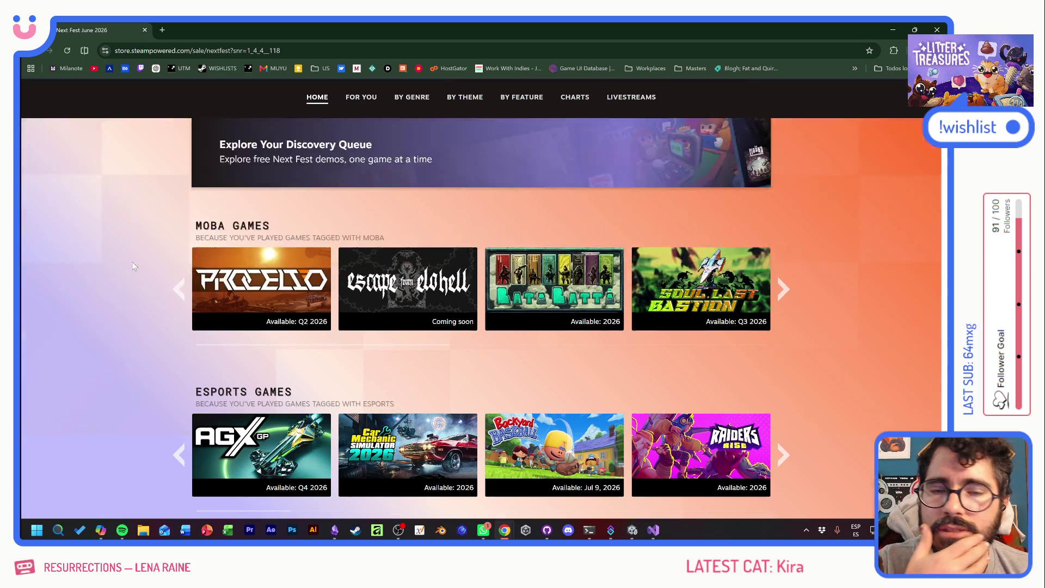
scroll(133, 267, "up", 8)
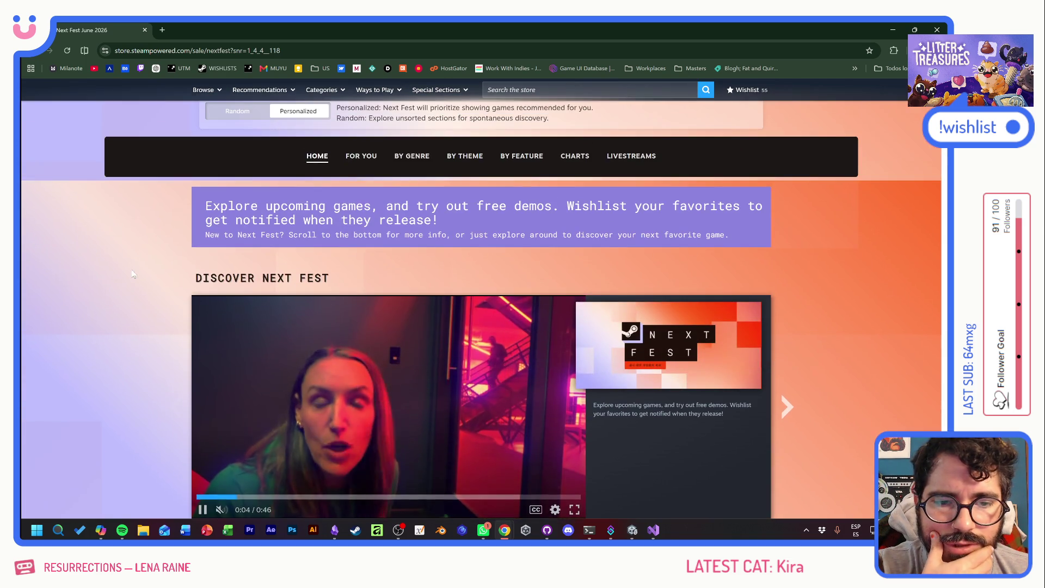
scroll(370, 323, "down", 2)
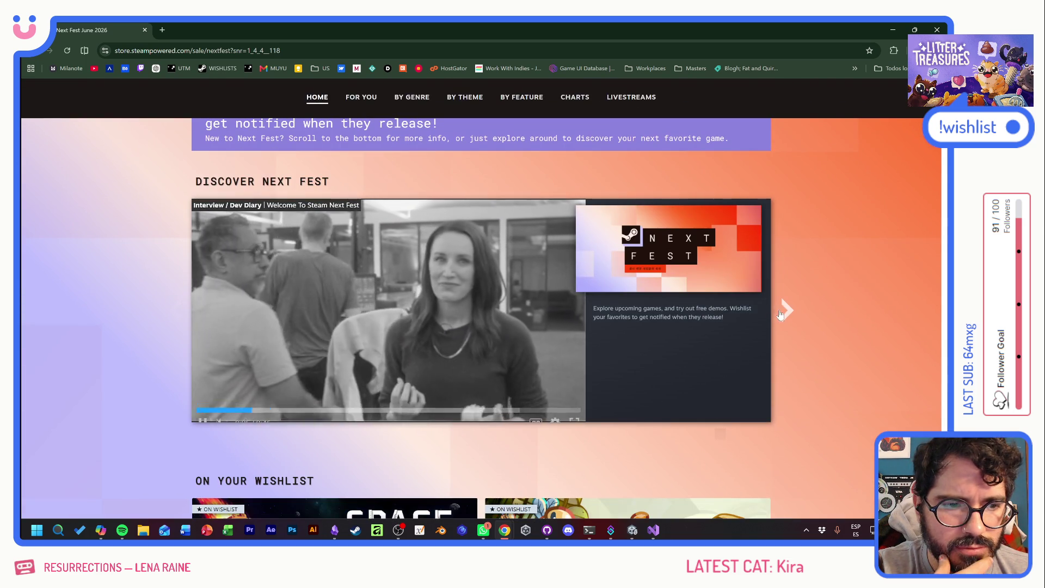
- Advance the featured demos carousel until Choo Choo Defenders appears
left_click(788, 310)
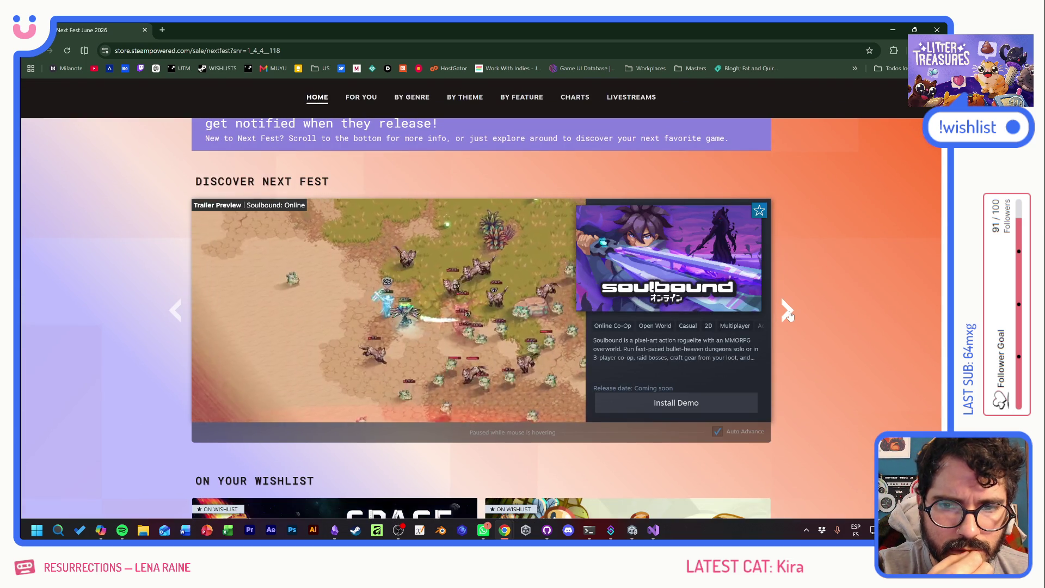
left_click(788, 312)
left_click(788, 311)
left_click(787, 312)
left_click(788, 312)
left_click(788, 311)
left_click(788, 311)
left_click(788, 311)
left_click(788, 311)
left_click(788, 312)
left_click(788, 312)
left_click(788, 311)
left_click(788, 312)
left_click(788, 312)
left_click(788, 312)
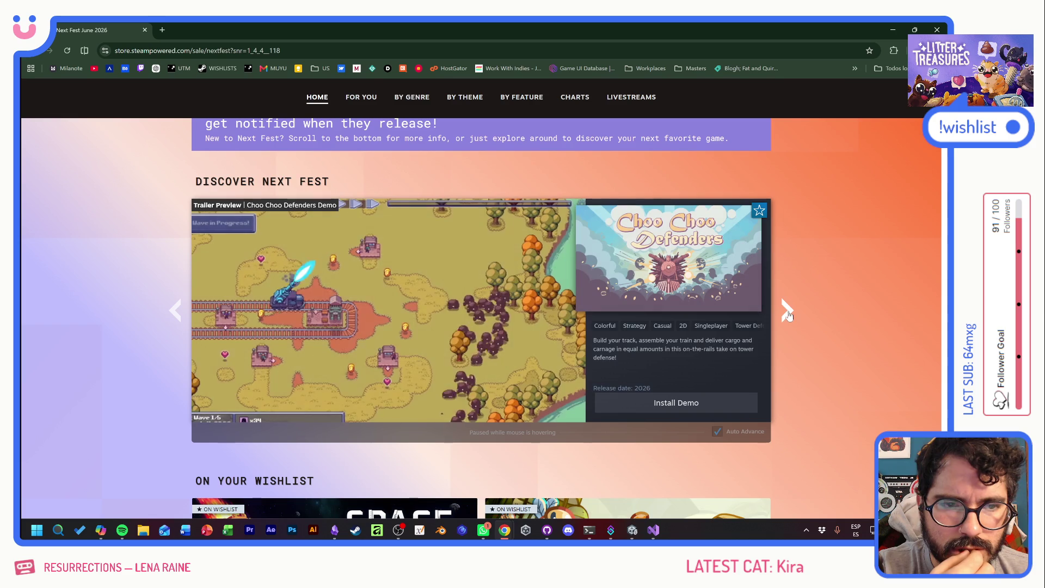
- Open the Next Fest LIVESTREAMS section showing the How To Next Fest guide
scroll(800, 361, "up", 2)
scroll(799, 360, "up", 2)
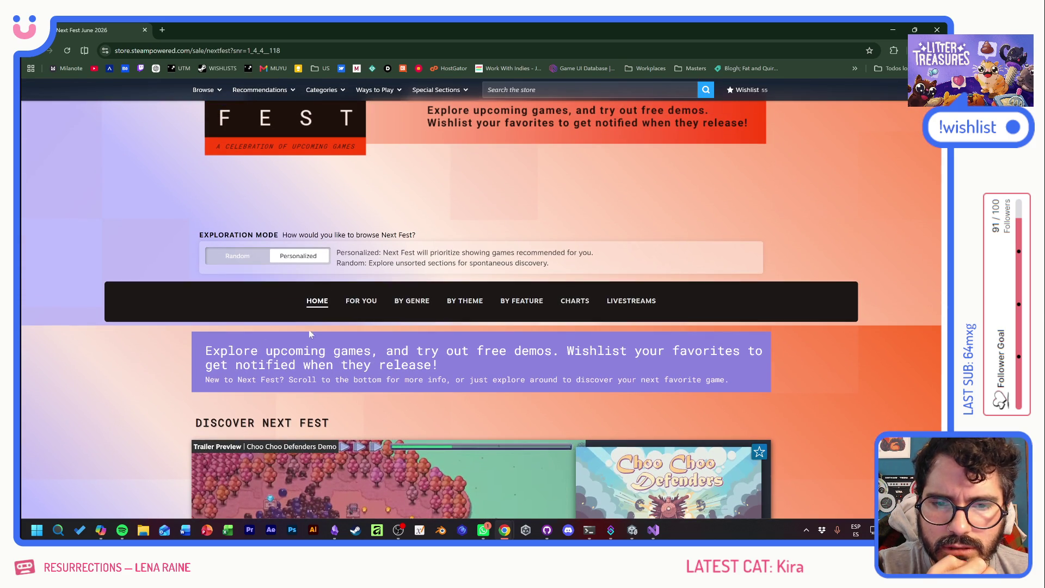
left_click(628, 305)
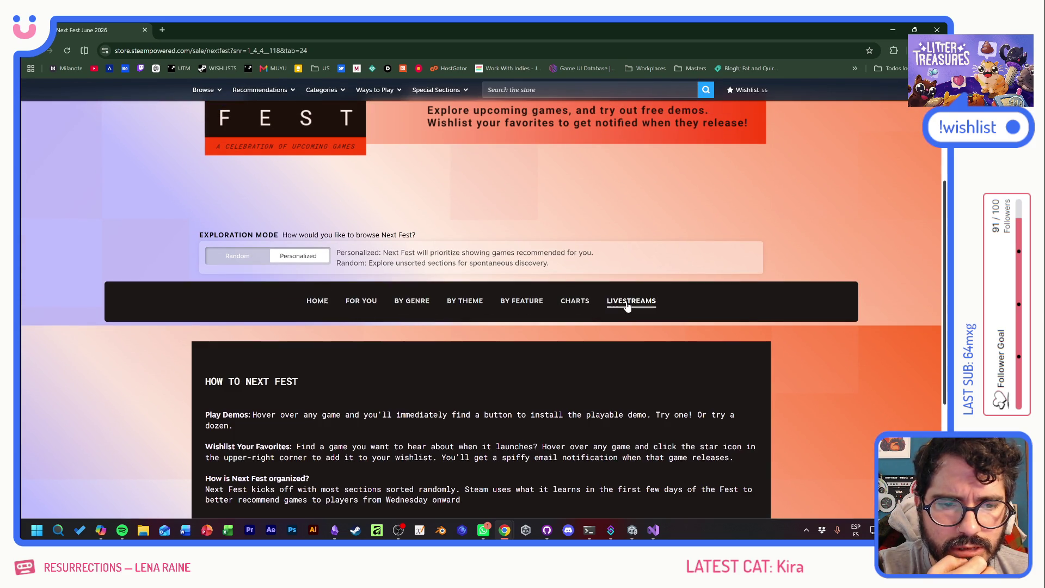
- Watch the BOMBANANA! livestream, then switch the player to the Mistfall Hunter broadcast
scroll(671, 342, "down", 3)
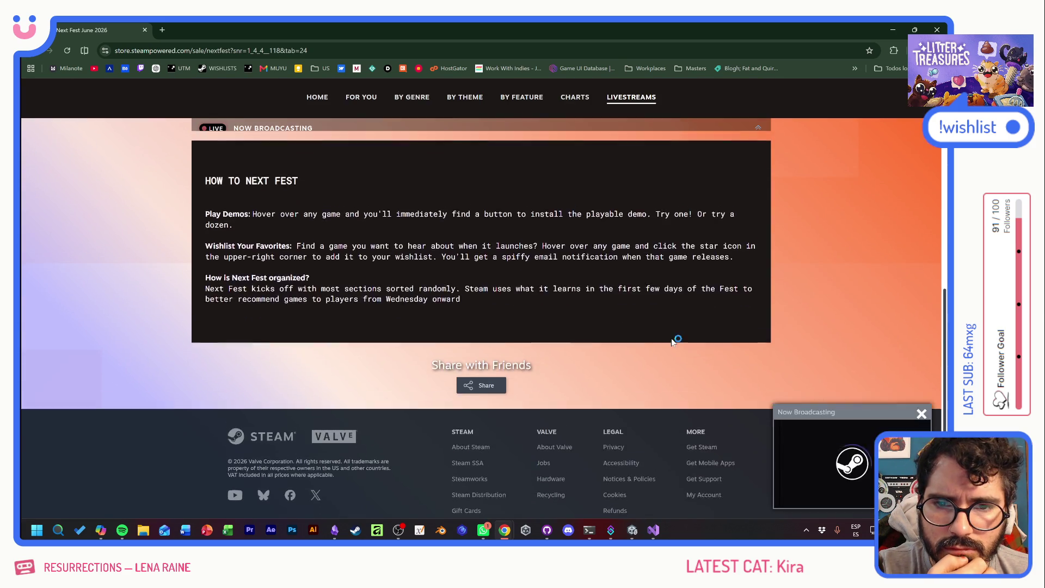
scroll(867, 338, "up", 2)
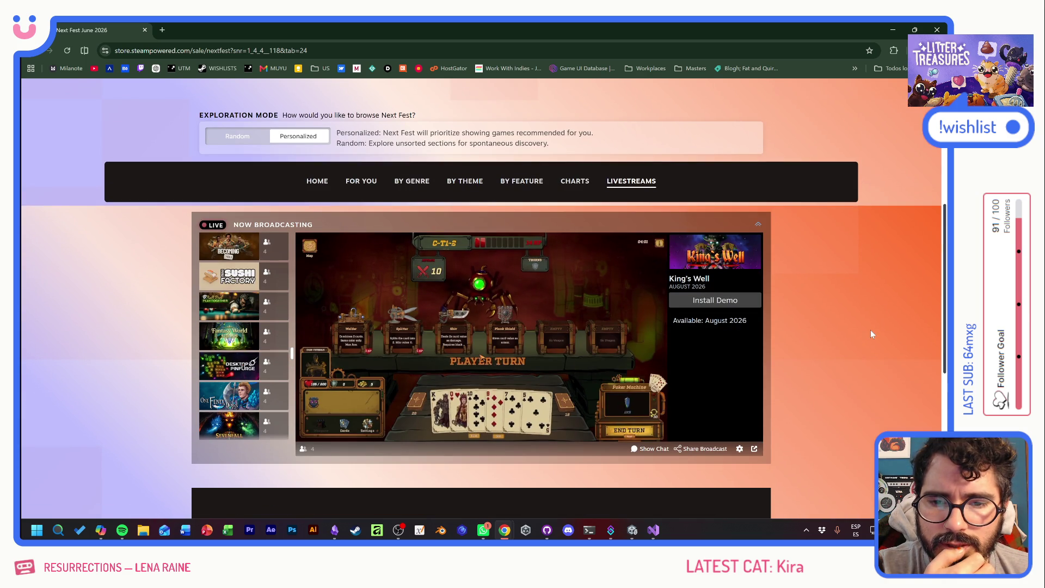
scroll(251, 380, "down", 3)
scroll(251, 379, "down", 3)
left_click_drag(292, 346, 296, 236)
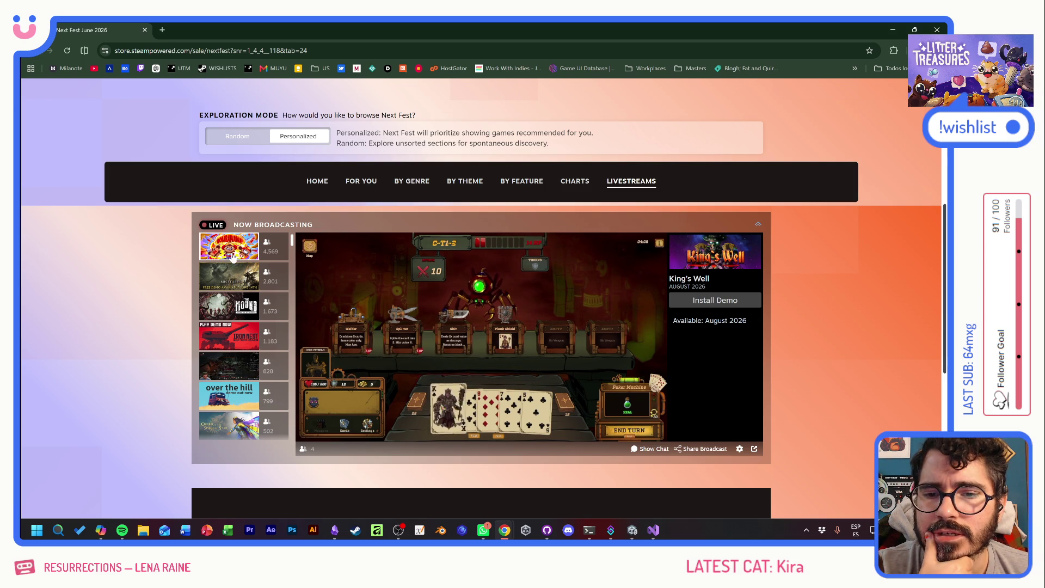
mouse_move(234, 254)
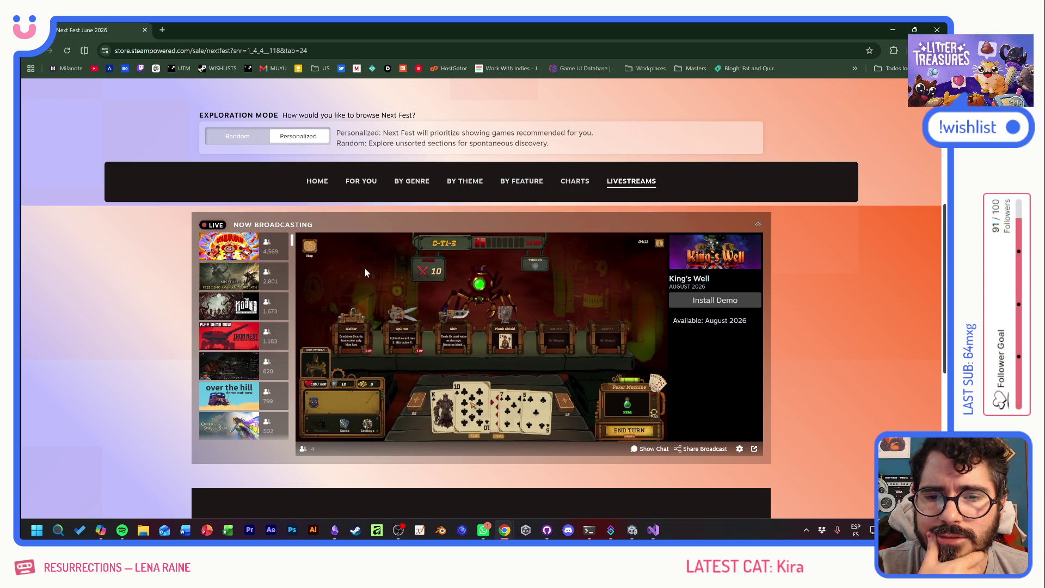
left_click(252, 243)
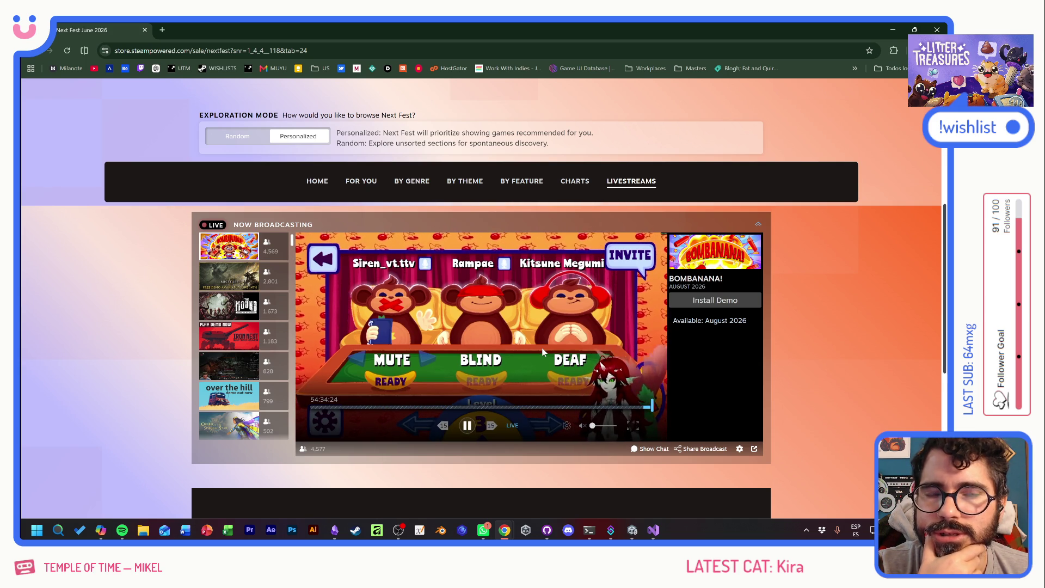
left_click(228, 277)
scroll(231, 312, "down", 5)
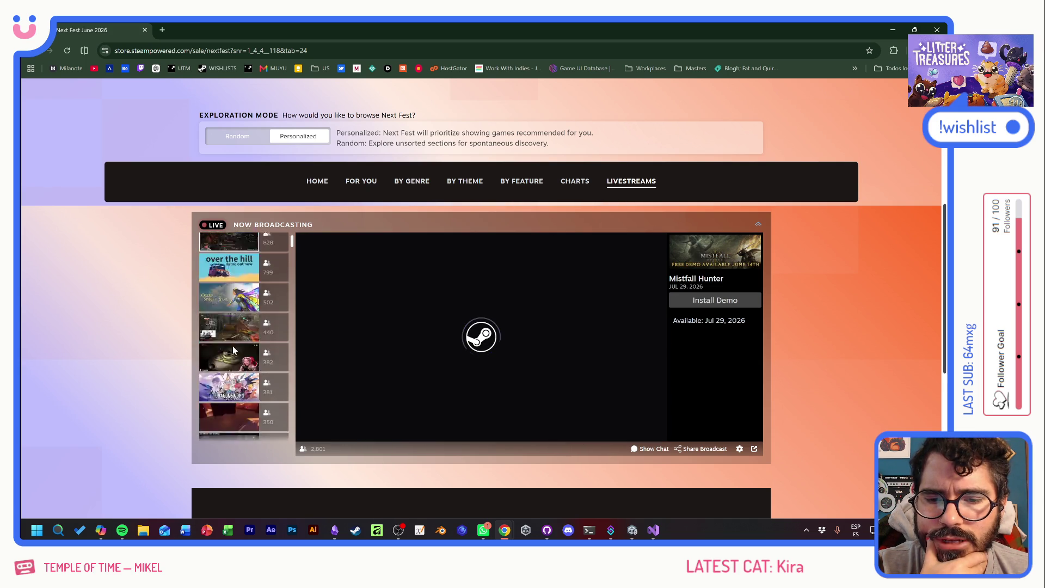
left_click(233, 344)
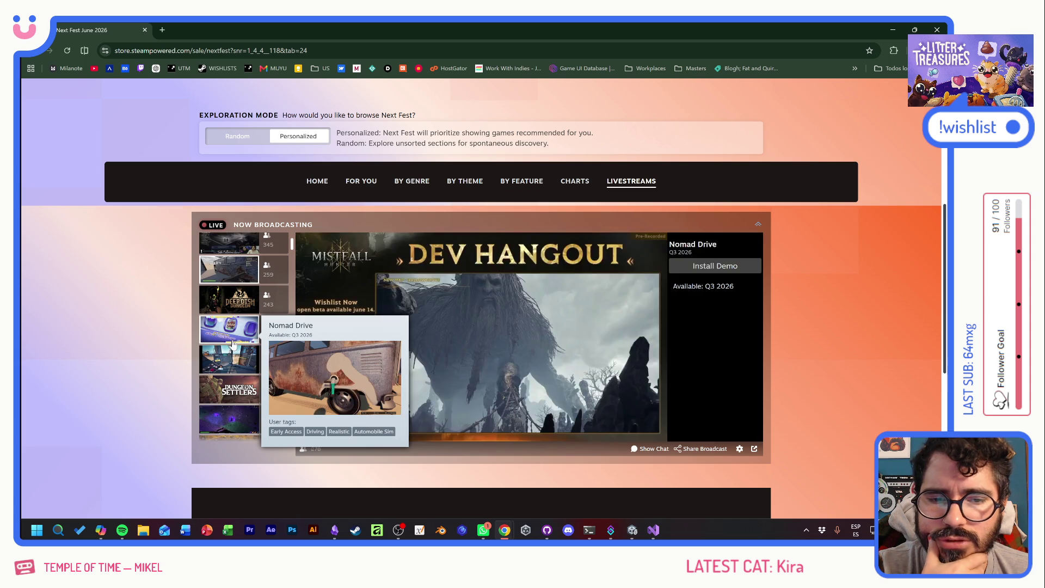
scroll(228, 354, "down", 1)
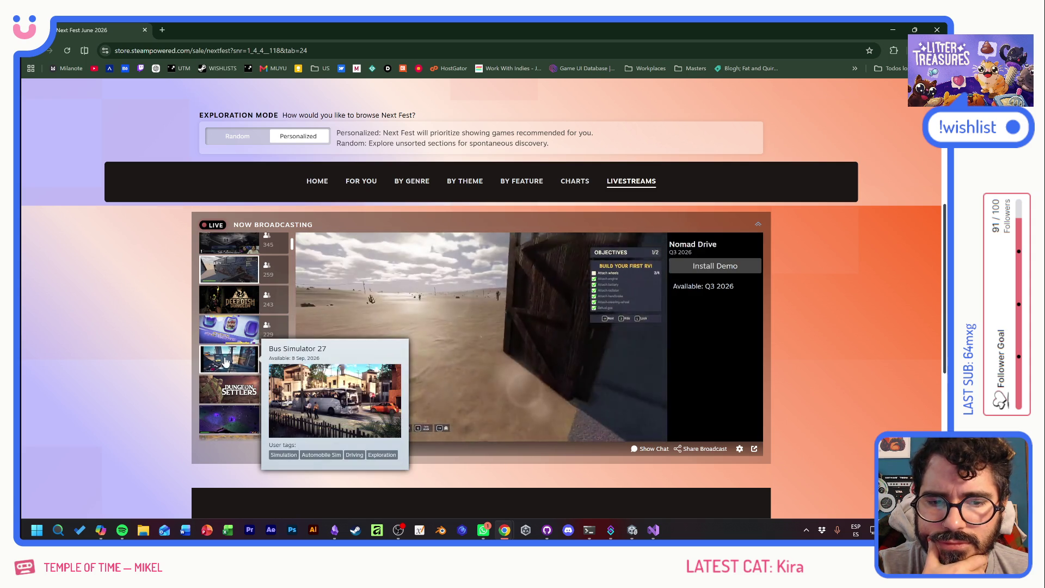
left_click(227, 360)
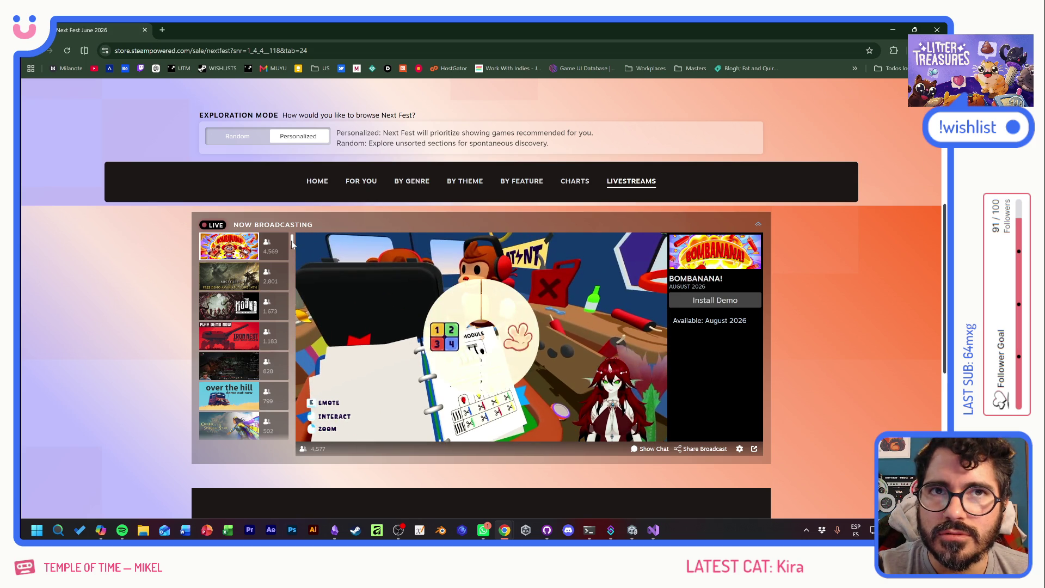
scroll(292, 243, "down", 3)
left_click_drag(293, 242, 291, 260)
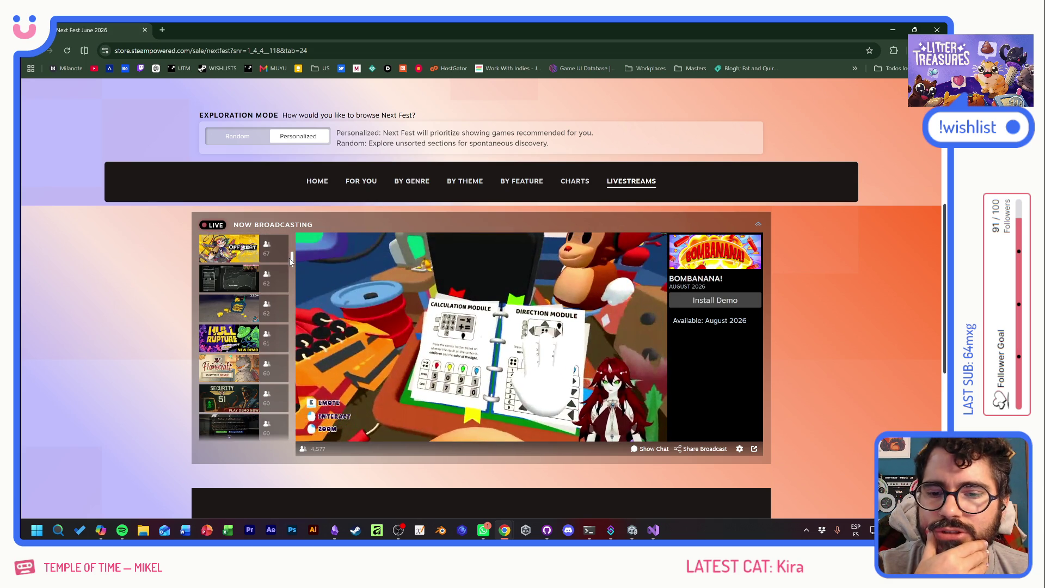
left_click_drag(290, 261, 292, 296)
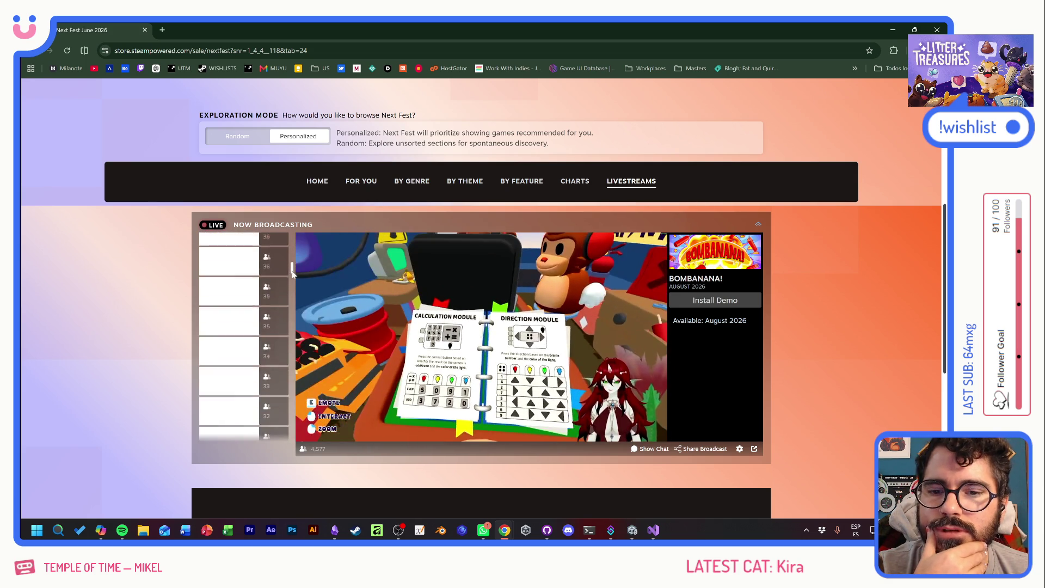
left_click(229, 307)
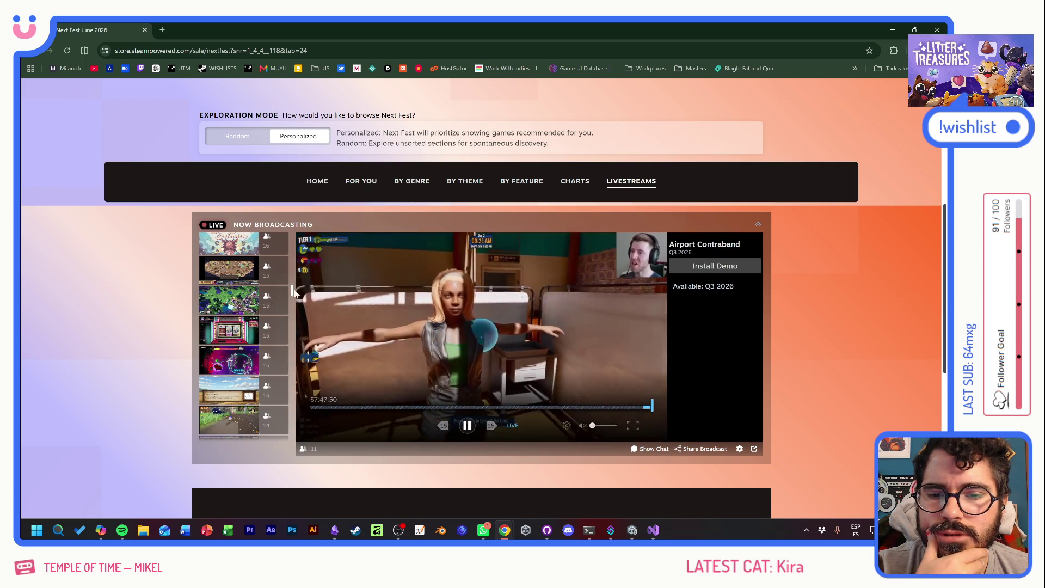
scroll(292, 293, "up", 10)
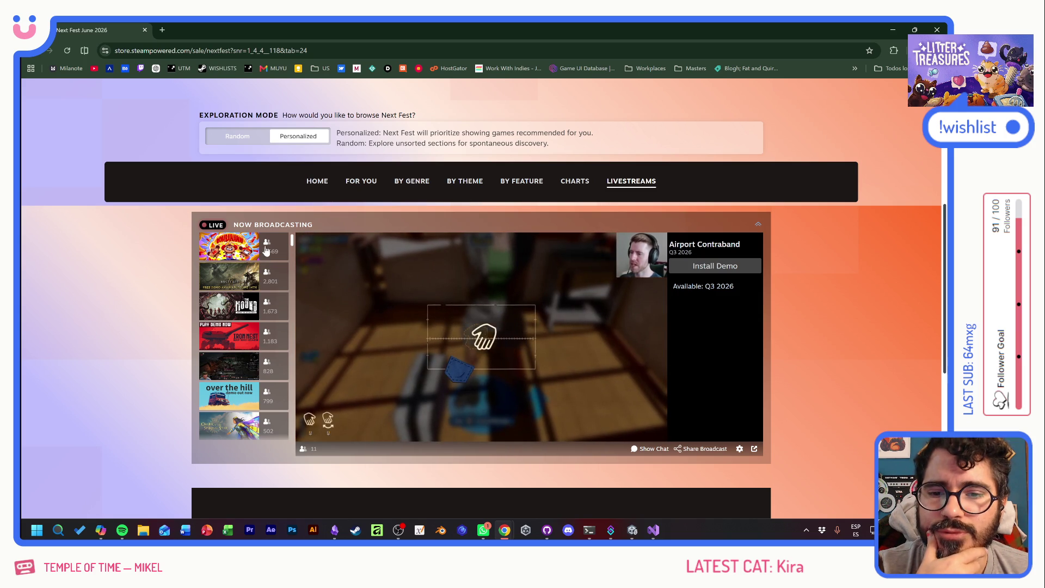
left_click(238, 251)
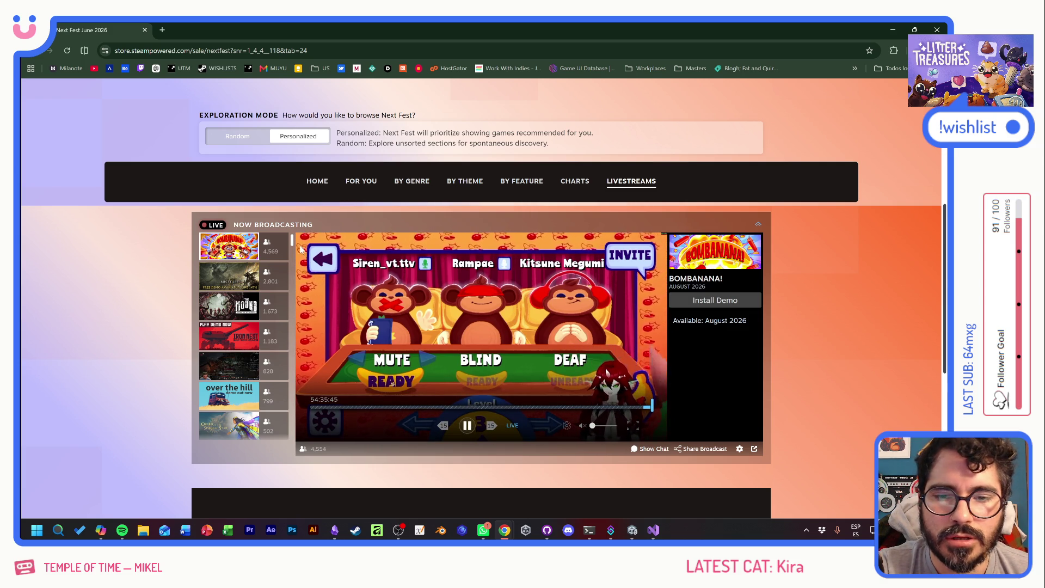
mouse_move(292, 240)
left_mouse_down()
mouse_move(303, 396)
mouse_move(300, 374)
left_mouse_up()
left_click(243, 310)
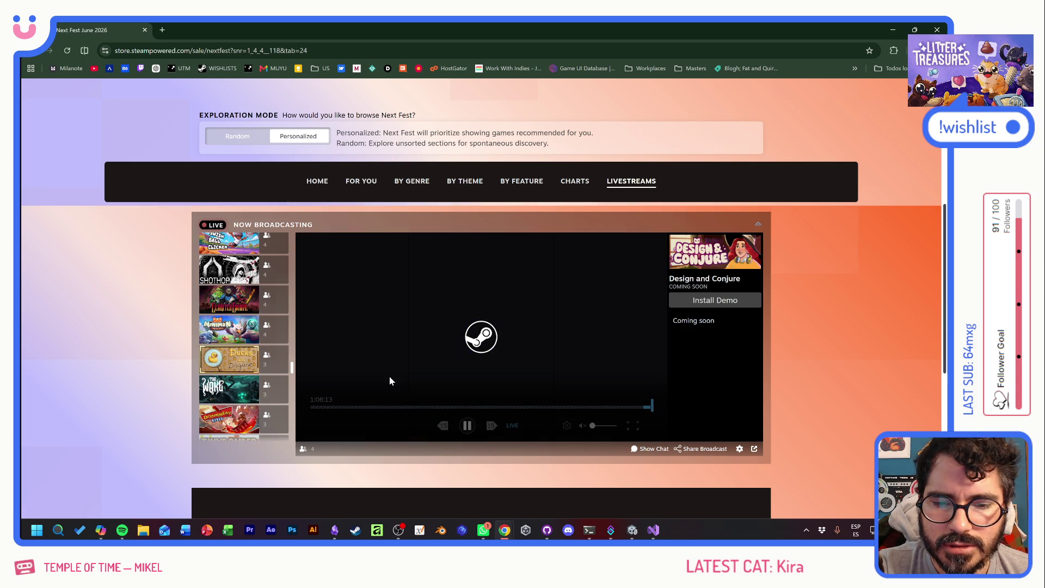
left_click(246, 368)
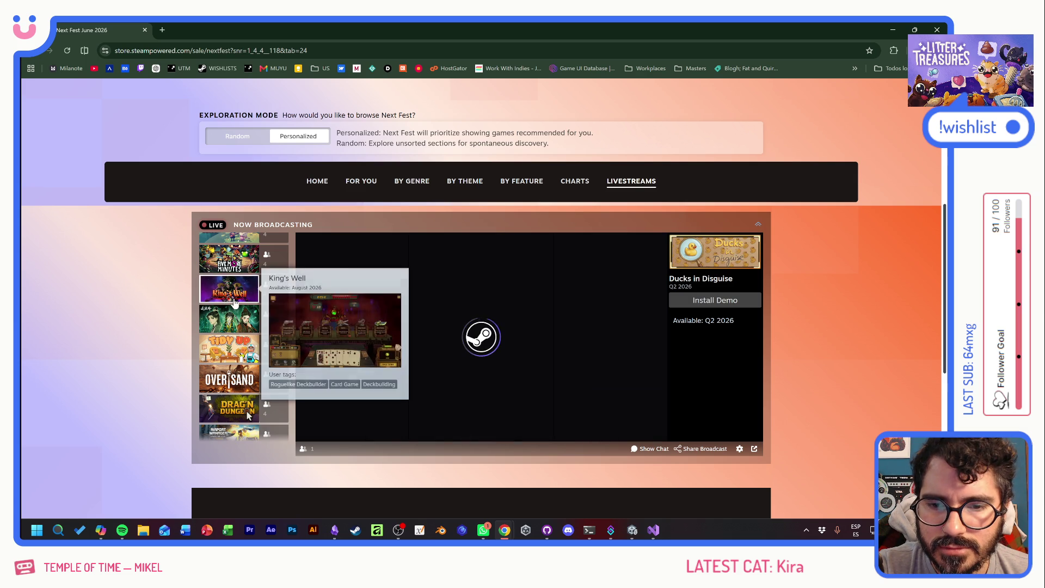
left_click(241, 323)
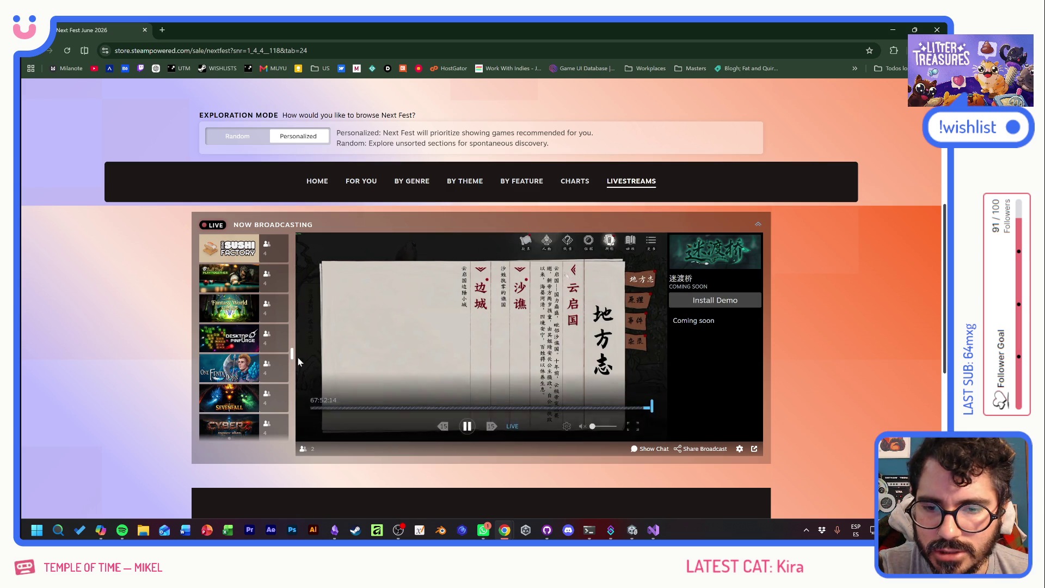
scroll(292, 361, "down", 4)
left_click_drag(292, 360, 296, 242)
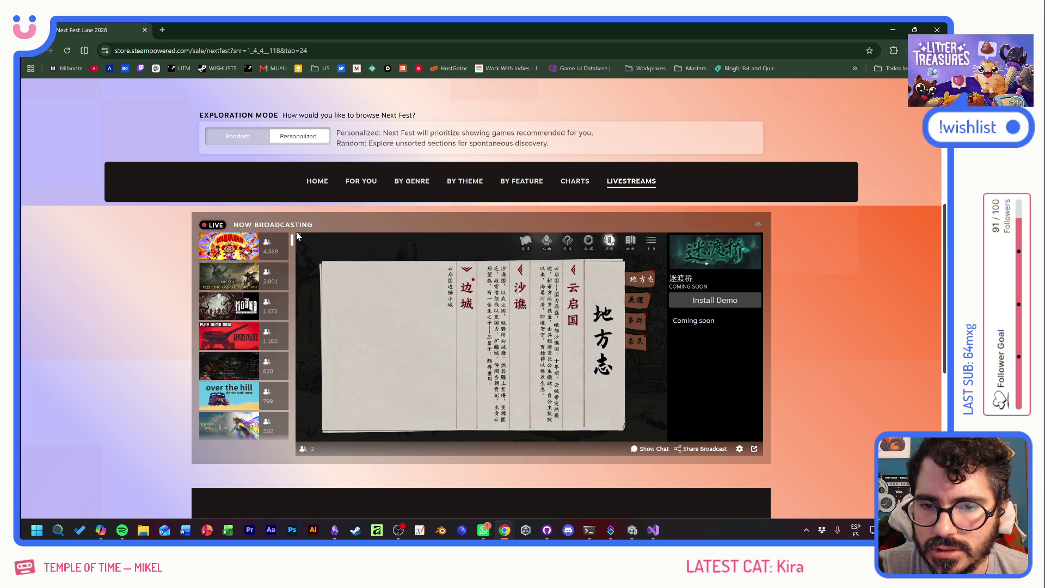
mouse_move(316, 295)
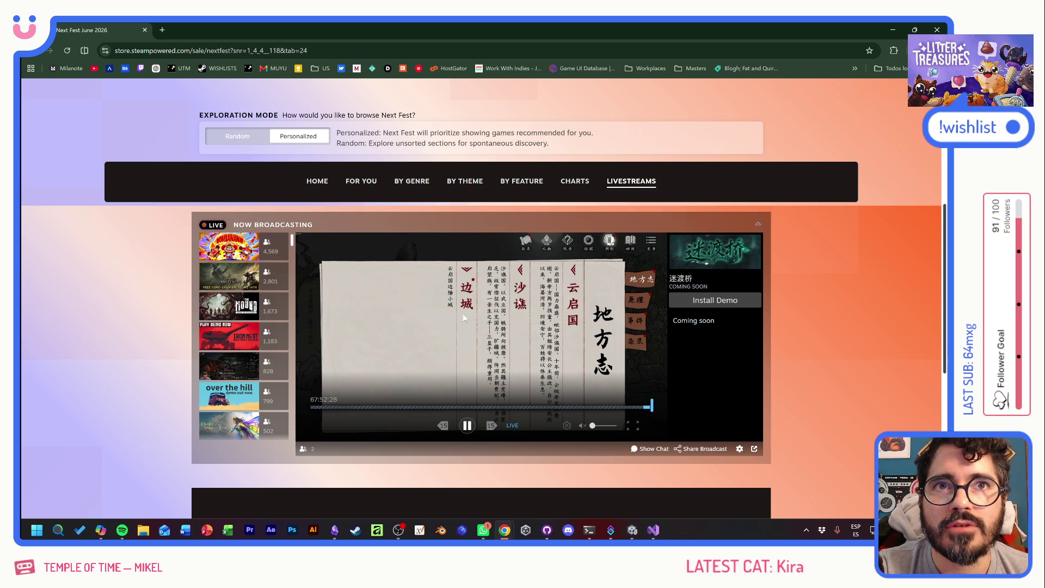
left_click(246, 253)
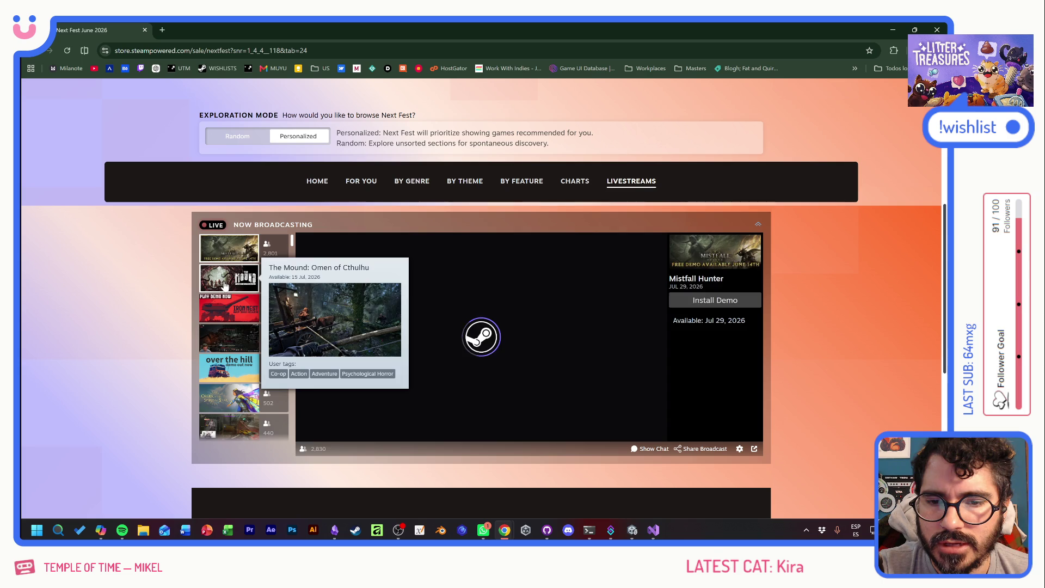
left_click(242, 280)
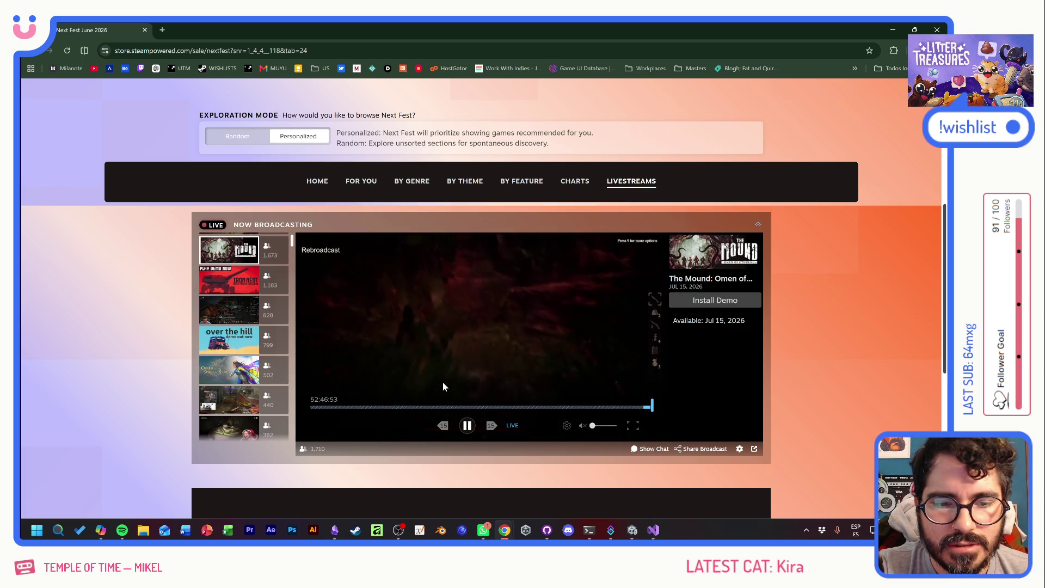
mouse_move(244, 350)
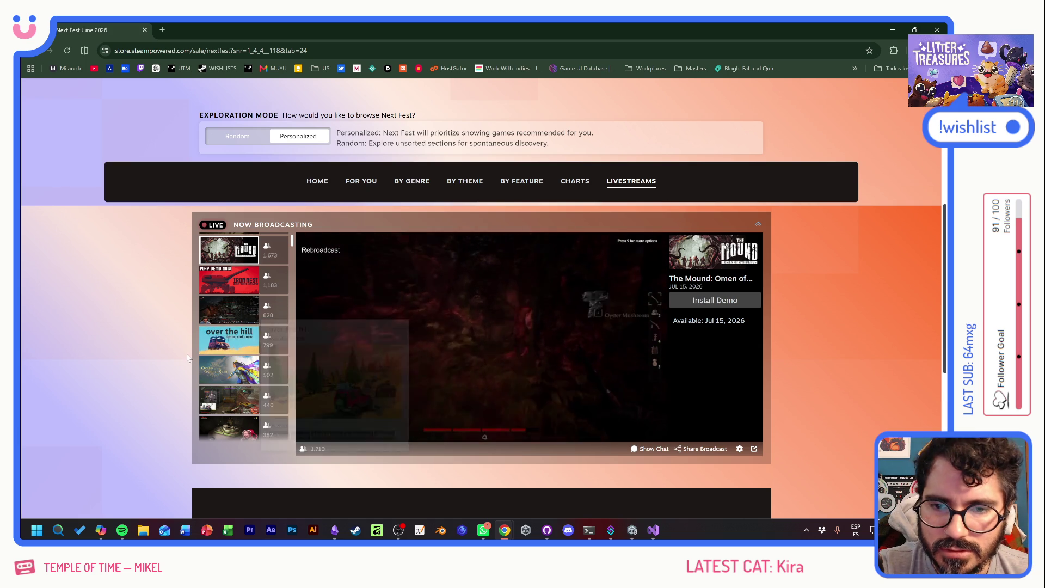
scroll(245, 346, "up", 1)
scroll(245, 342, "up", 5)
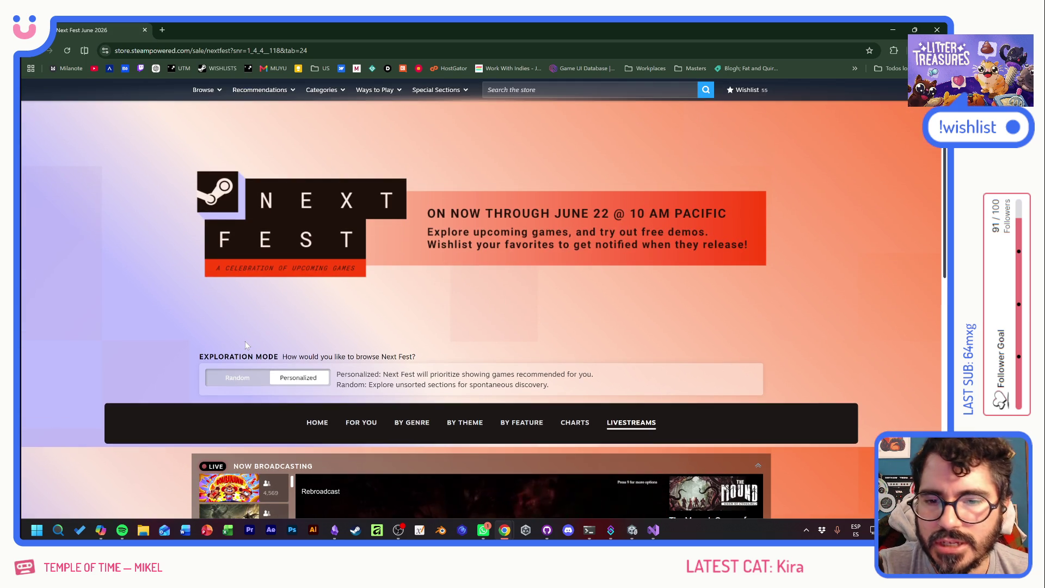
scroll(117, 312, "down", 5)
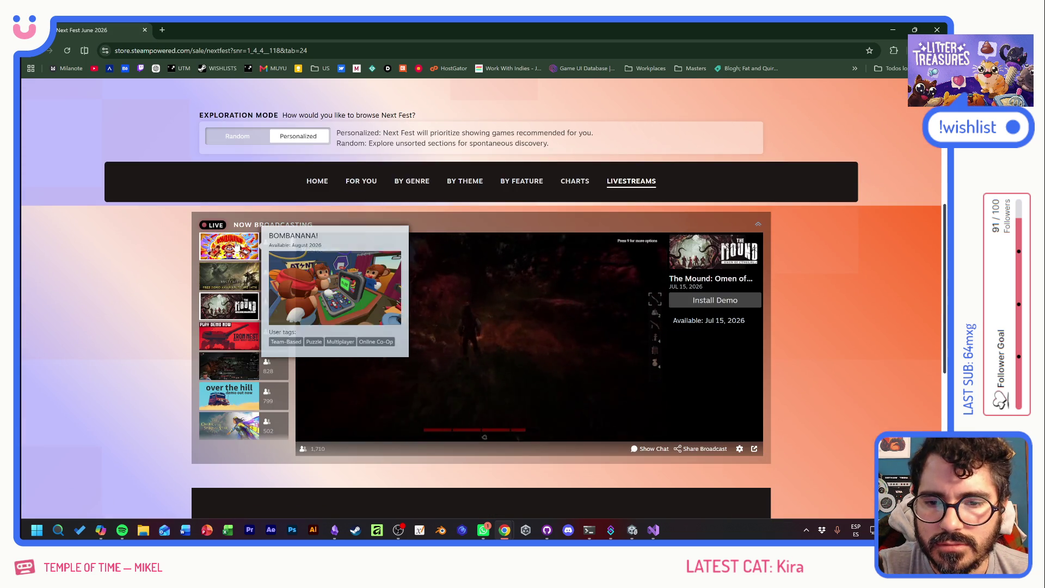
mouse_move(234, 280)
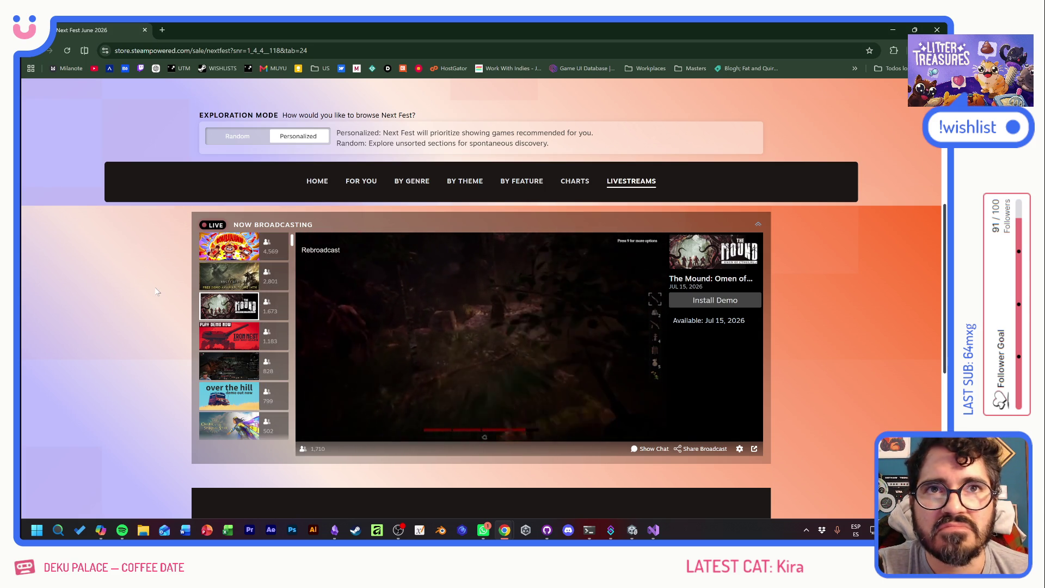
scroll(804, 342, "down", 4)
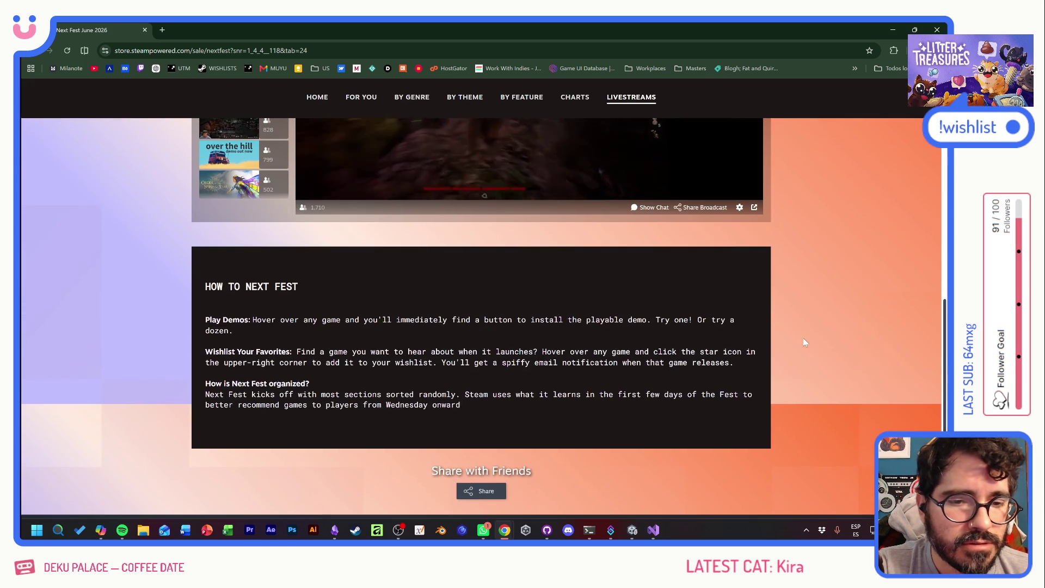
- Search the Steam store for 'bottle' and open the Bottle Cracks store page
scroll(810, 339, "up", 10)
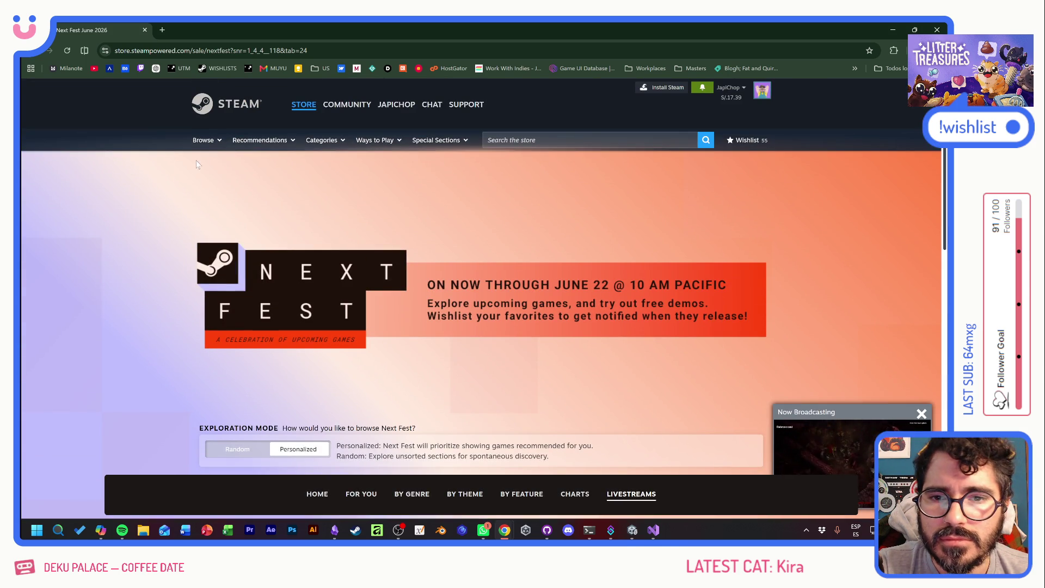
left_click(512, 140)
type("bottle")
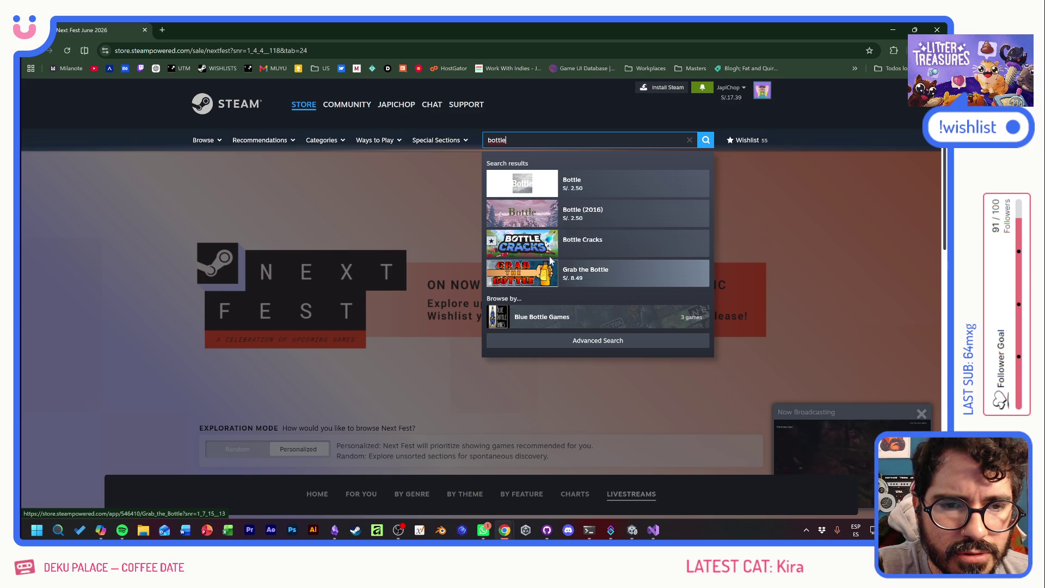
left_click(570, 243)
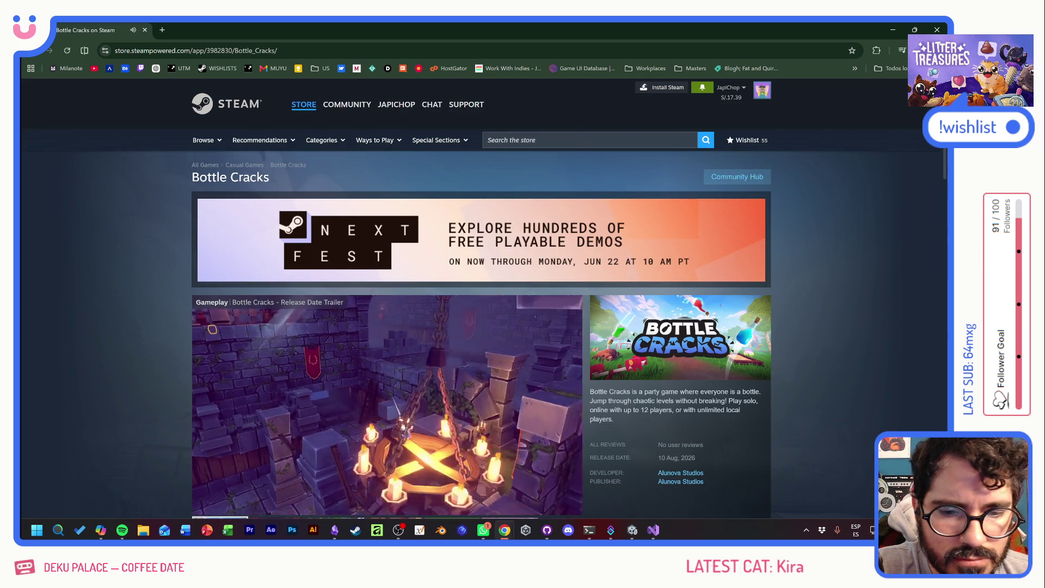
- Pause the Bottle Cracks trailer, scroll through the page, and close the browser tab
scroll(342, 407, "down", 3)
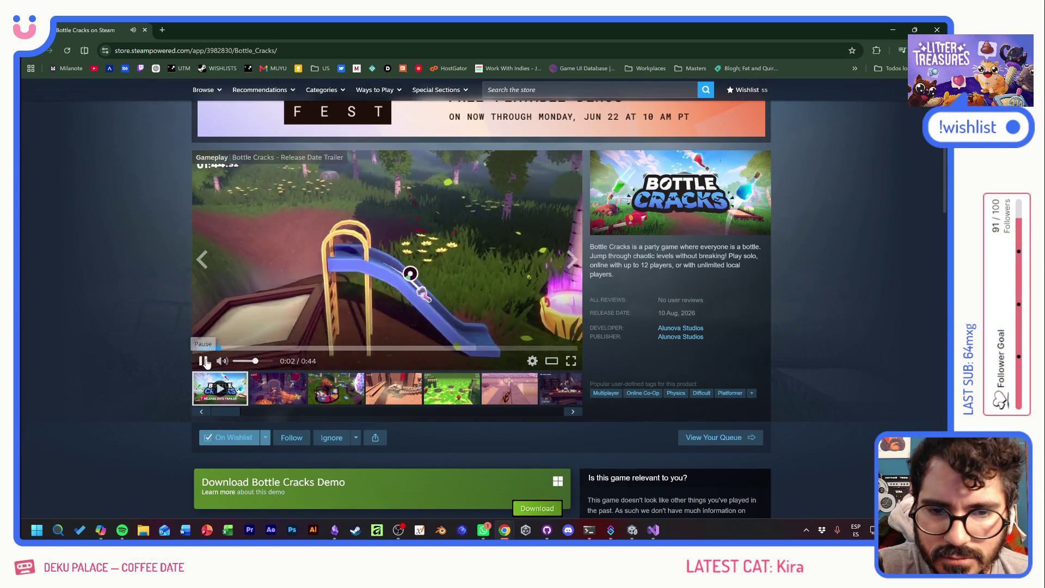
left_click(203, 363)
scroll(155, 367, "down", 3)
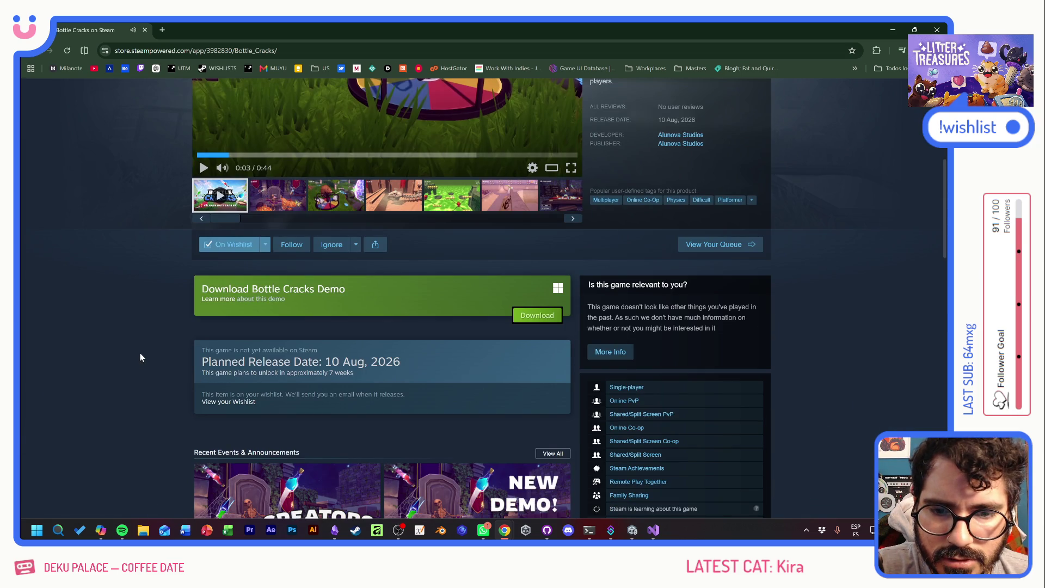
scroll(140, 356, "down", 3)
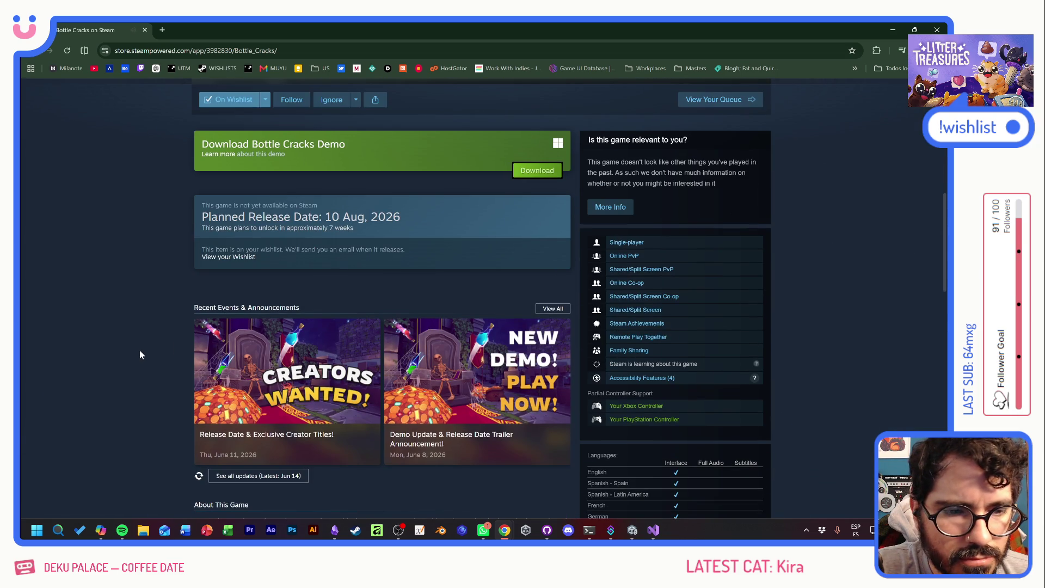
scroll(140, 356, "down", 6)
scroll(140, 354, "up", 15)
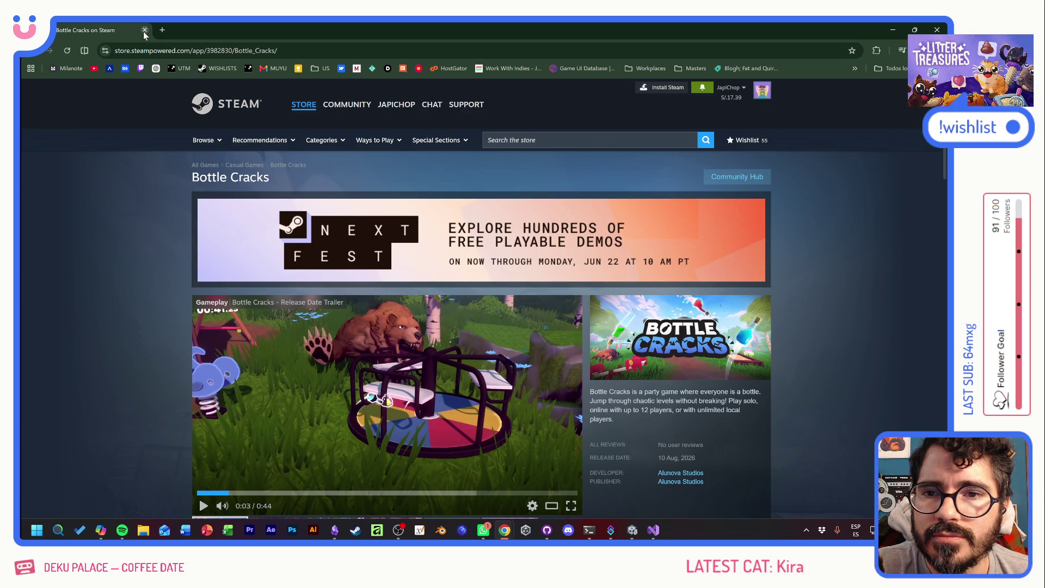
left_click(144, 31)
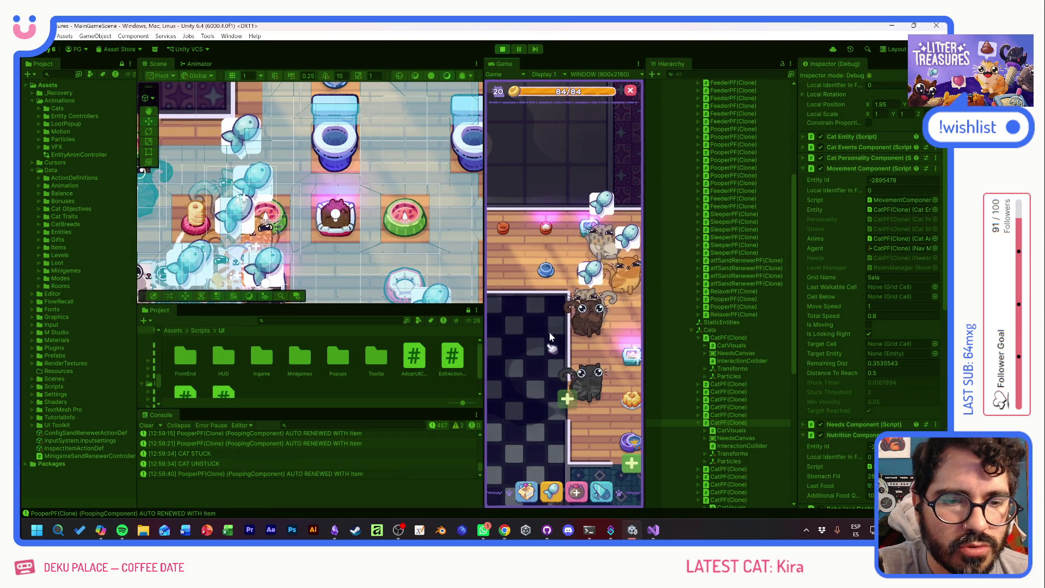
- Pan across the cat room, select litter boxes and a cat, and open then close the Supply Shop
left_click_drag(573, 337, 588, 298)
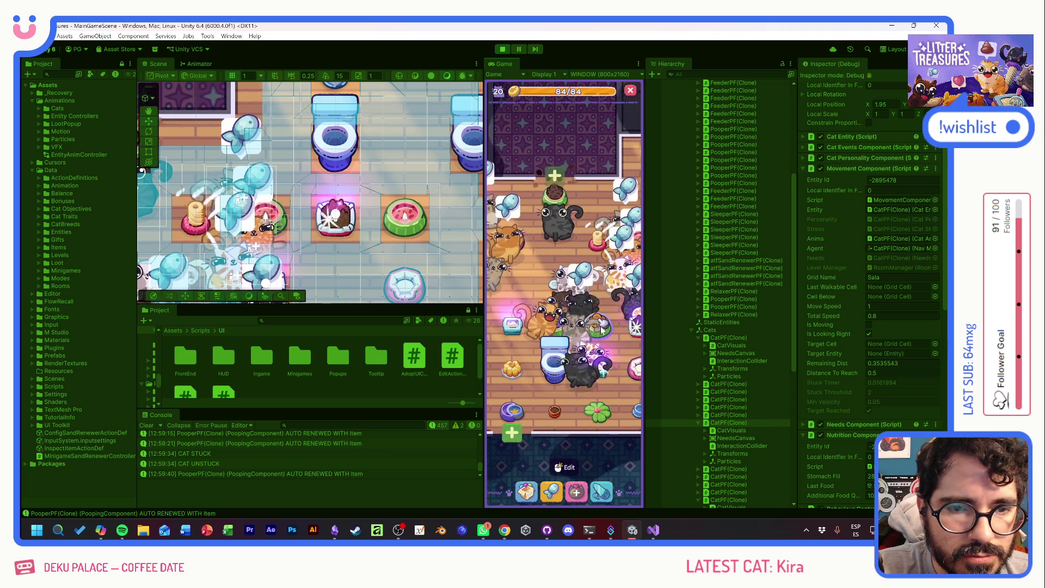
left_click(548, 354)
mouse_move(548, 354)
left_mouse_down()
mouse_move(595, 308)
mouse_move(555, 333)
left_mouse_up()
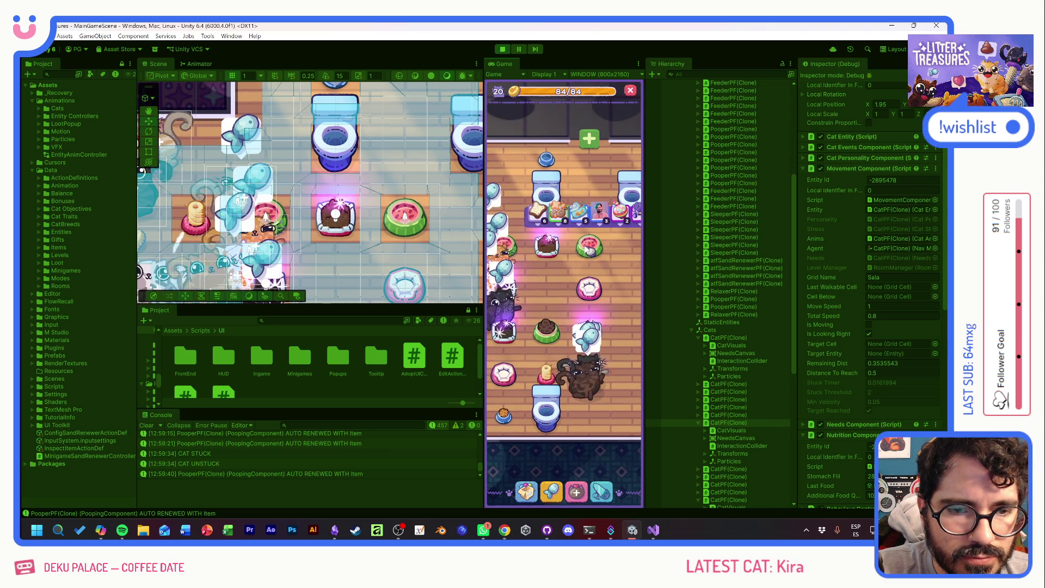
left_click(619, 207)
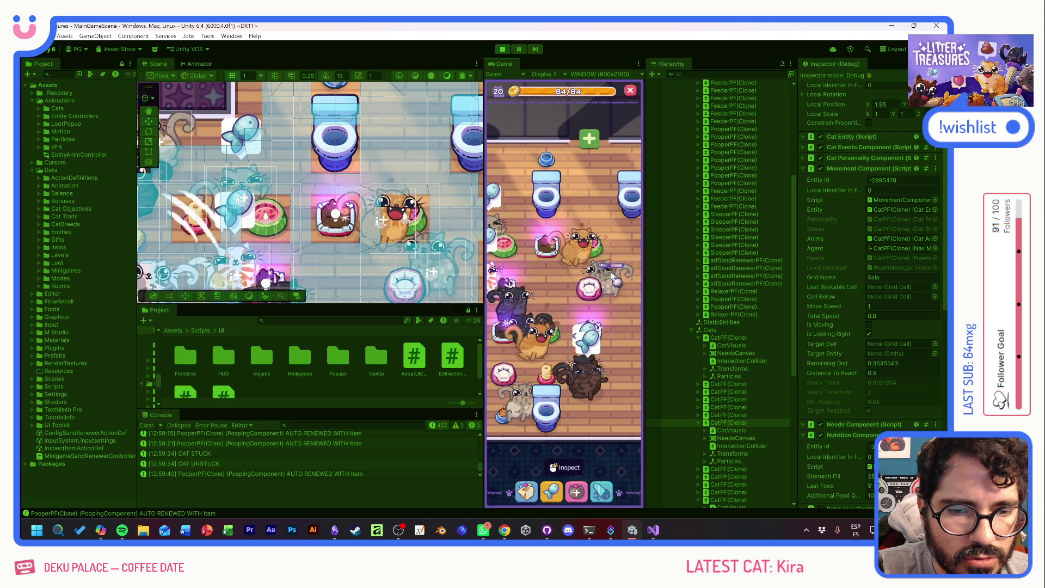
left_click(546, 322)
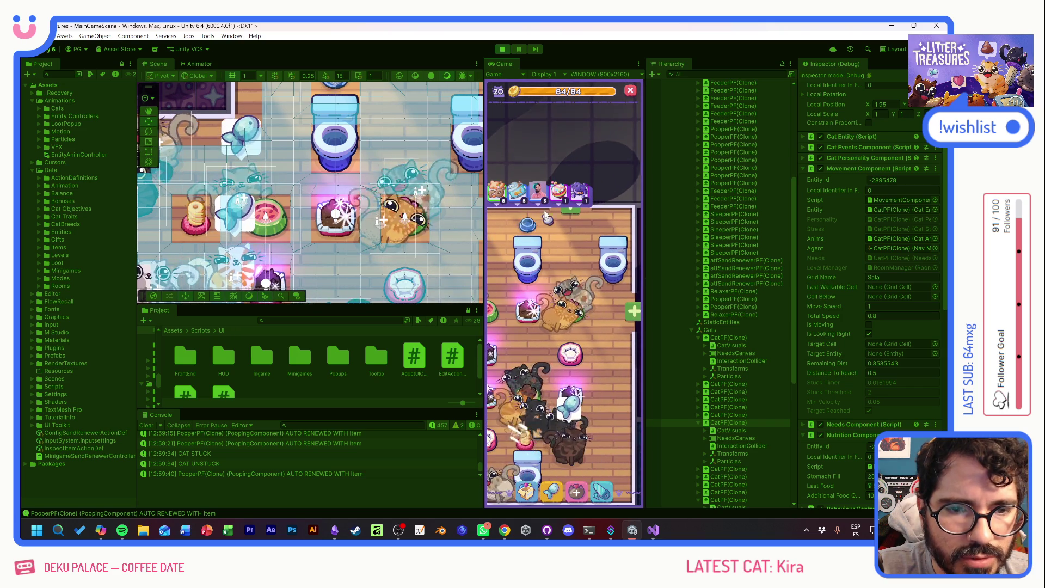
left_click(555, 278)
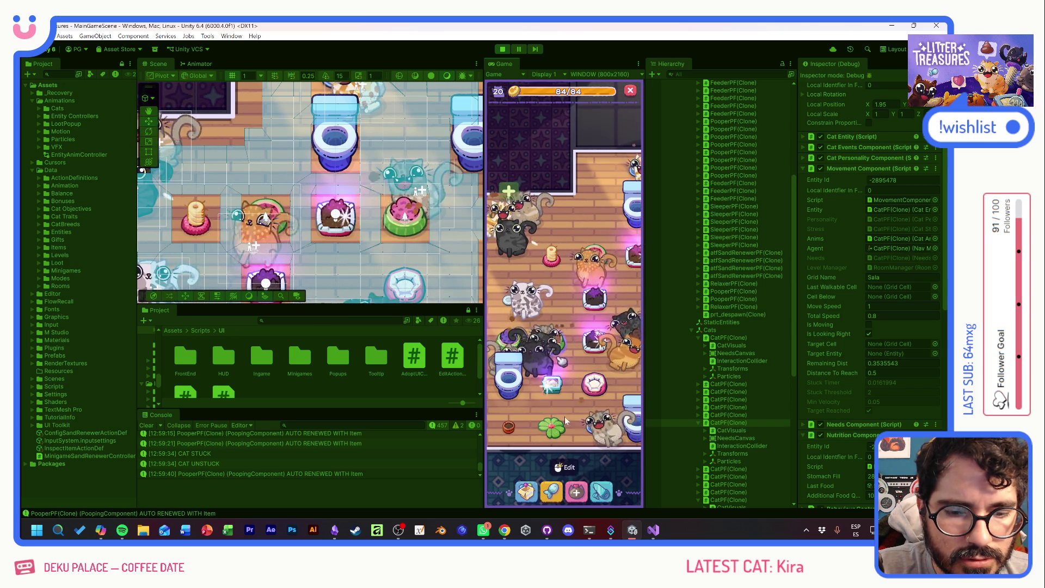
left_click(552, 492)
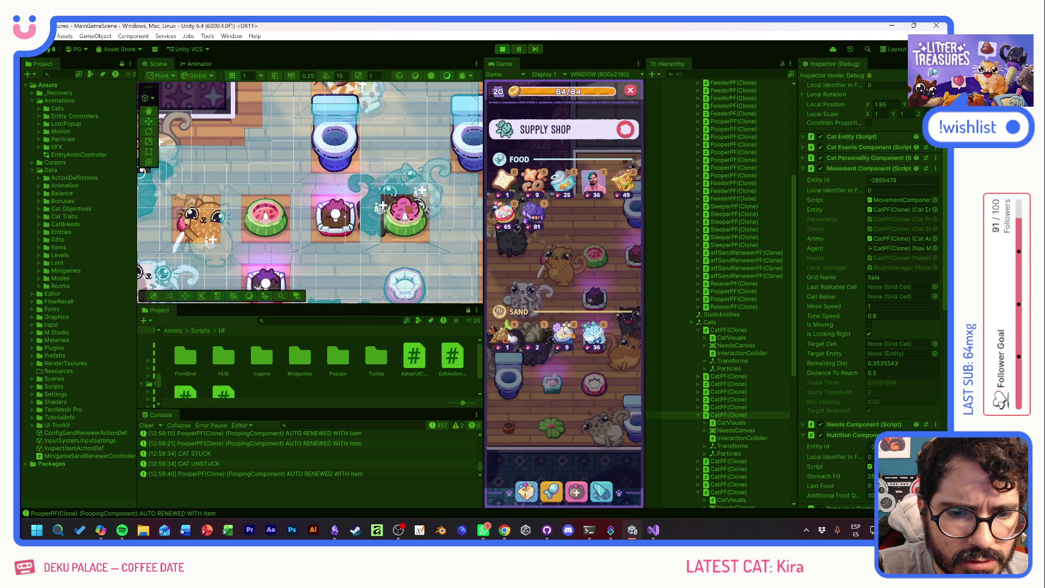
left_click(627, 130)
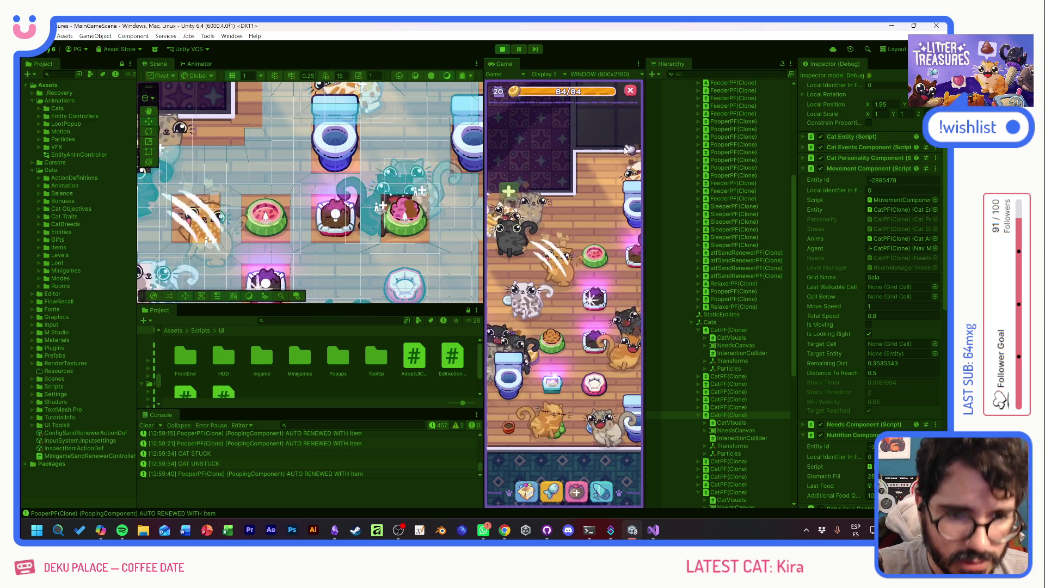
- Give Love to a cat to reach PURRRFECT 12/12, then select the orange cat
left_click(570, 295)
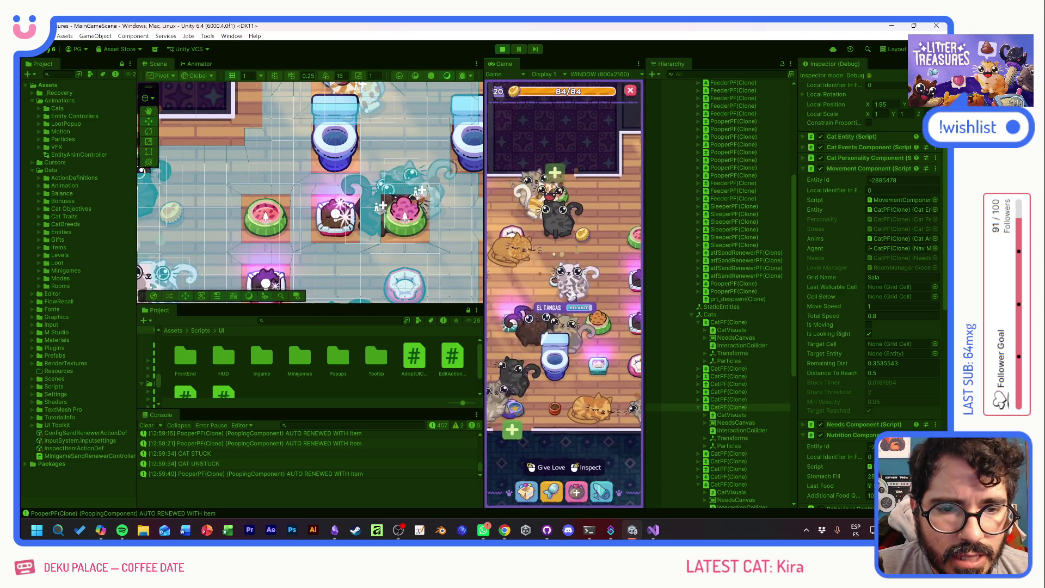
left_click(551, 467)
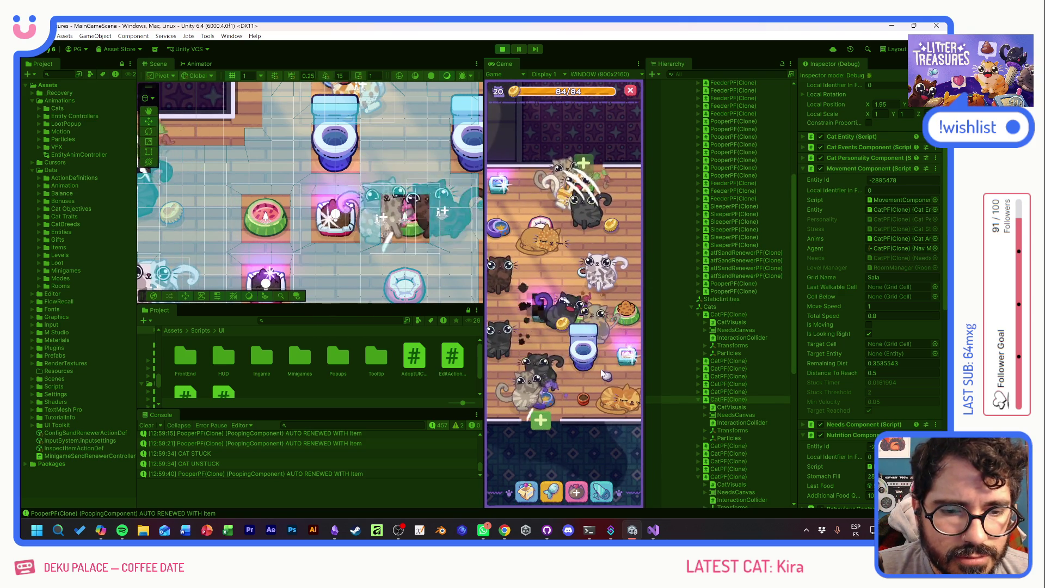
left_click_drag(584, 372, 483, 329)
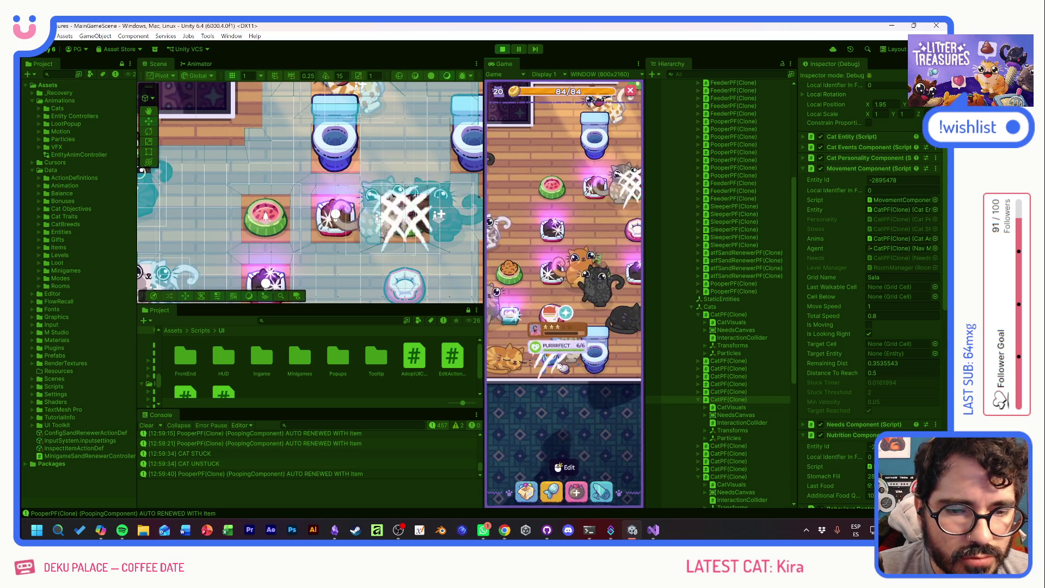
left_click(515, 356)
- Open and close The Royal Flush popup twice, then start Scoop and Clean on the Tupperware item
left_click(569, 344)
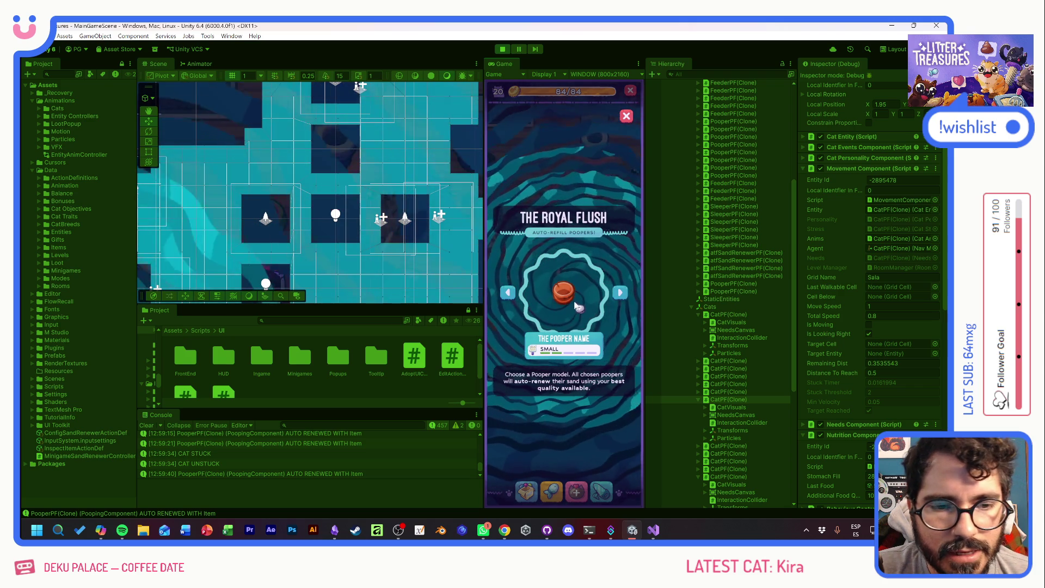
left_click(627, 117)
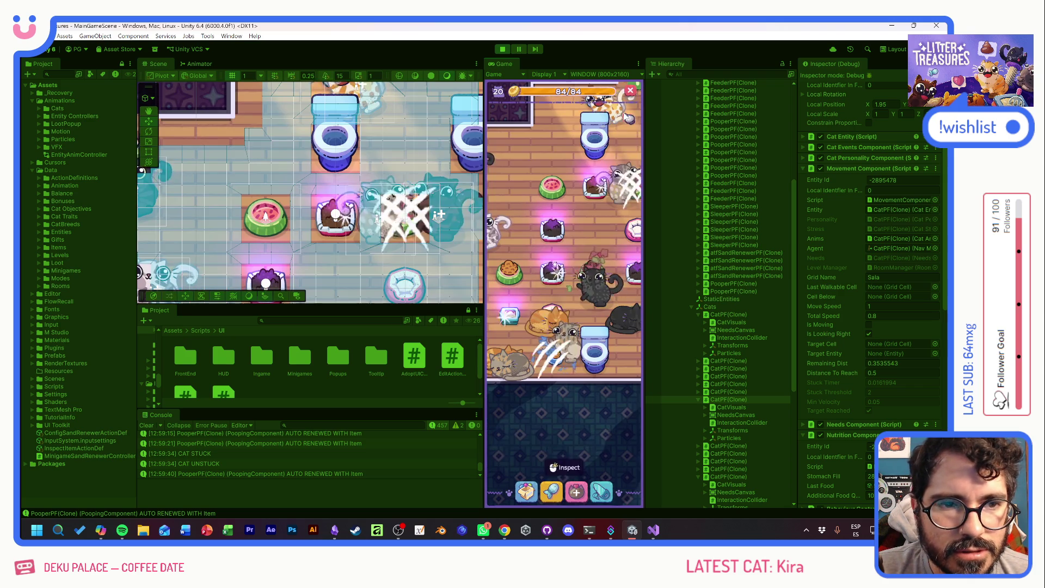
left_click(568, 214)
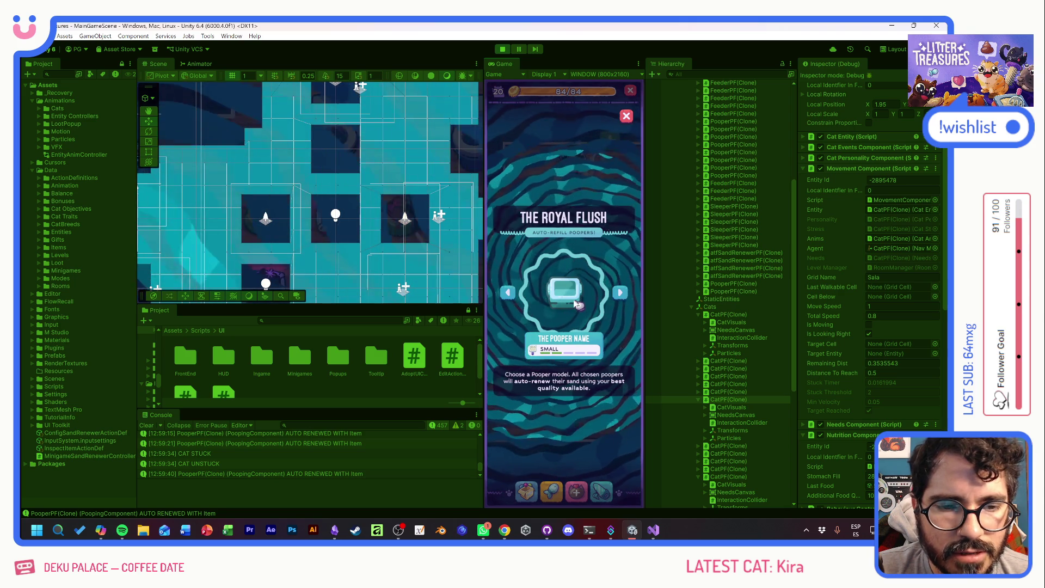
left_click(626, 117)
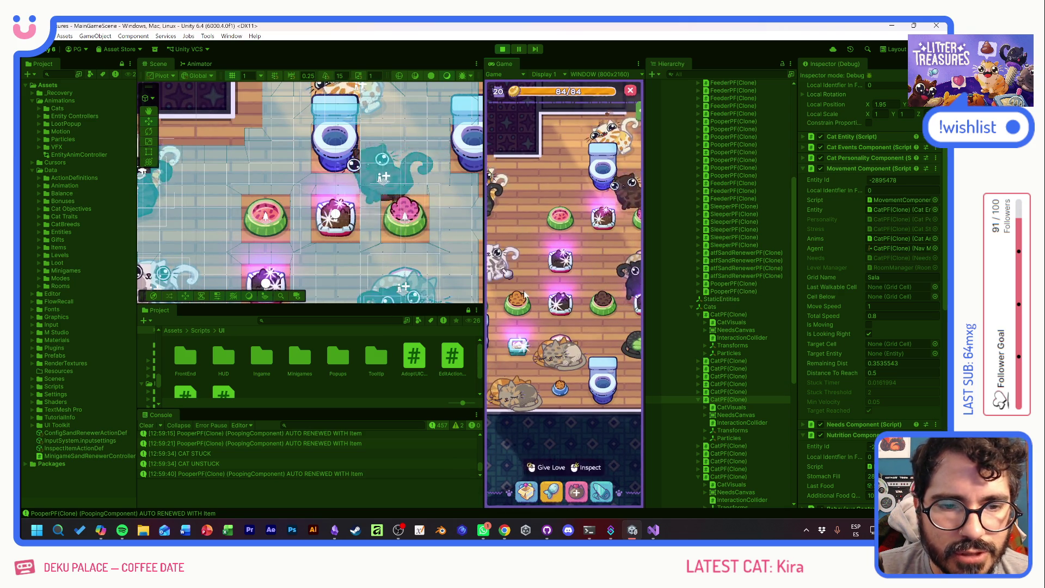
left_click_drag(544, 280, 604, 310)
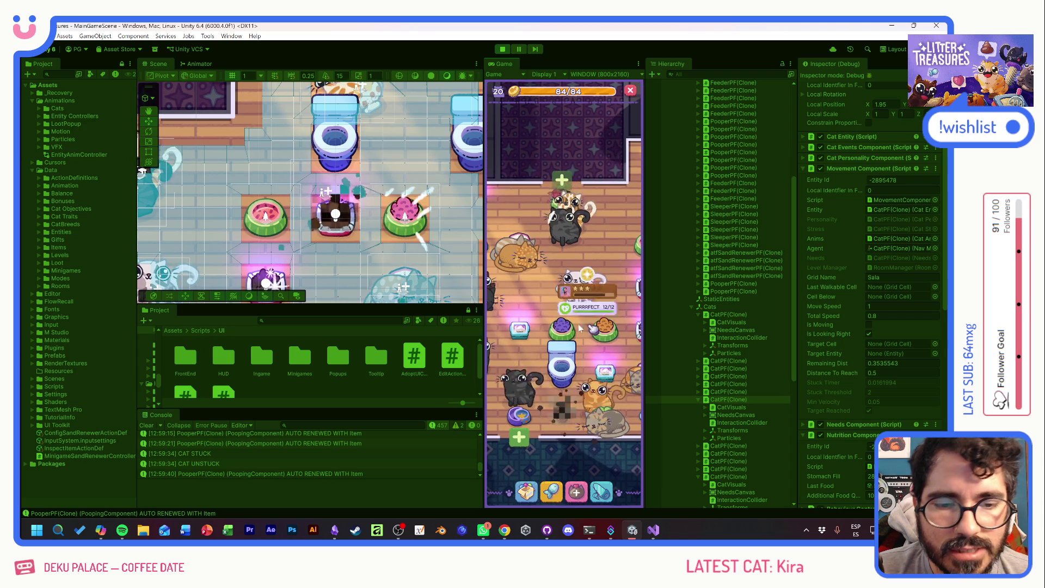
left_click(519, 333)
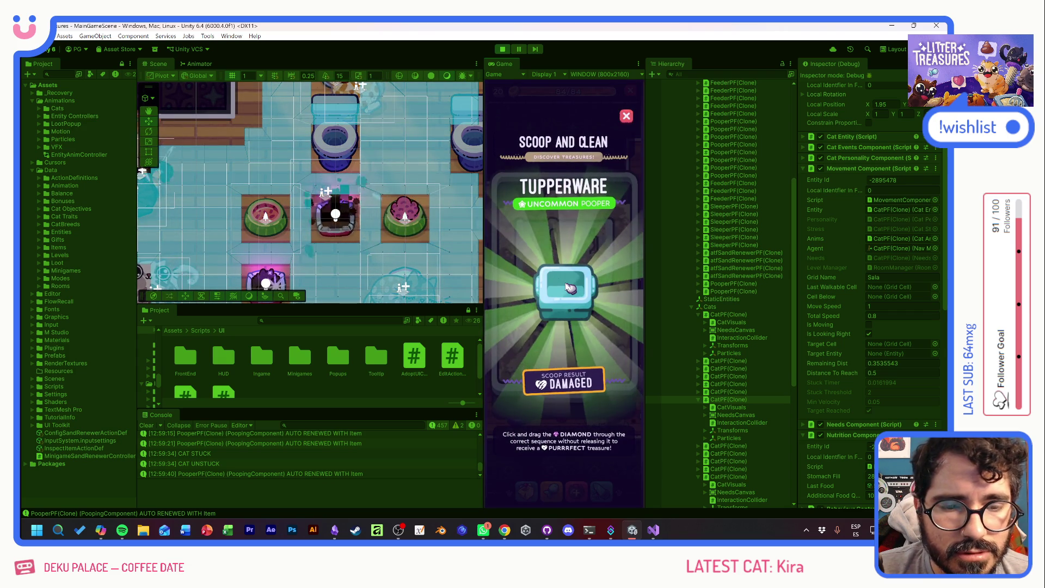
- Dismiss the Tupperware result and play a Scoop and Clean round uncovering a Parket Horizontal
left_click(564, 306)
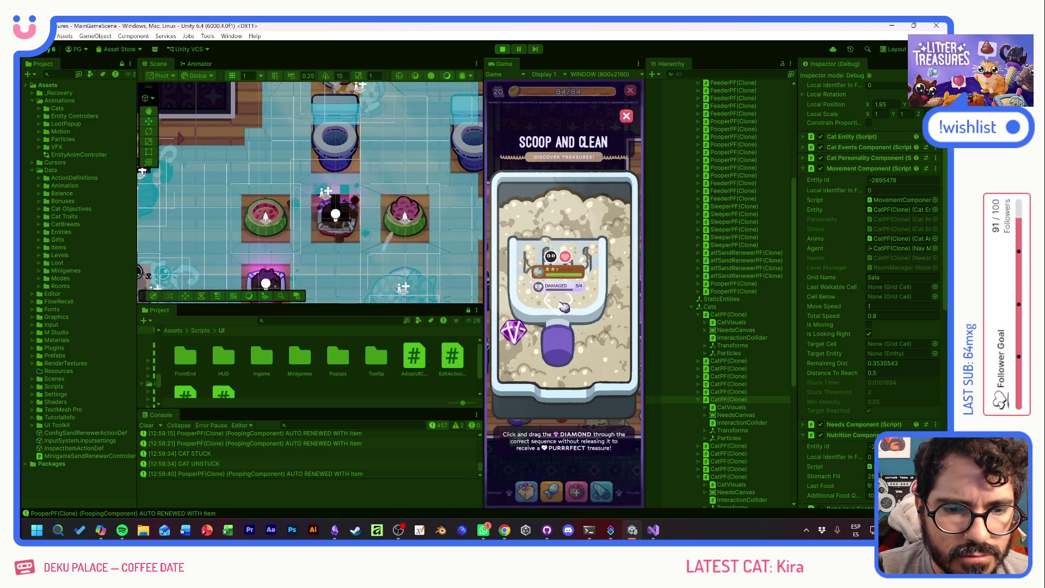
left_click(627, 116)
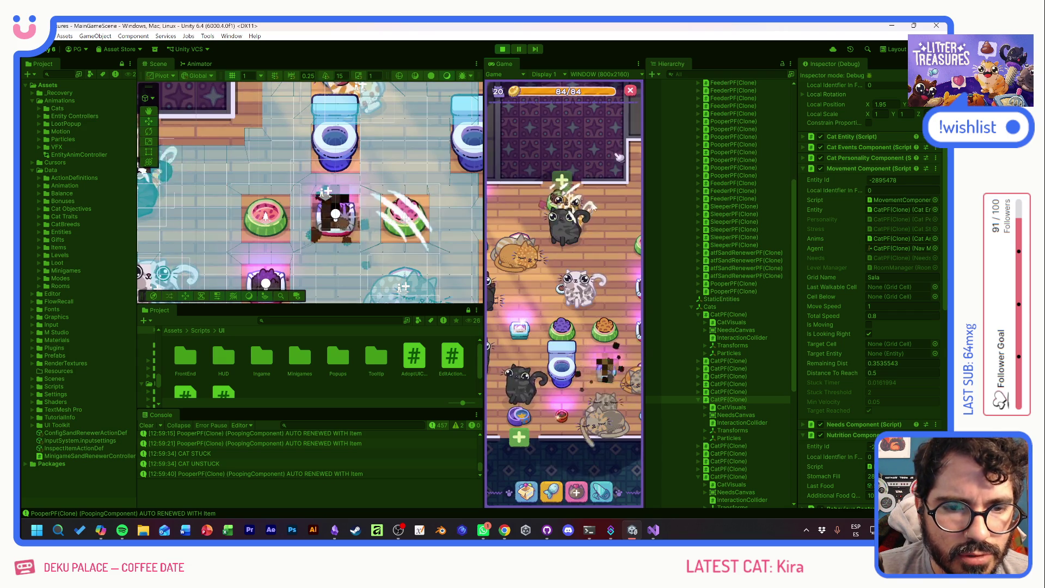
left_click(522, 333)
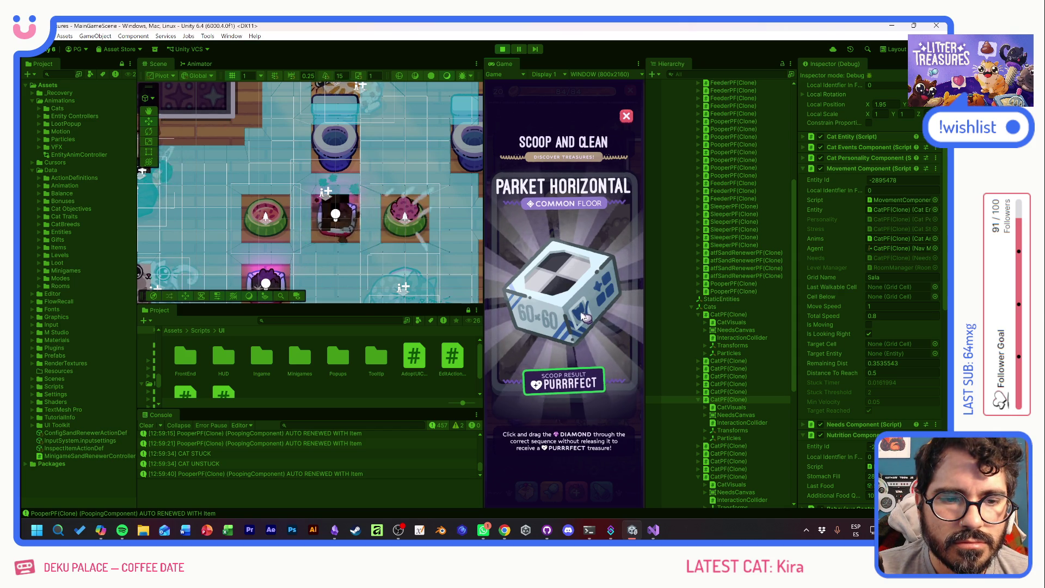
left_click(583, 317)
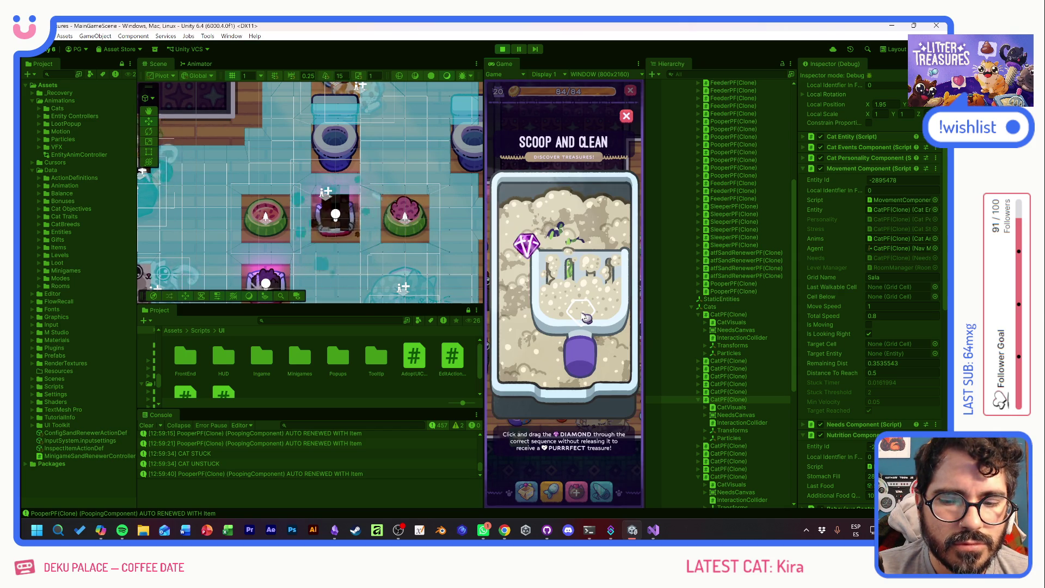
left_click_drag(586, 317, 612, 129)
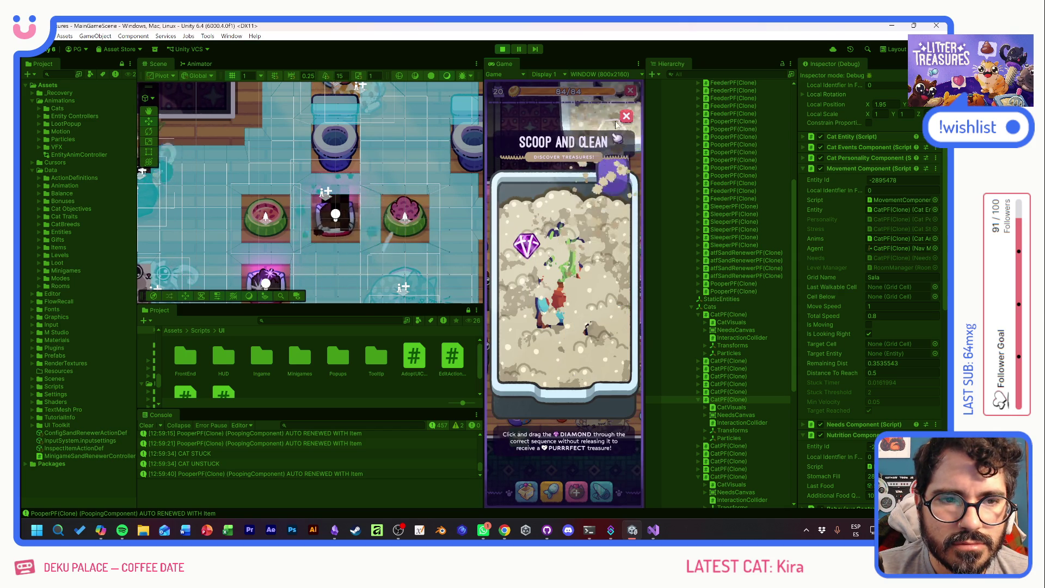
- Play several quick Scoop and Clean rounds on litter boxes, digging the scoop through the sand
left_click(523, 341)
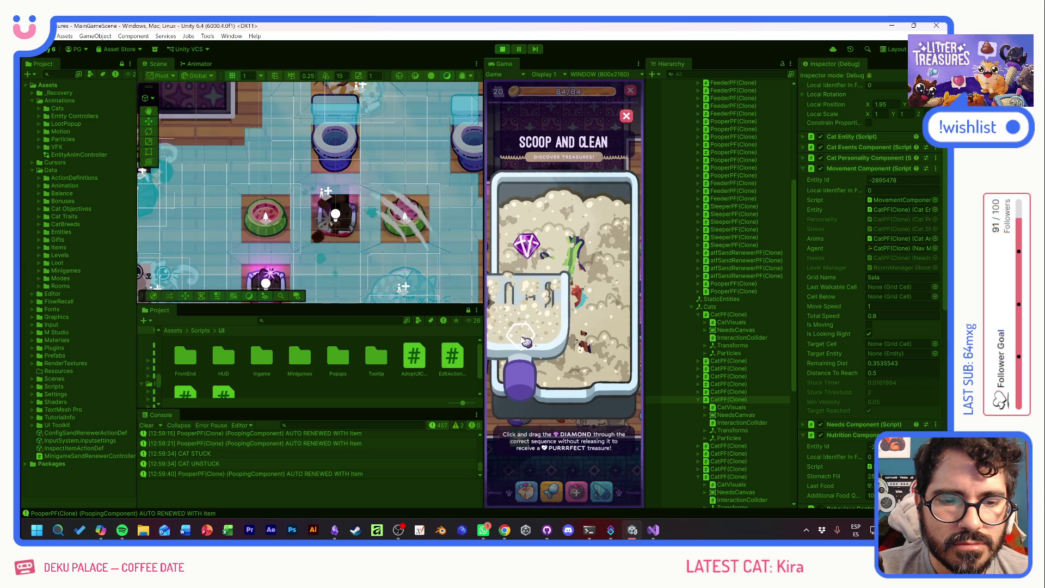
left_click_drag(526, 342, 620, 130)
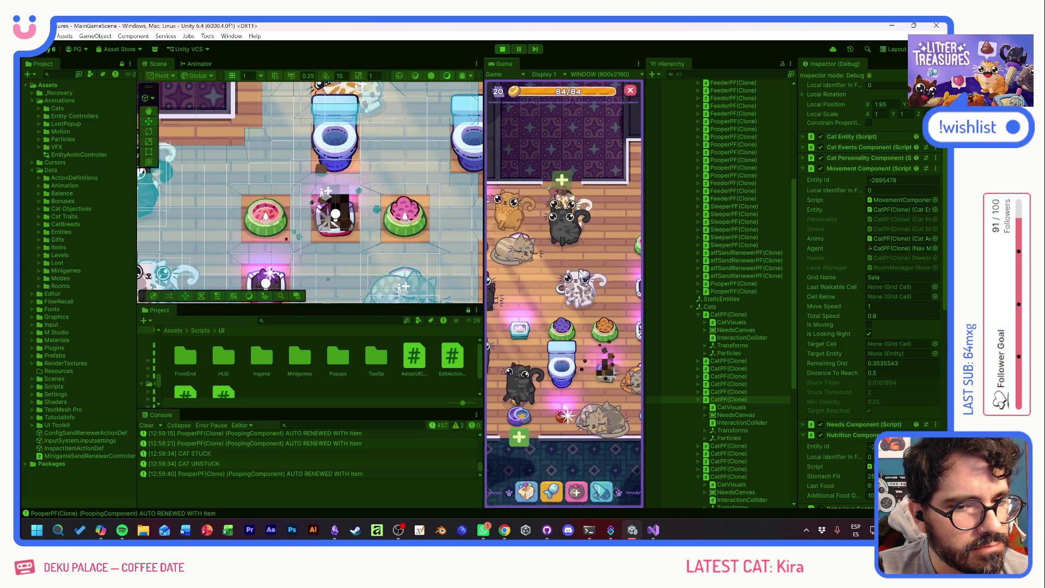
left_click(560, 360)
left_click_drag(559, 359, 626, 122)
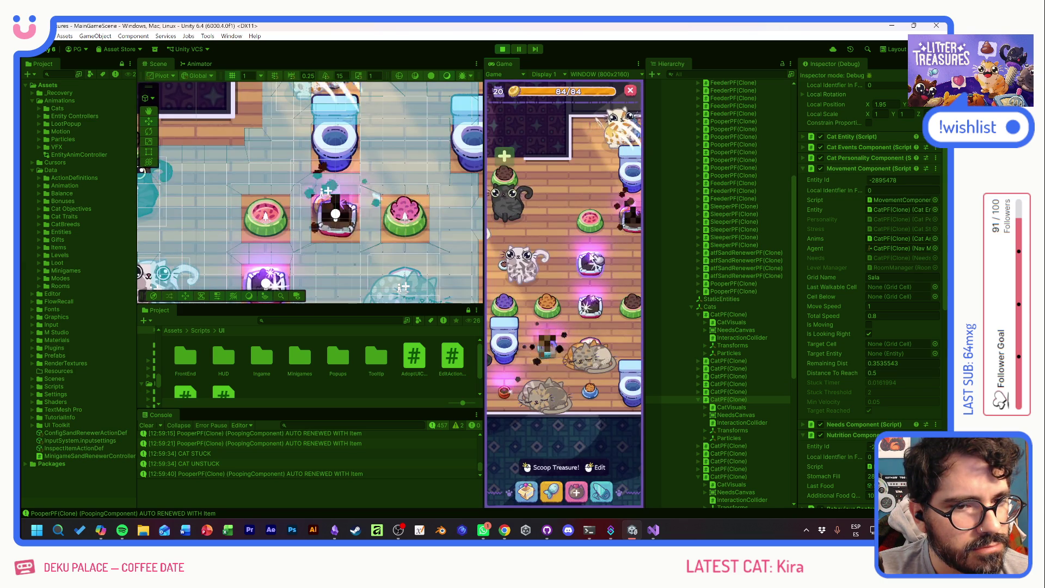
left_click(629, 124)
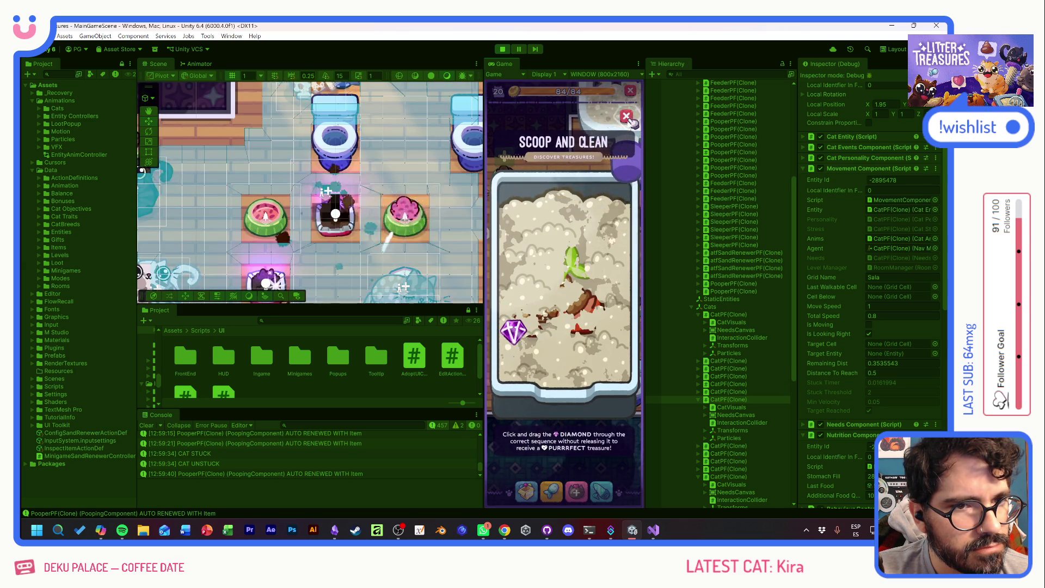
mouse_move(632, 142)
left_mouse_down()
mouse_move(599, 305)
mouse_move(614, 167)
left_mouse_up()
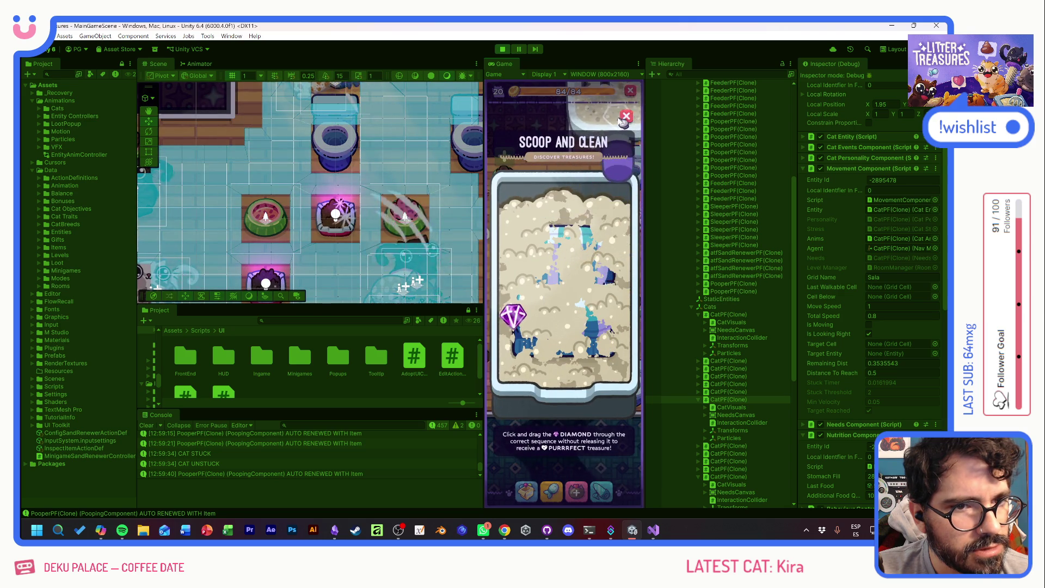
left_click(626, 116)
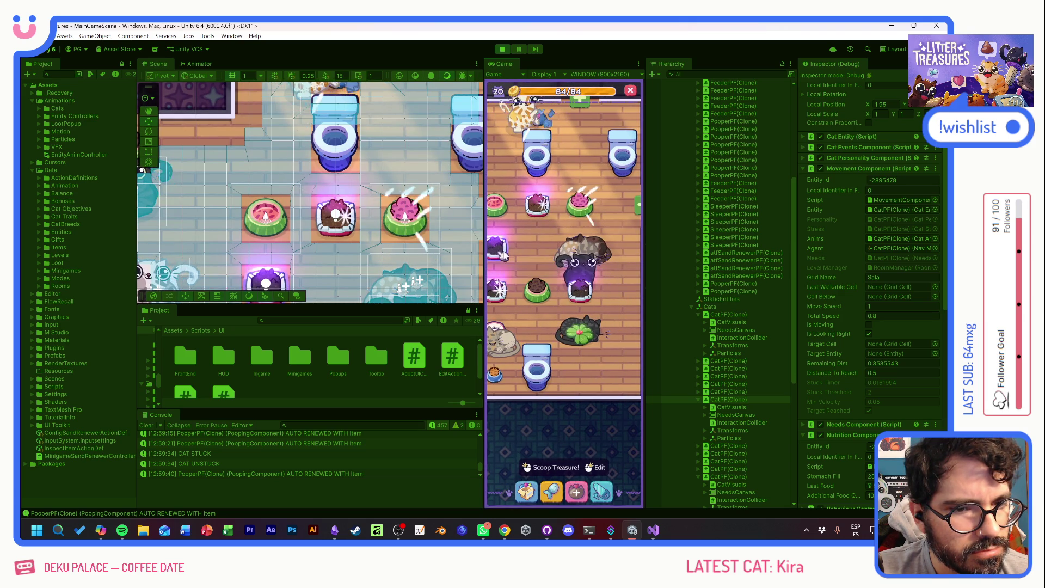
- Dig through fresh sand on the sparkling litter box and grab the diamond with the scoop
left_click(598, 301)
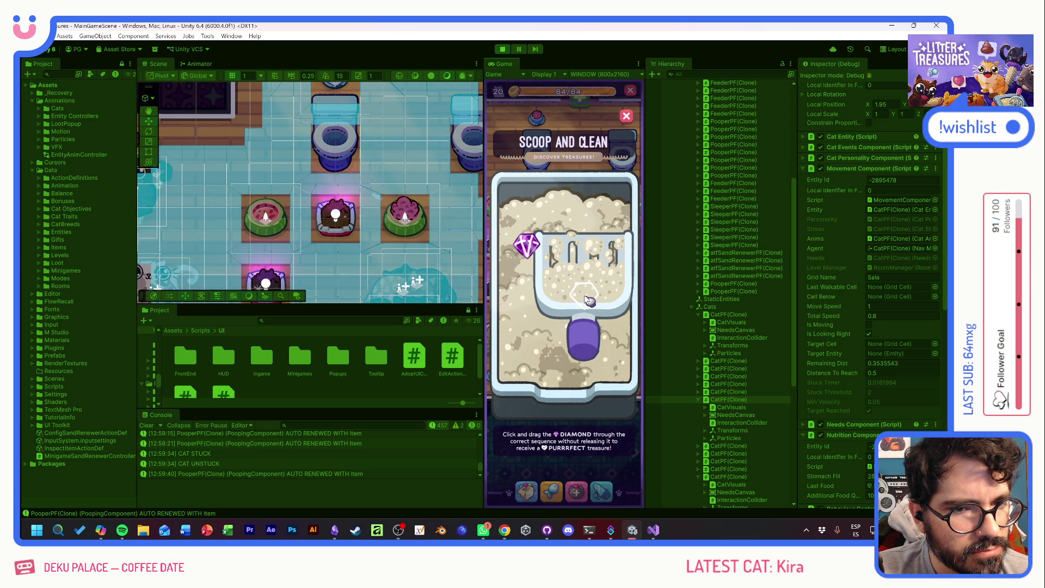
mouse_move(588, 300)
left_mouse_down()
mouse_move(545, 261)
mouse_move(605, 332)
mouse_move(544, 256)
mouse_move(633, 117)
left_mouse_up()
left_click(626, 116)
left_click(603, 271)
mouse_move(566, 272)
left_mouse_down()
mouse_move(610, 240)
mouse_move(629, 120)
left_mouse_up()
mouse_move(527, 245)
left_mouse_down()
mouse_move(613, 350)
mouse_move(522, 381)
mouse_move(626, 120)
left_mouse_up()
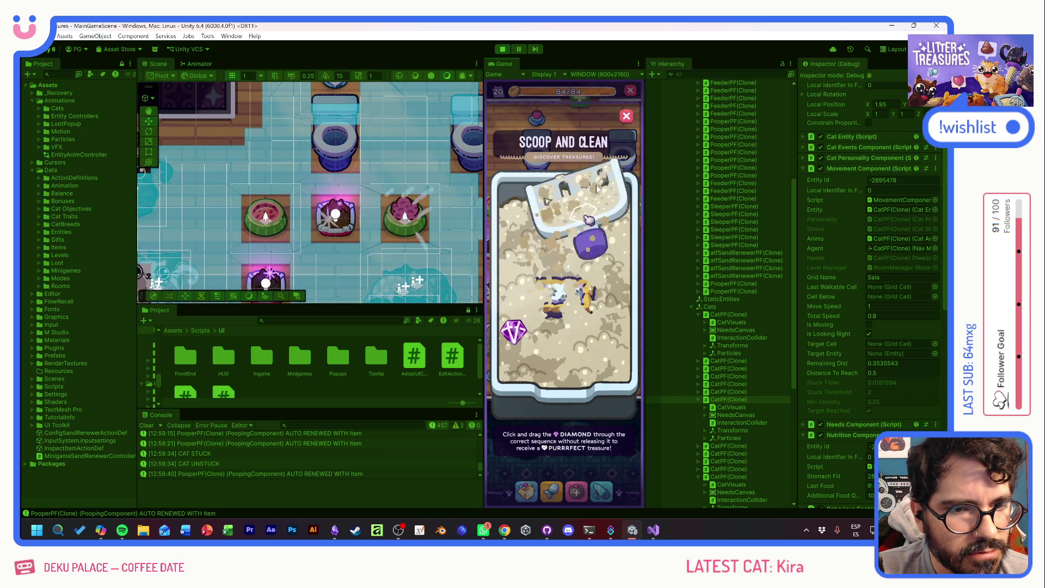
left_click(626, 117)
- Collect the Yellow Jello reward and carry the diamond across the next scoop boards
left_click(577, 209)
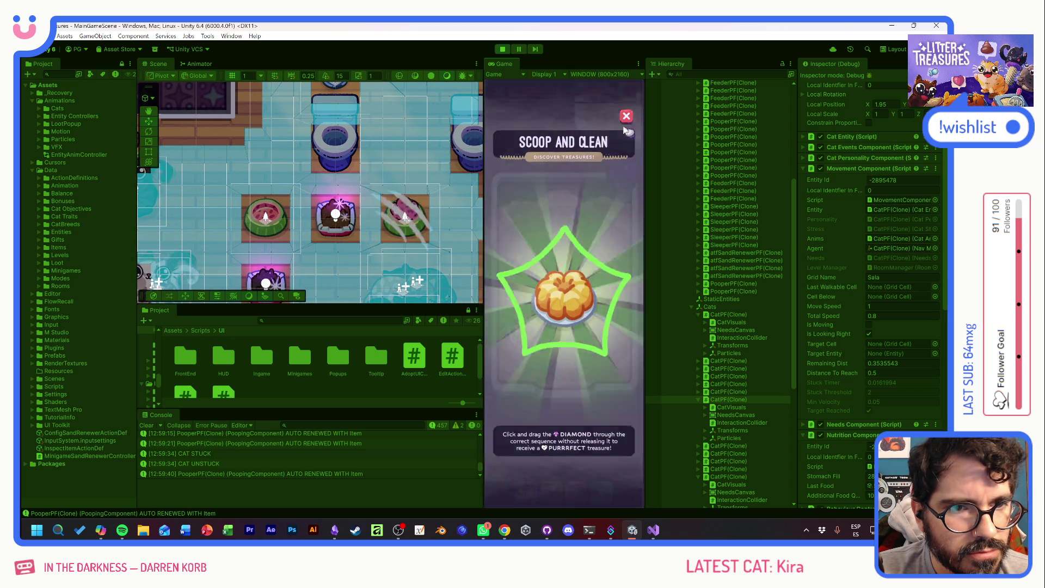
left_click(595, 233)
left_click(535, 211)
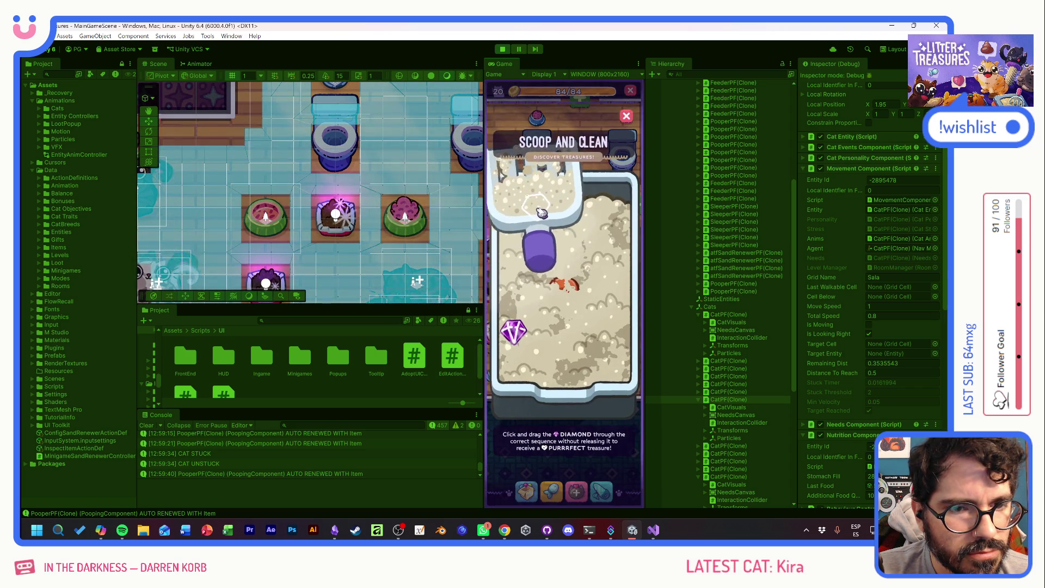
left_click_drag(516, 327, 603, 332)
left_click(580, 263)
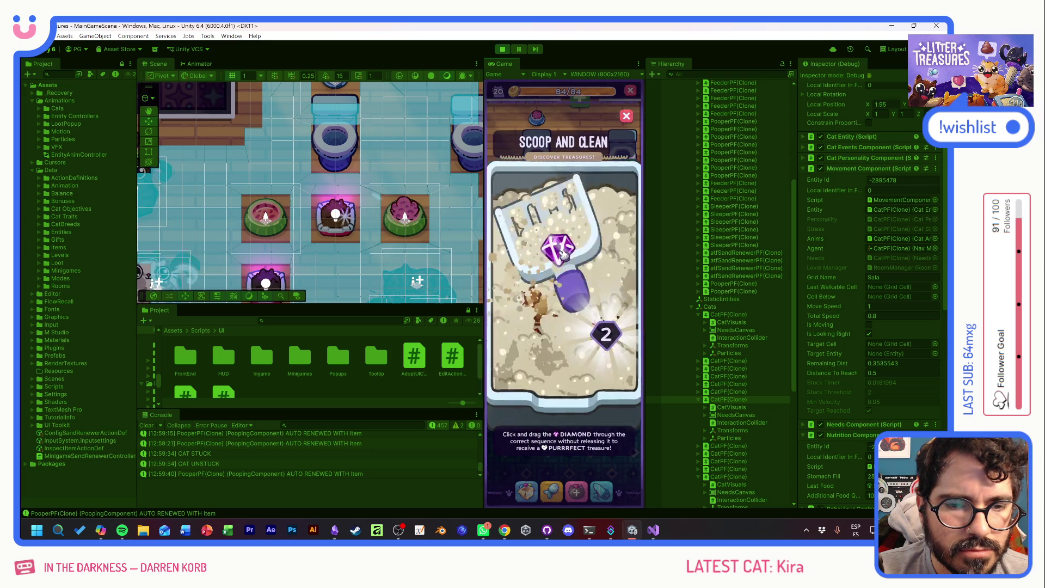
left_click_drag(547, 267, 561, 279)
- Guide the diamond through the markers to win the SLICK BOX and a plant reward
left_click(587, 297)
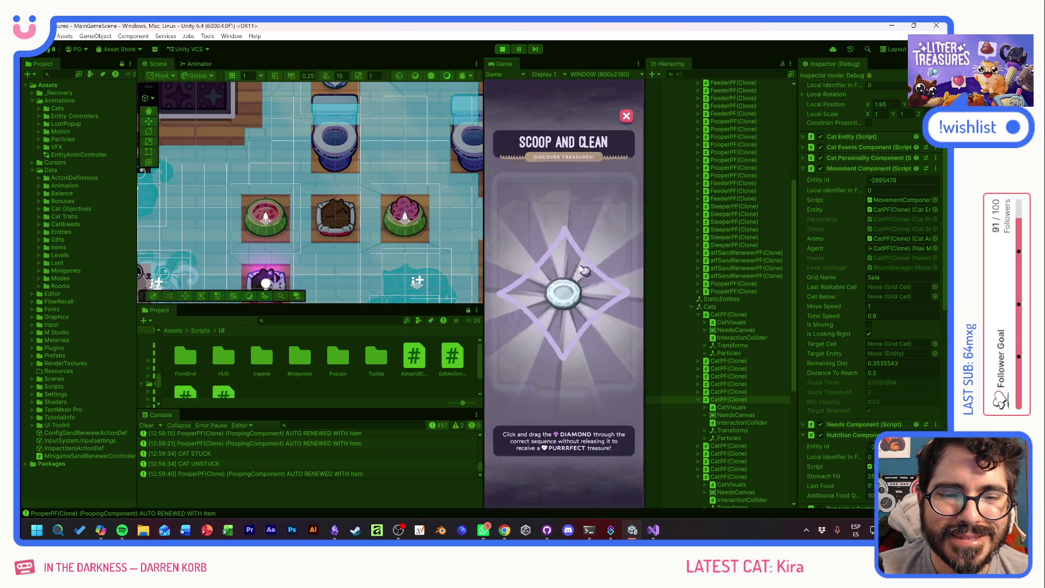
left_click_drag(563, 252, 582, 253)
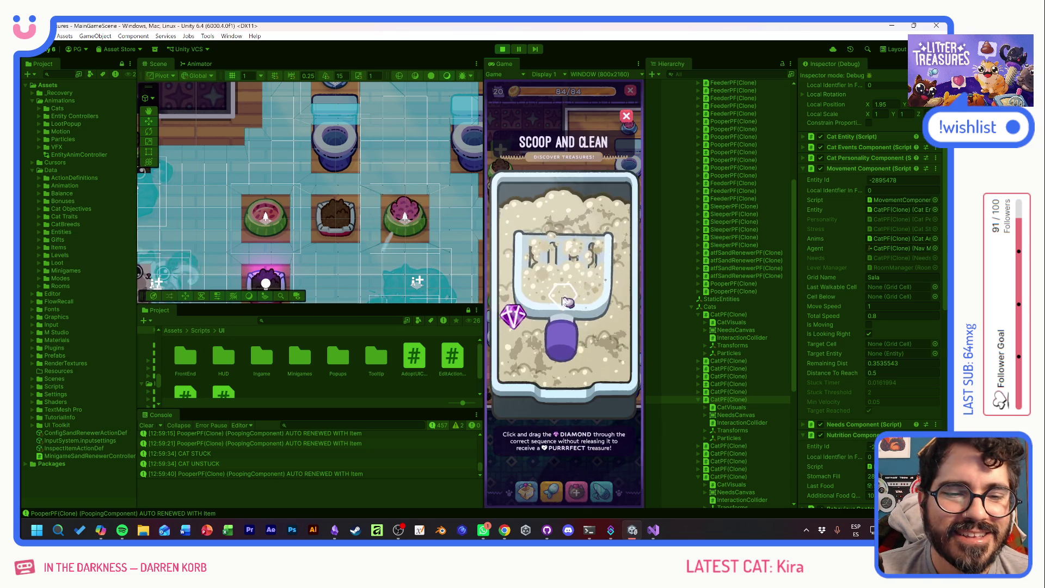
mouse_move(520, 312)
left_mouse_down()
mouse_move(529, 252)
mouse_move(578, 316)
left_mouse_up()
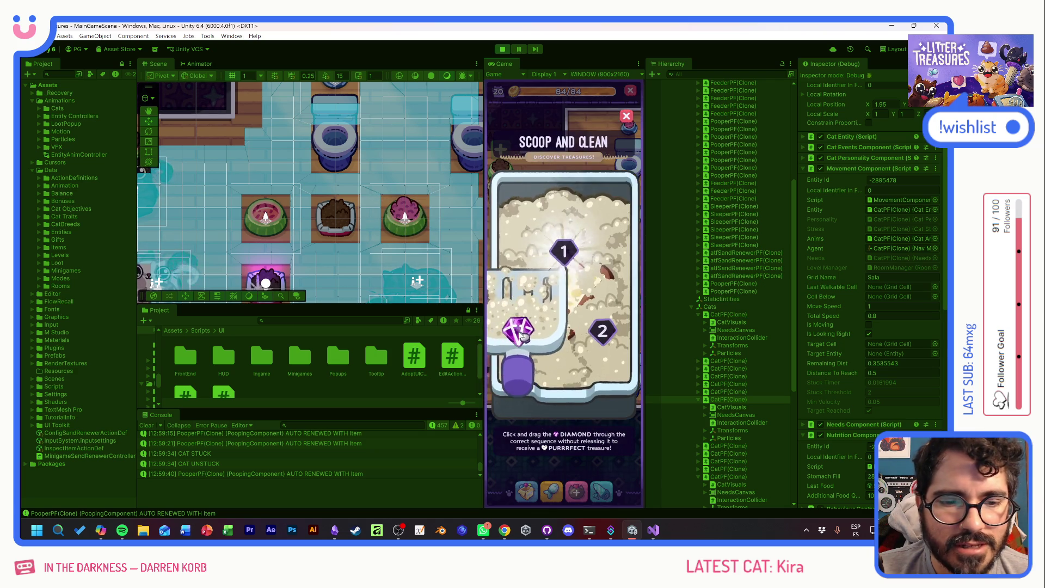
left_click_drag(508, 324, 589, 329)
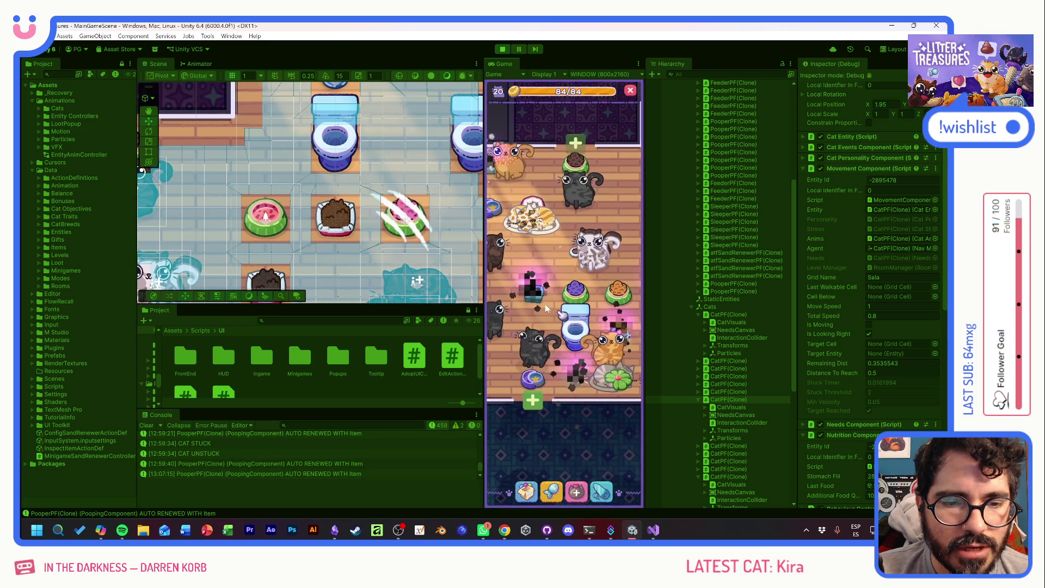
left_click(539, 298)
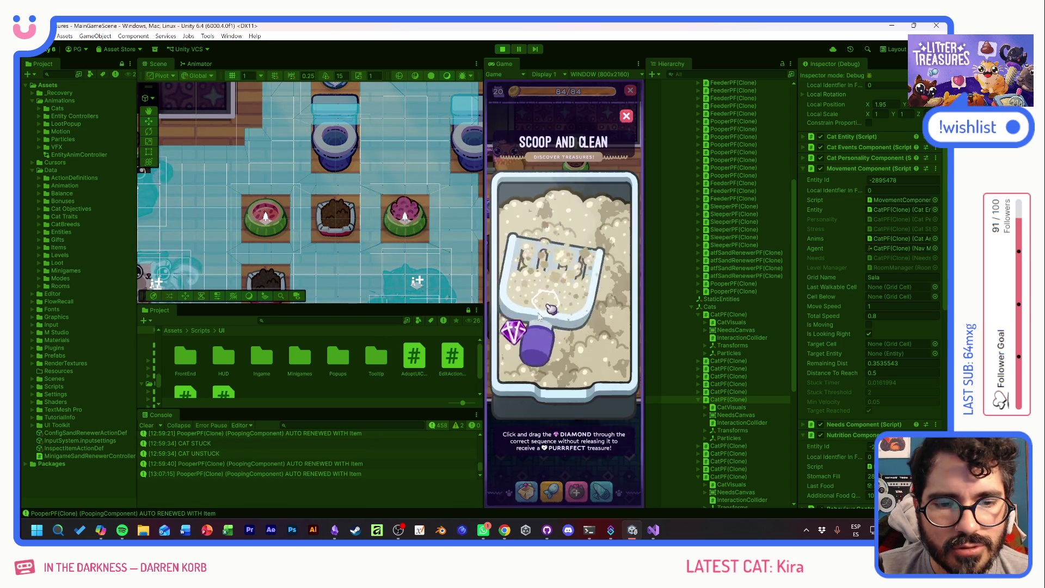
left_click_drag(524, 323, 602, 331)
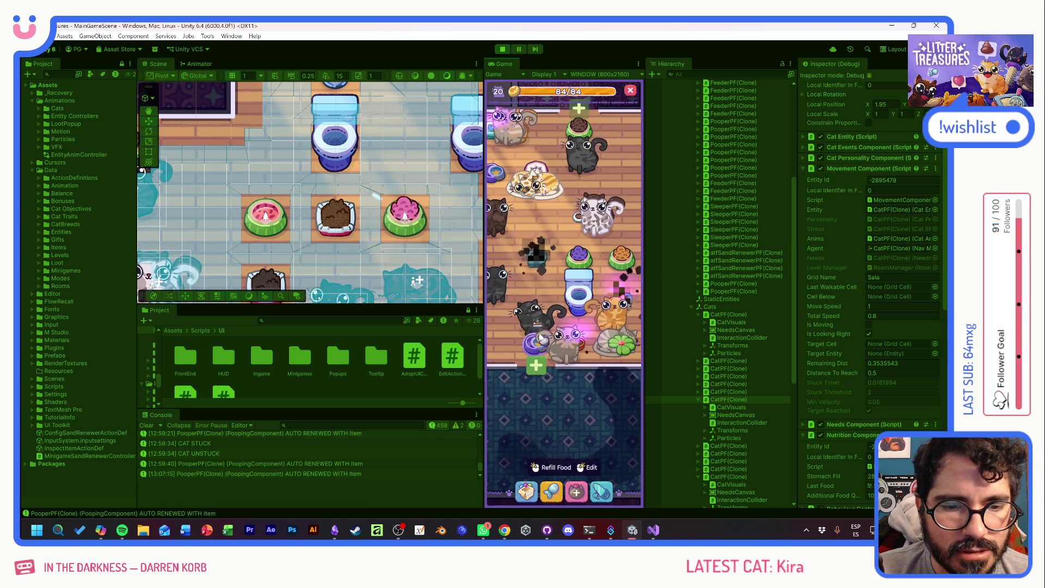
- Select another cat in the Scene and inspect its entity, movement and needs components
mouse_move(369, 211)
left_mouse_down()
mouse_move(305, 234)
mouse_move(200, 248)
mouse_move(293, 198)
left_mouse_up()
left_click(271, 216)
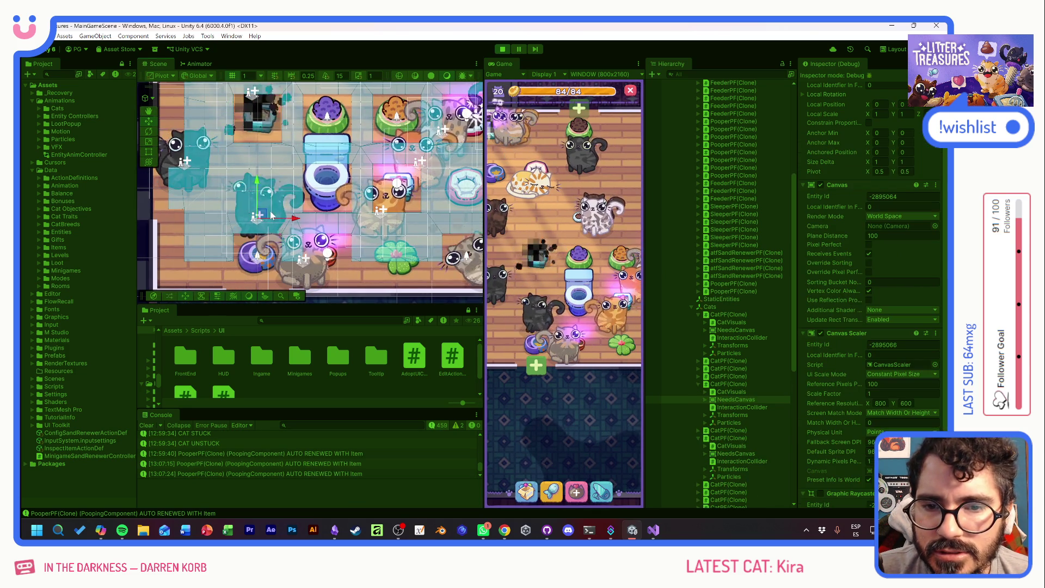
left_click(747, 384)
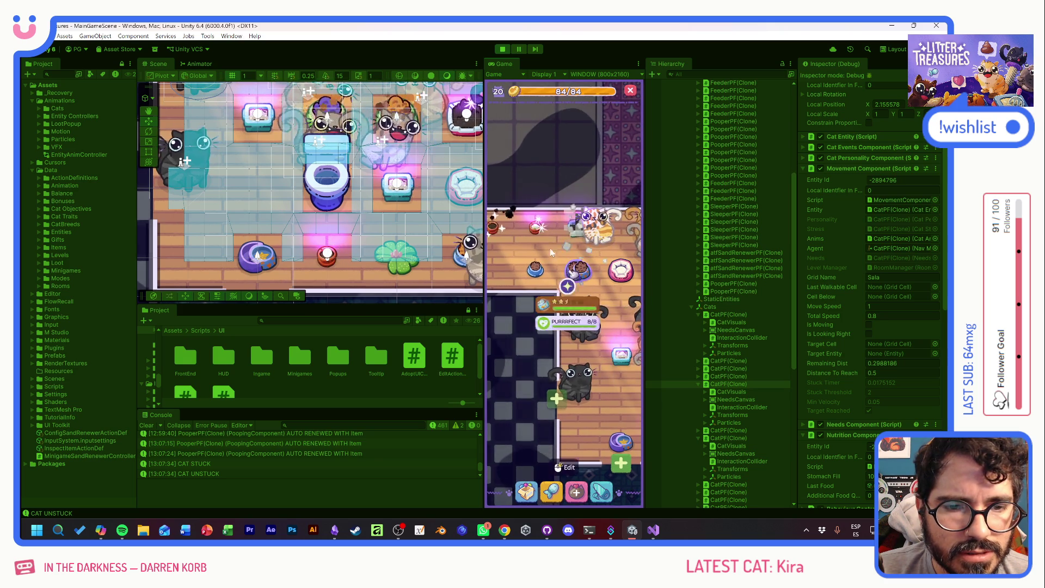
- Open Scoop and Clean on the litter box and guide the diamond through markers 1, 2 and 3
left_click(565, 267)
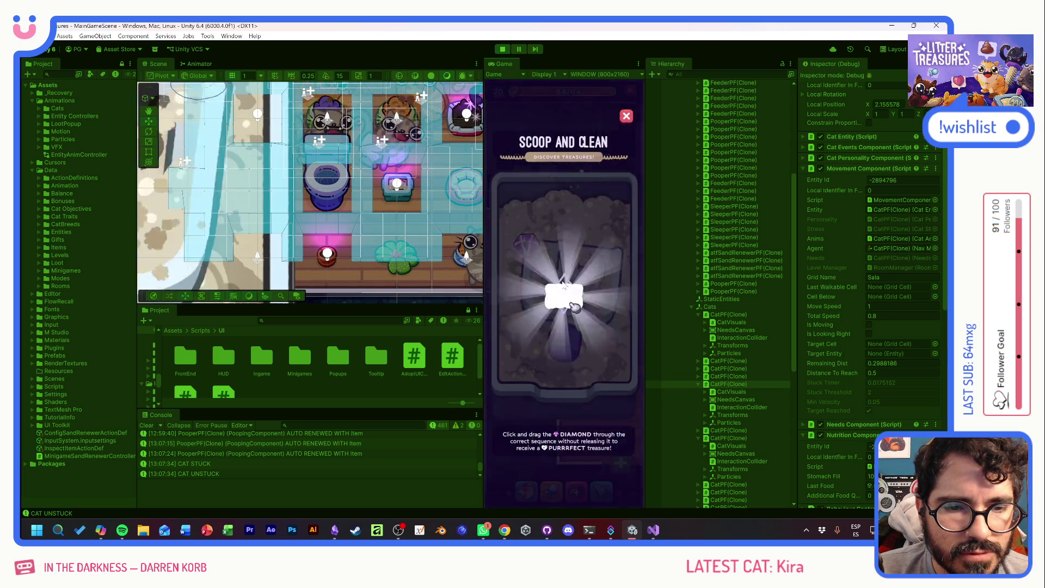
mouse_move(528, 226)
left_mouse_down()
mouse_move(513, 327)
mouse_move(571, 293)
left_mouse_up()
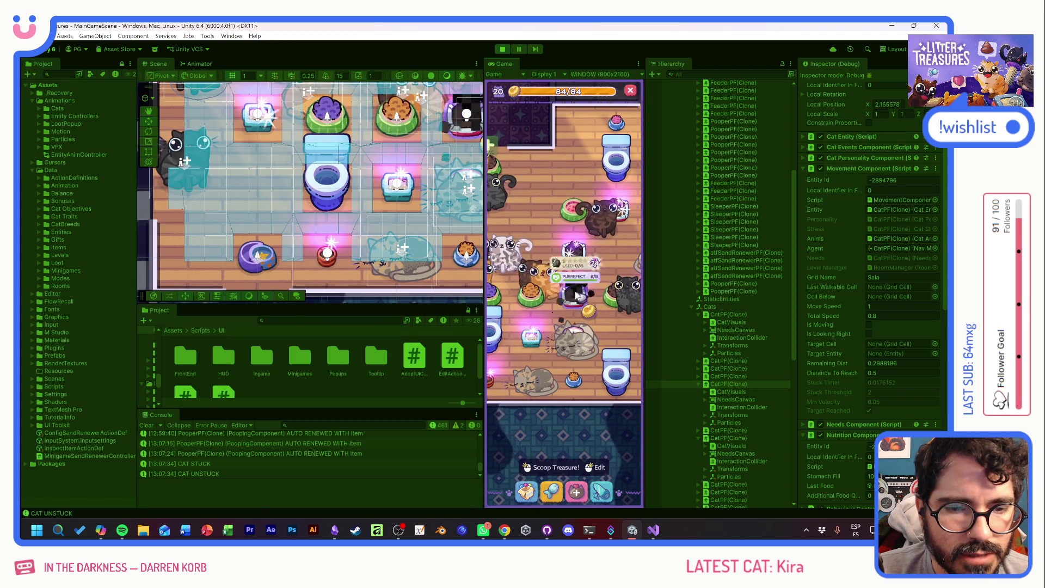
left_click(576, 296)
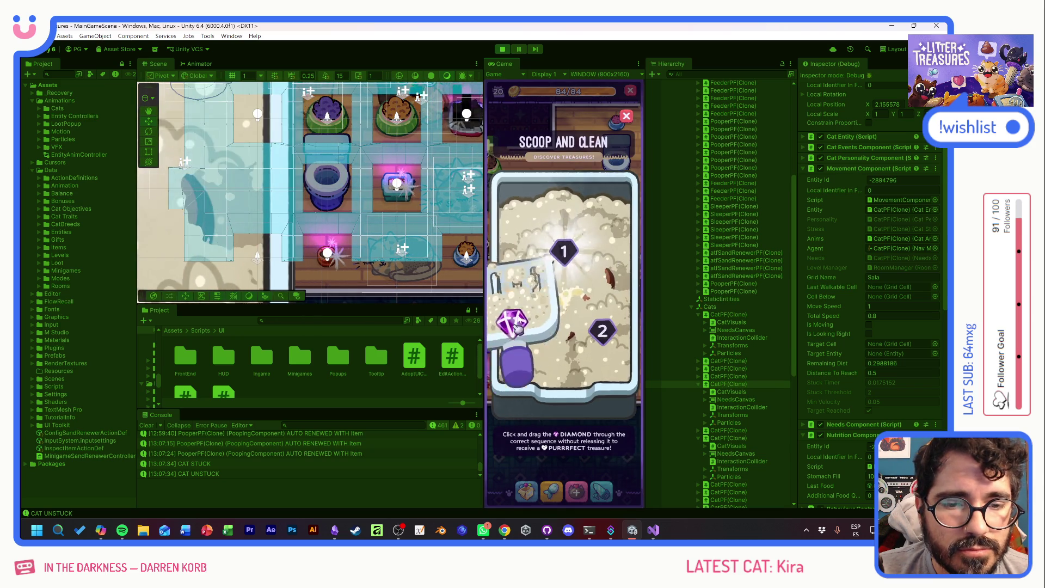
left_click_drag(509, 334, 602, 349)
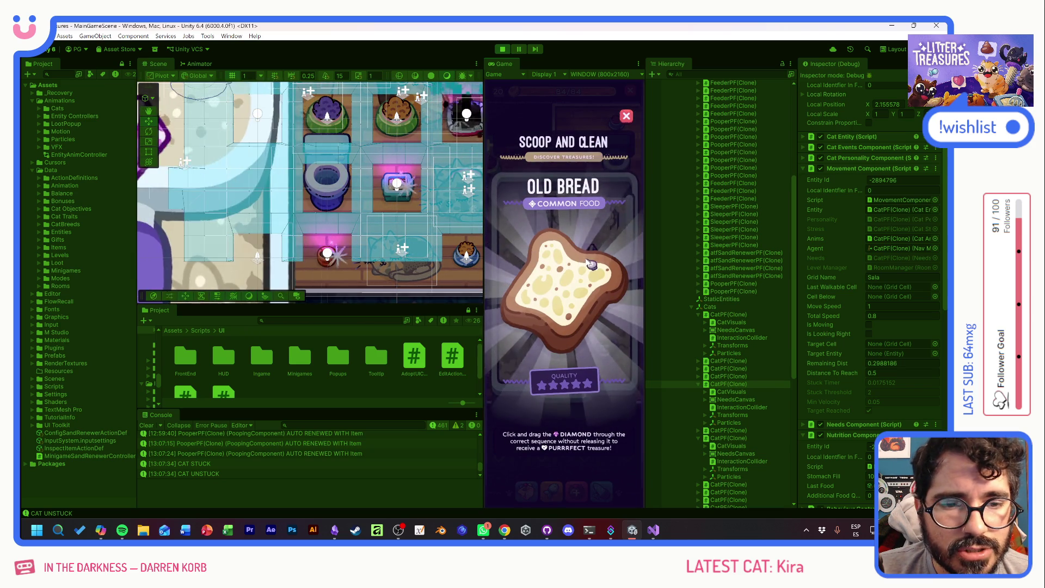
mouse_move(535, 321)
left_mouse_down()
mouse_move(592, 275)
mouse_move(587, 349)
left_mouse_up()
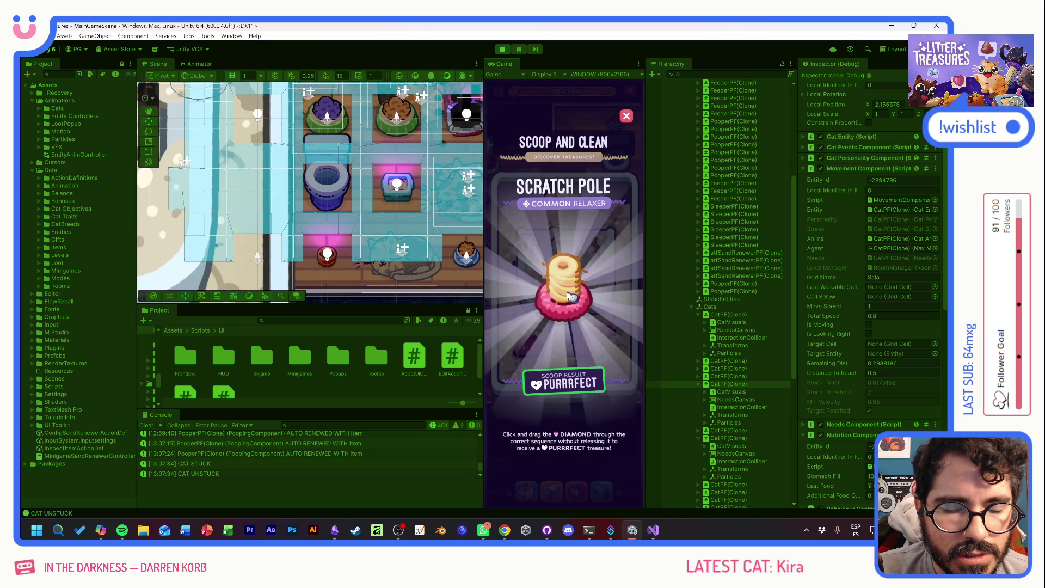
- Guide the diamond across several new boards, earning PLANTPOT, Ceramic Watermelon and Scratch Pole rewards
mouse_move(527, 242)
left_mouse_down()
mouse_move(506, 304)
mouse_move(588, 347)
left_mouse_up()
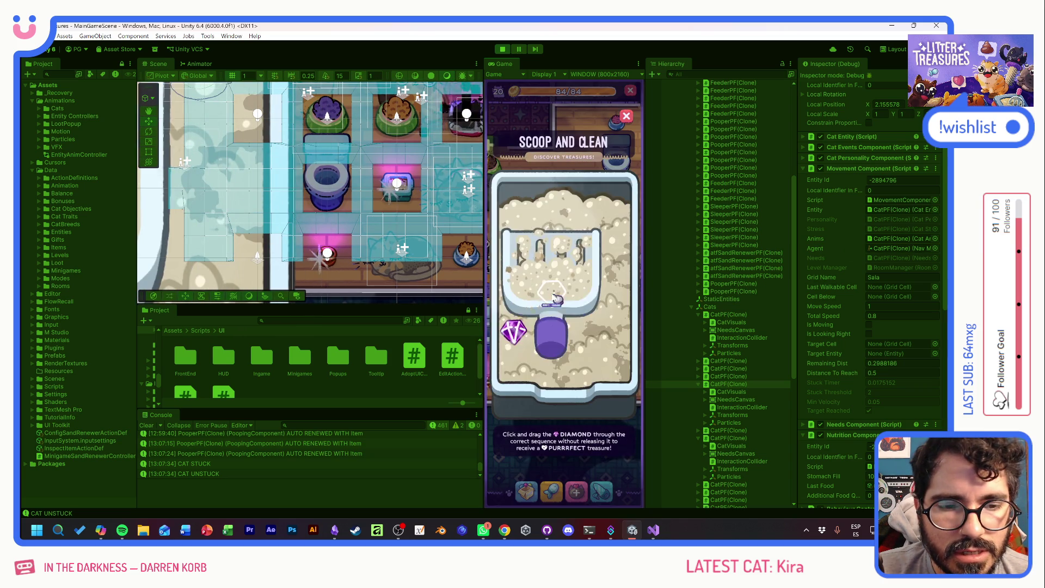
mouse_move(518, 335)
left_mouse_down()
mouse_move(576, 241)
mouse_move(604, 328)
left_mouse_up()
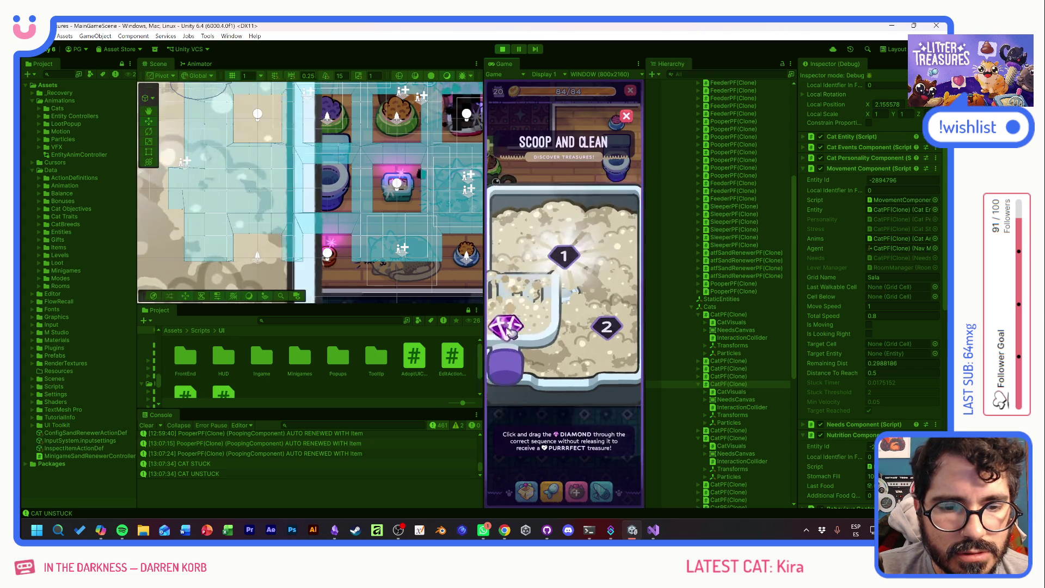
mouse_move(518, 334)
left_mouse_down()
mouse_move(542, 276)
mouse_move(602, 329)
left_mouse_up()
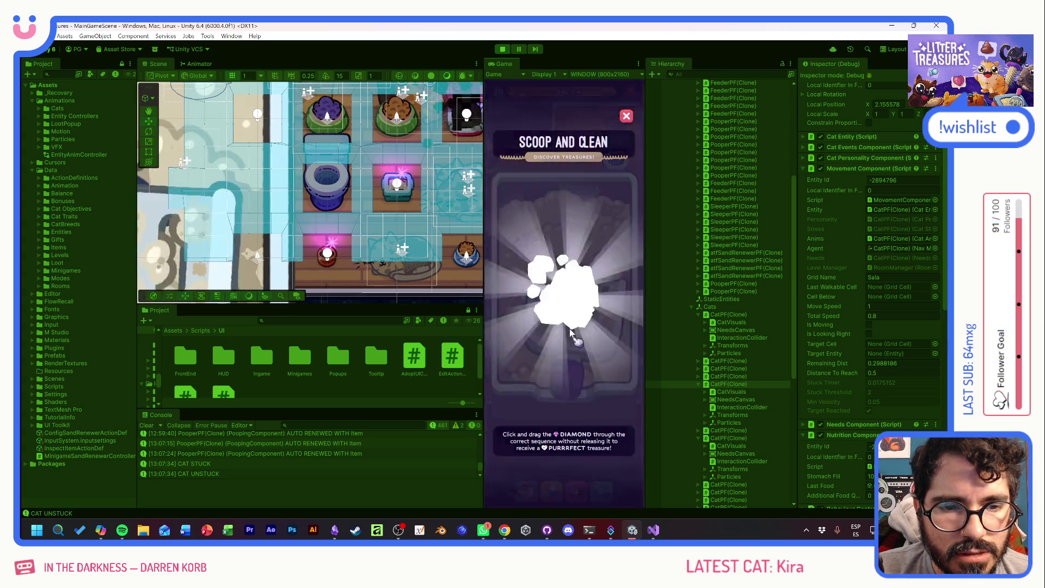
left_click_drag(527, 245, 594, 338)
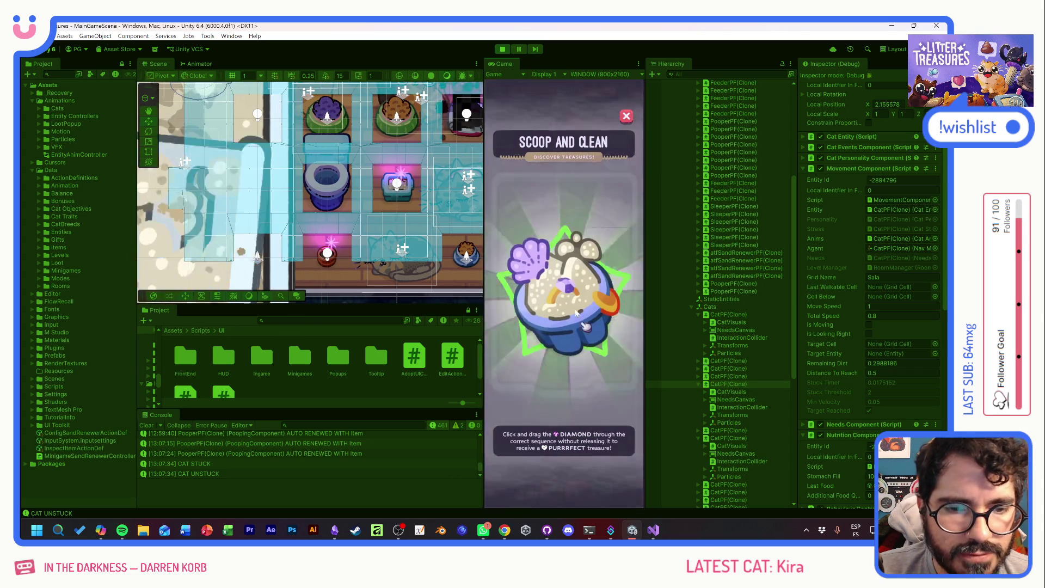
mouse_move(514, 332)
left_mouse_down()
mouse_move(584, 341)
mouse_move(605, 328)
left_mouse_up()
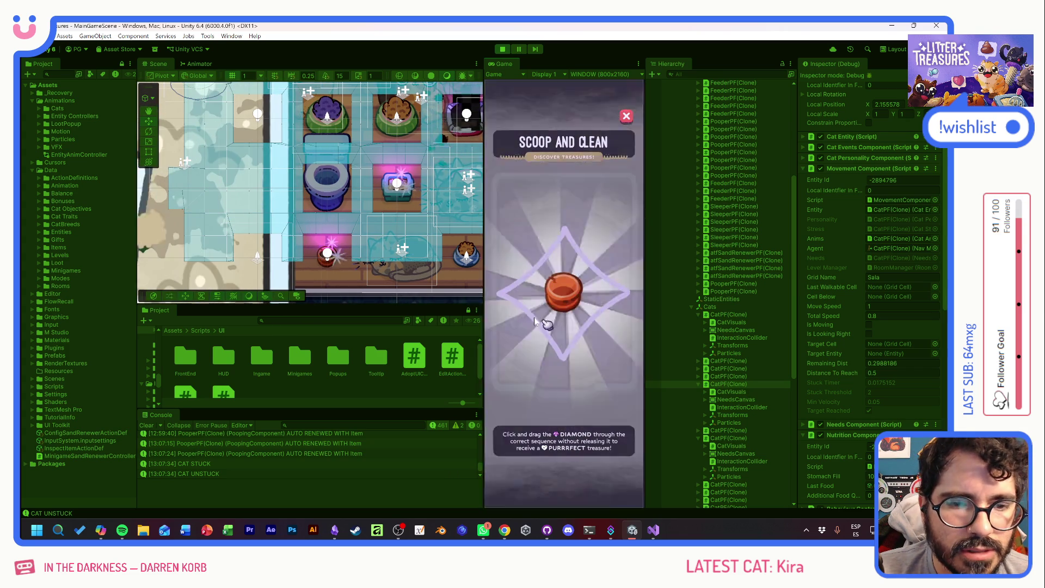
mouse_move(513, 316)
left_mouse_down()
mouse_move(532, 216)
mouse_move(519, 272)
left_mouse_up()
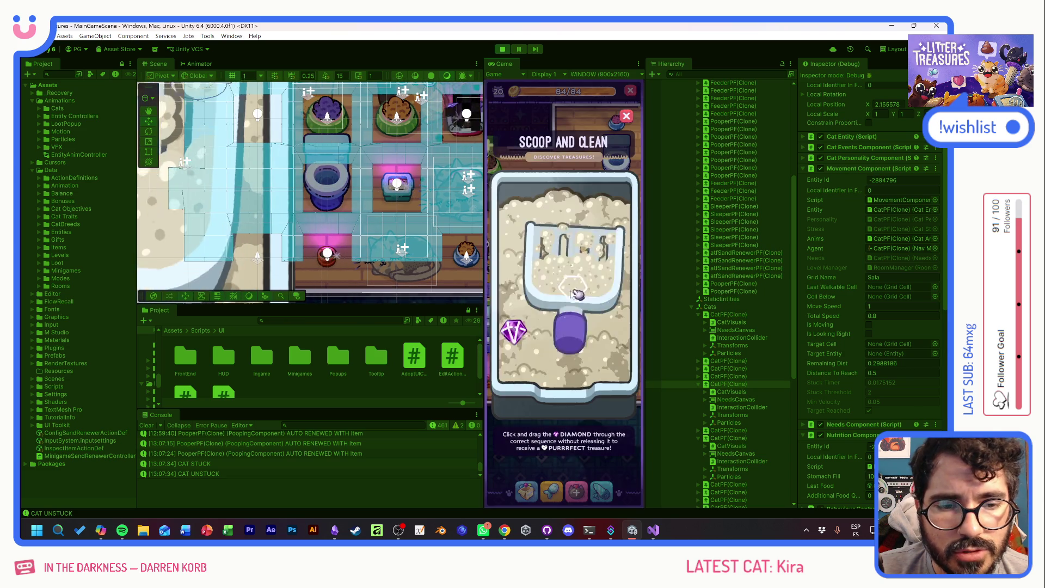
mouse_move(513, 331)
left_mouse_down()
mouse_move(528, 245)
mouse_move(520, 308)
mouse_move(601, 331)
left_mouse_up()
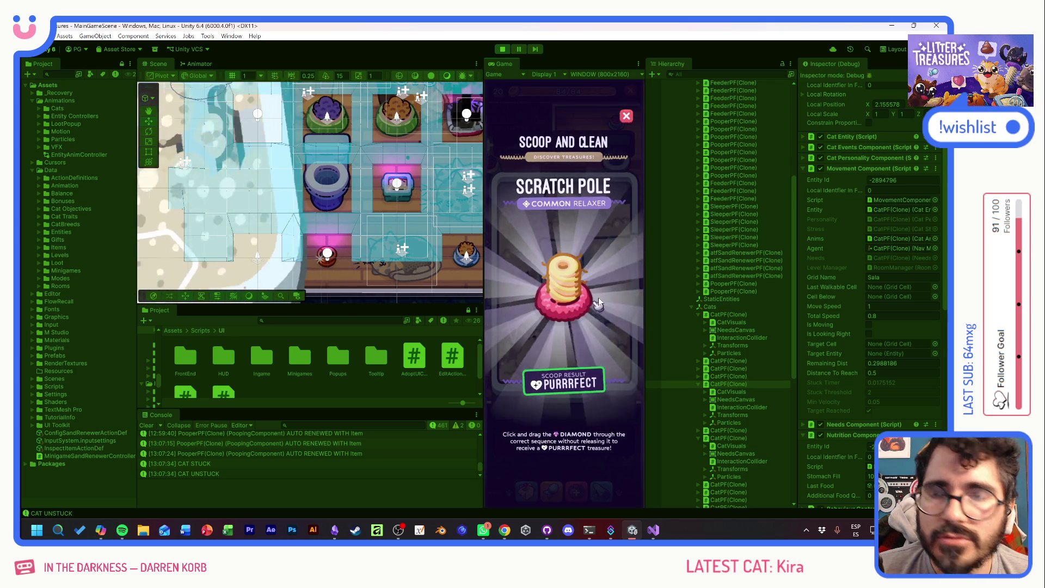
- Dismiss the Scratch Pole card and finish more diamond boards, earning Yellow Jello
left_click(596, 307)
mouse_move(566, 281)
left_mouse_down()
mouse_move(602, 263)
mouse_move(602, 345)
left_mouse_up()
left_click(510, 333)
left_click_drag(509, 334, 586, 341)
mouse_move(511, 335)
left_mouse_down()
mouse_move(559, 248)
mouse_move(539, 239)
mouse_move(523, 319)
mouse_move(607, 354)
left_mouse_up()
left_click(533, 237)
mouse_move(518, 275)
left_mouse_down()
mouse_move(524, 325)
mouse_move(606, 351)
left_mouse_up()
mouse_move(528, 245)
left_mouse_down()
mouse_move(616, 257)
mouse_move(610, 351)
left_mouse_up()
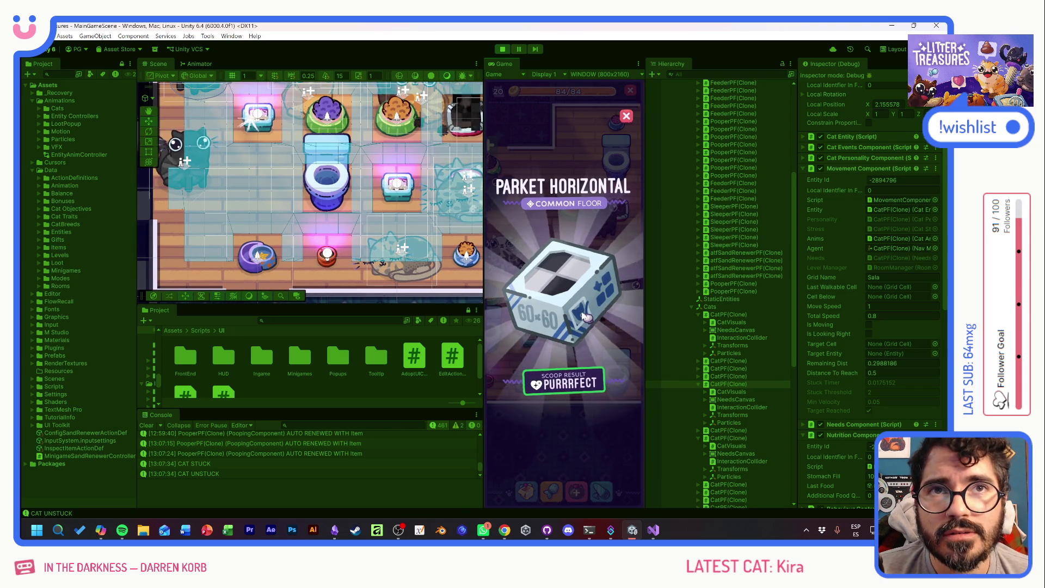
- Dismiss the Parket Horizontal card, briefly open and close Scoop and Clean, and widen the Game view
left_click(585, 317)
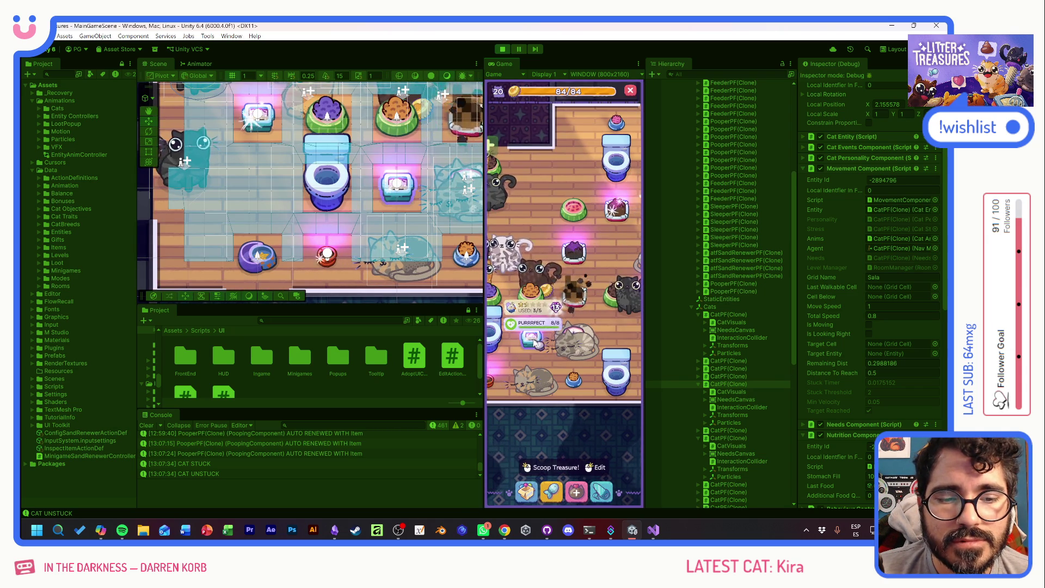
left_click(536, 343)
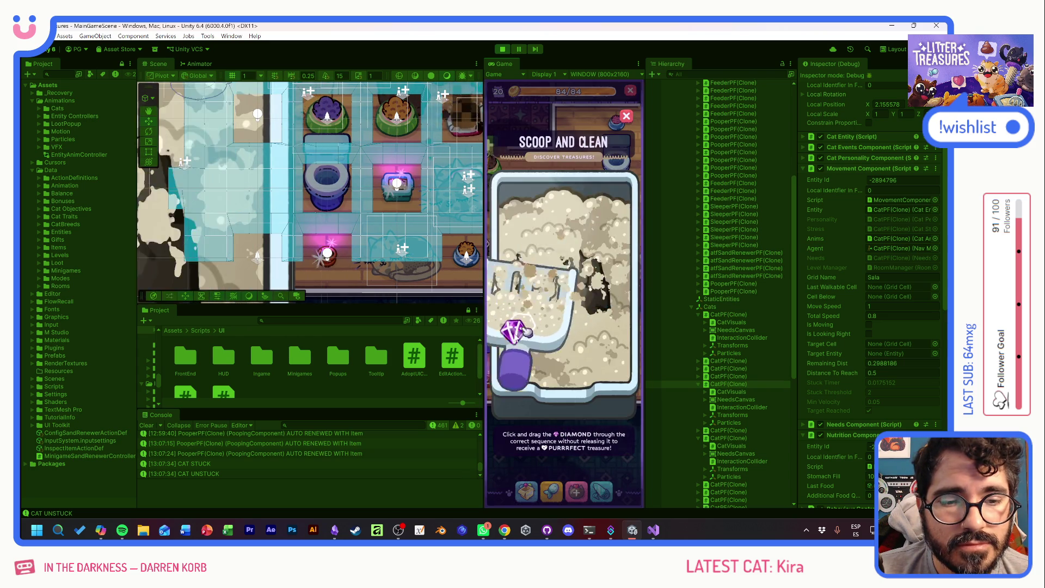
left_click(626, 116)
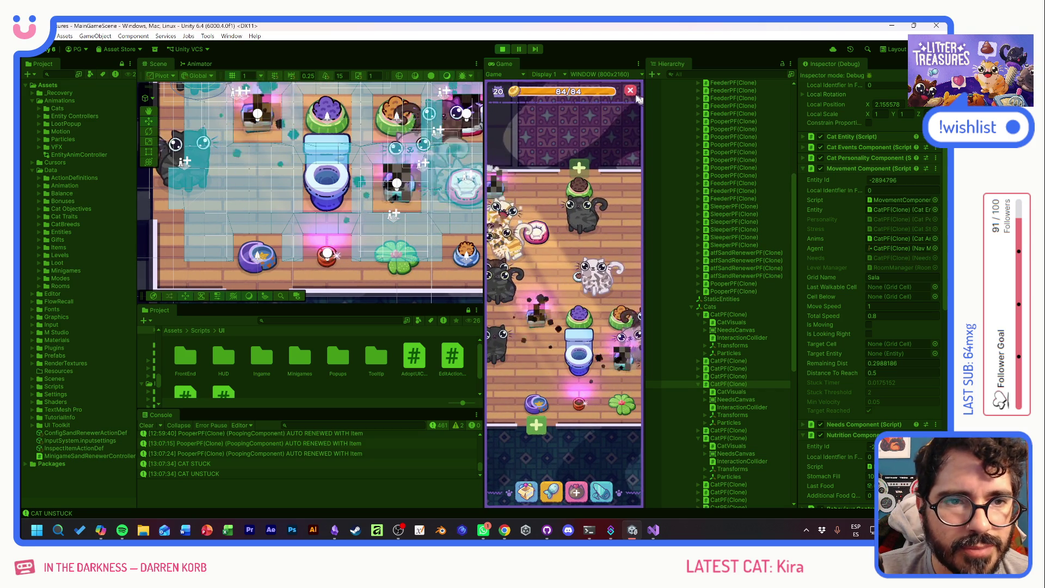
left_click_drag(644, 98, 842, 103)
- Turn on the Stats overlay, narrow the Game view, and select a cat, litter box and purple food bowl
left_click(805, 75)
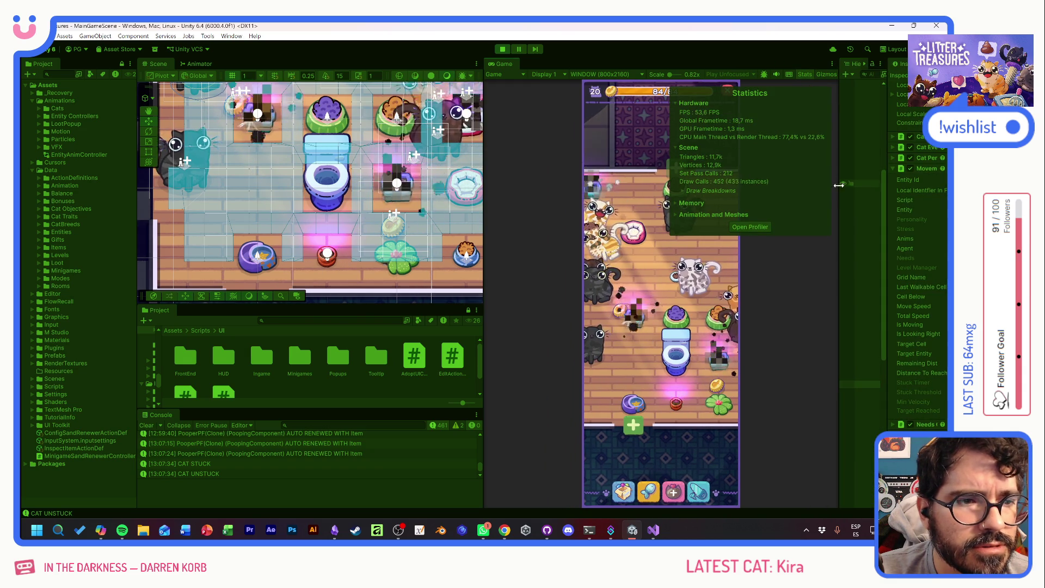
left_click_drag(840, 189, 703, 192)
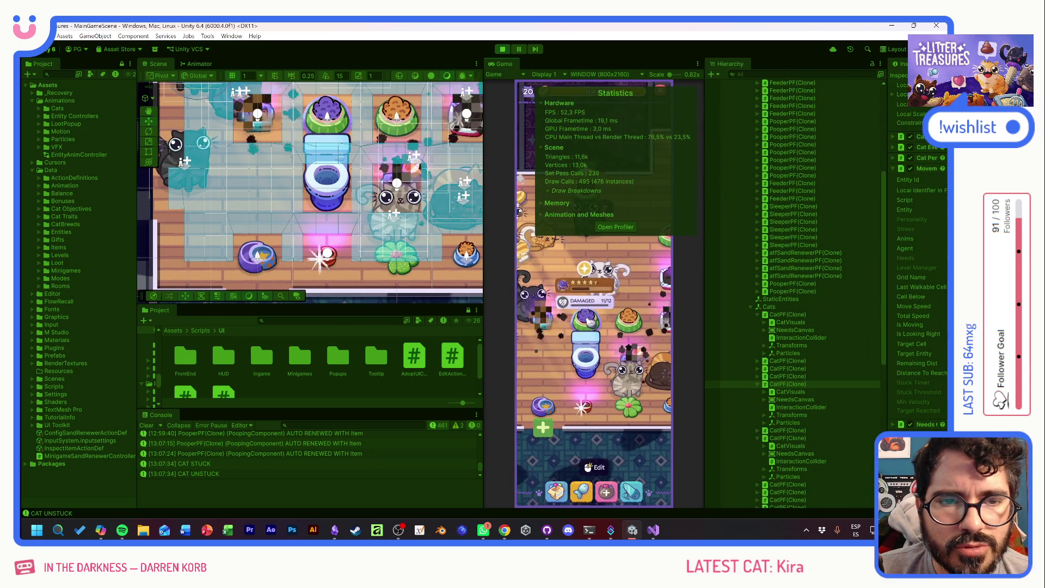
left_click(634, 340)
left_click(581, 340)
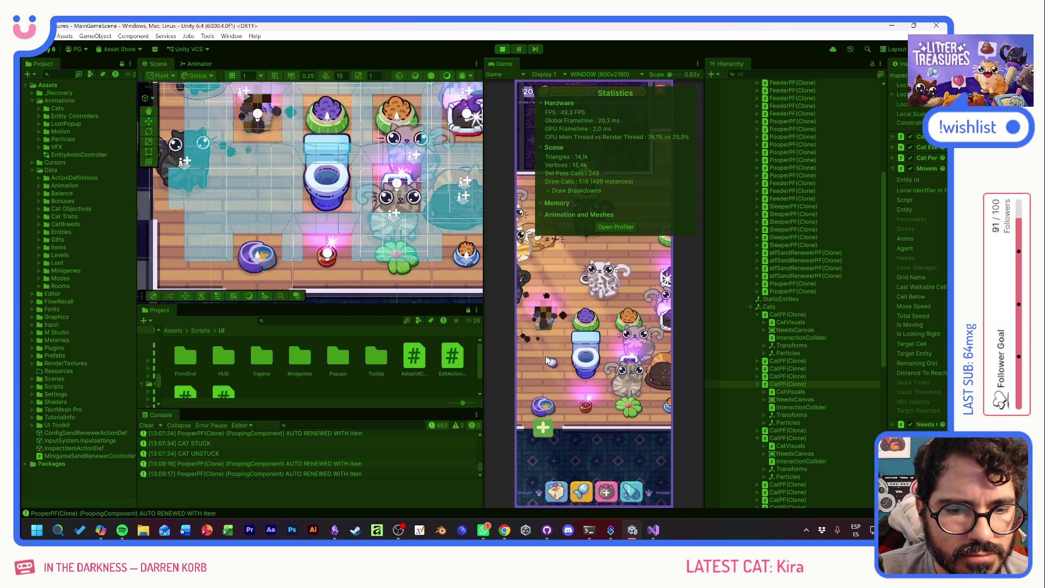
left_click(586, 316)
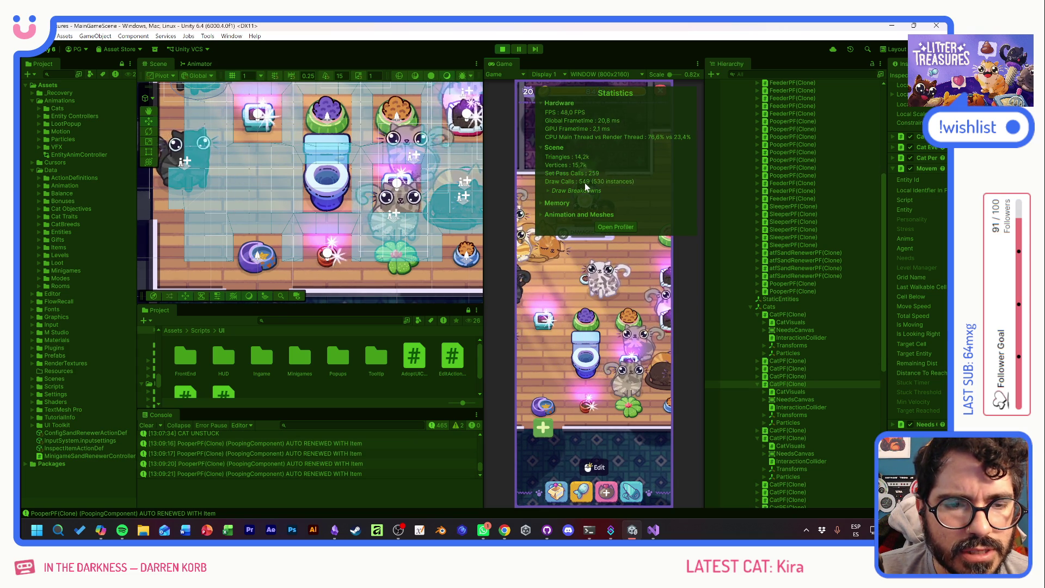
scroll(585, 183, "down", 3)
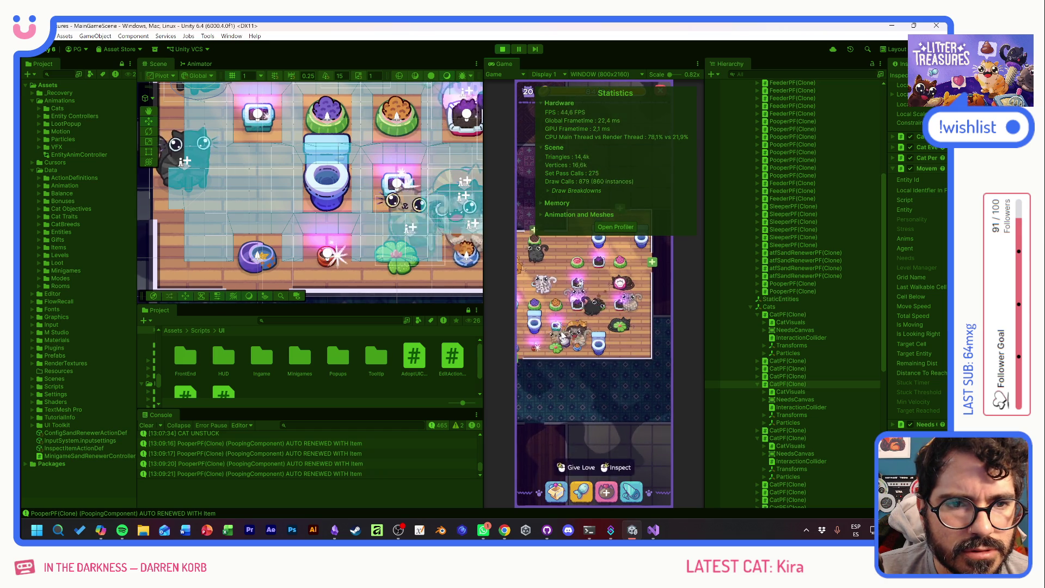
scroll(567, 275, "up", 2)
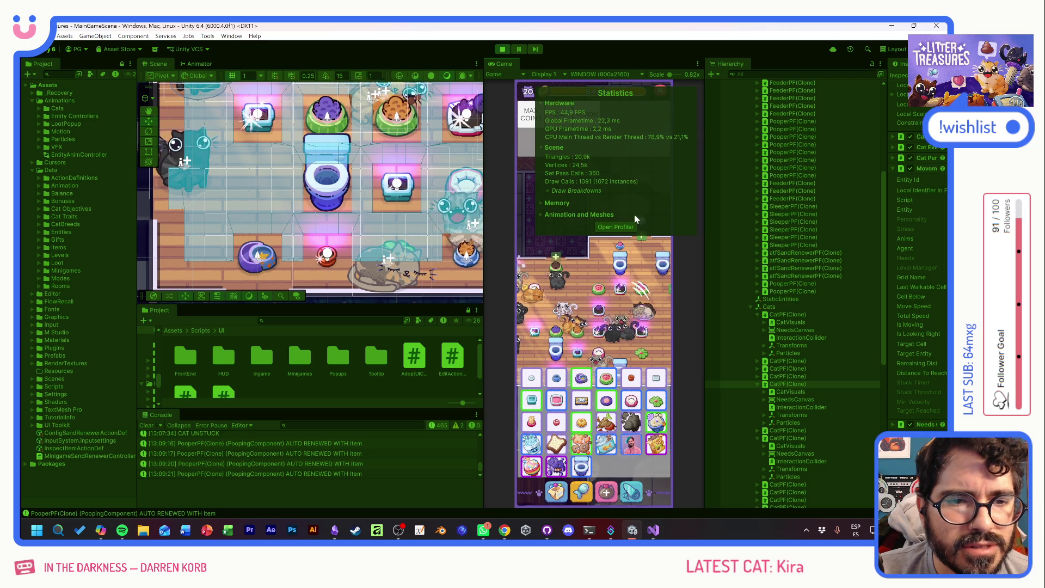
- Expand and collapse the Memory statistics, close the item grid, and widen the Game view again
left_click(543, 203)
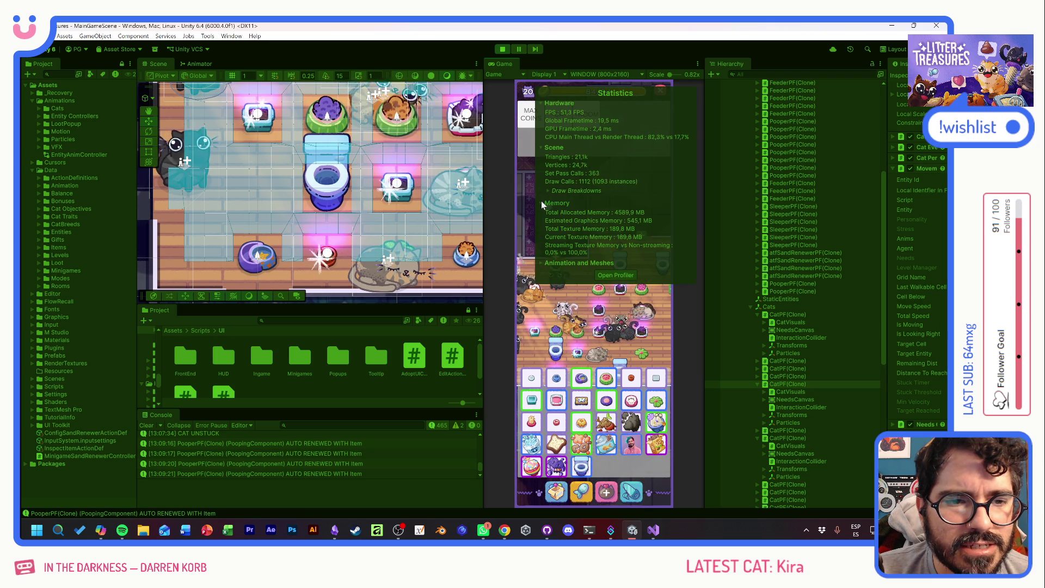
left_click(542, 202)
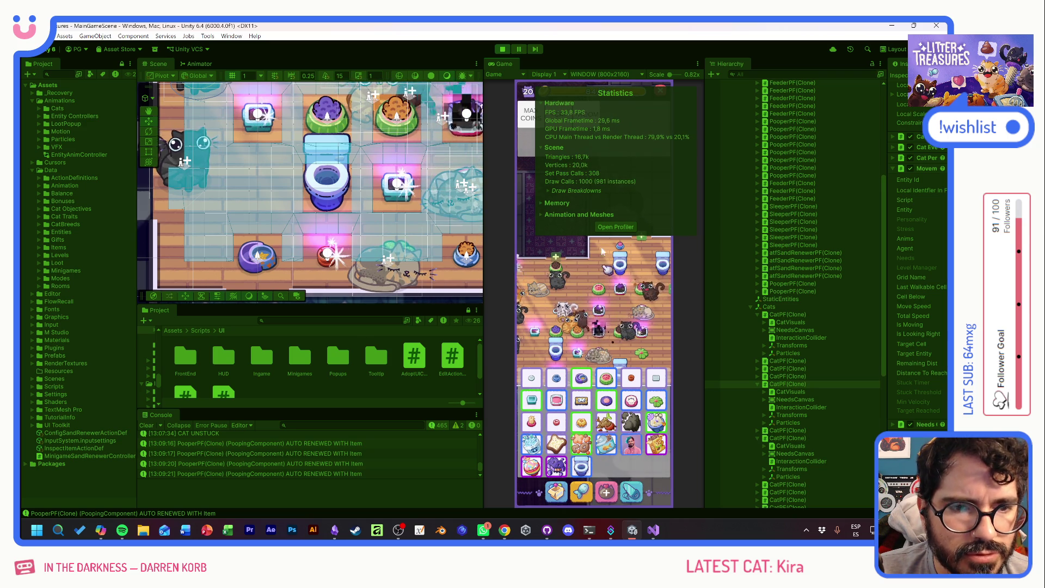
left_click(603, 267)
left_click_drag(704, 85, 824, 84)
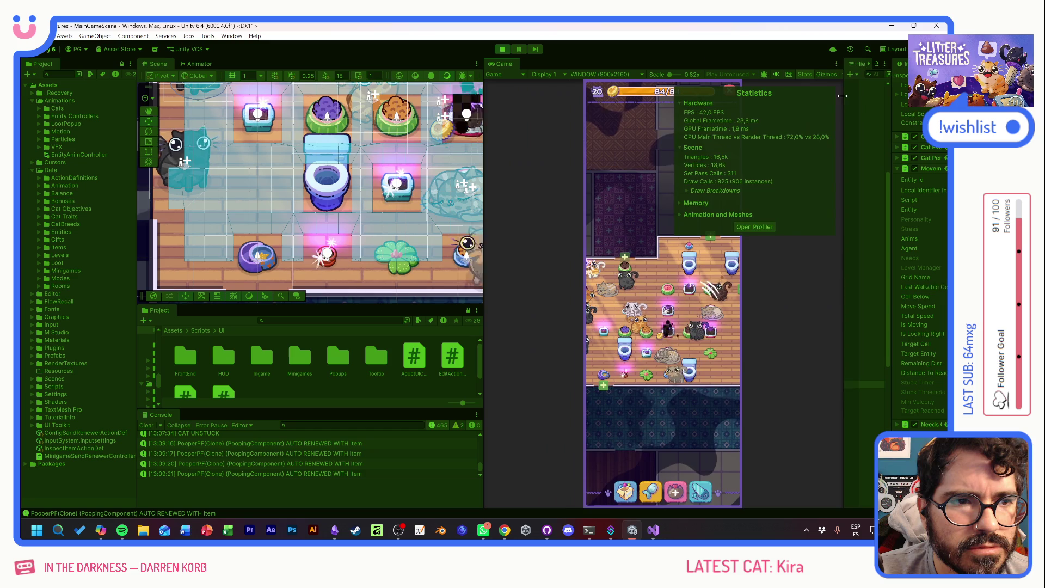
- Switch the Game view from 800x2160 to Free Aspect and stretch it across most of the editor
left_click(594, 75)
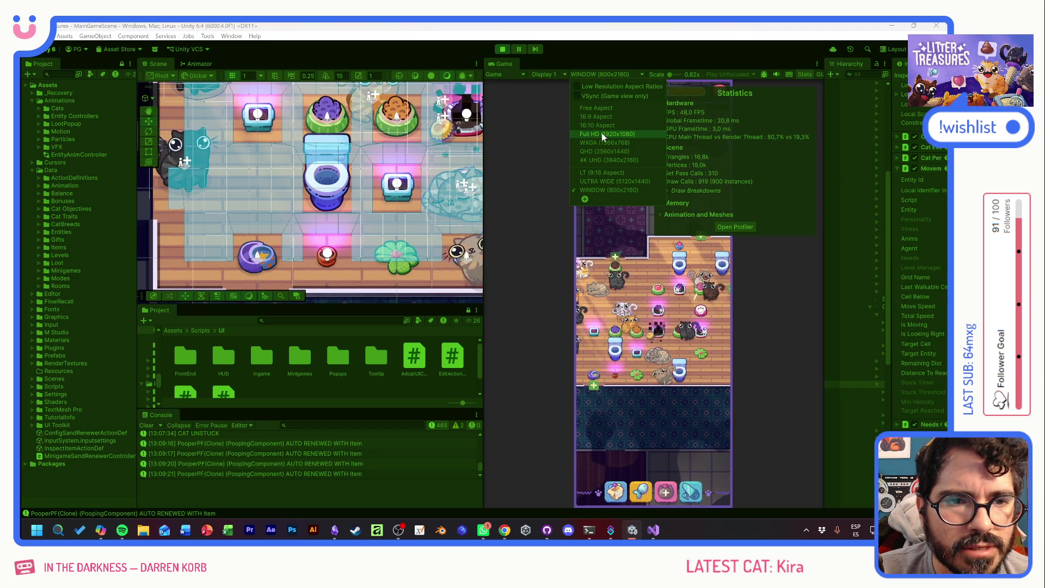
left_click(587, 109)
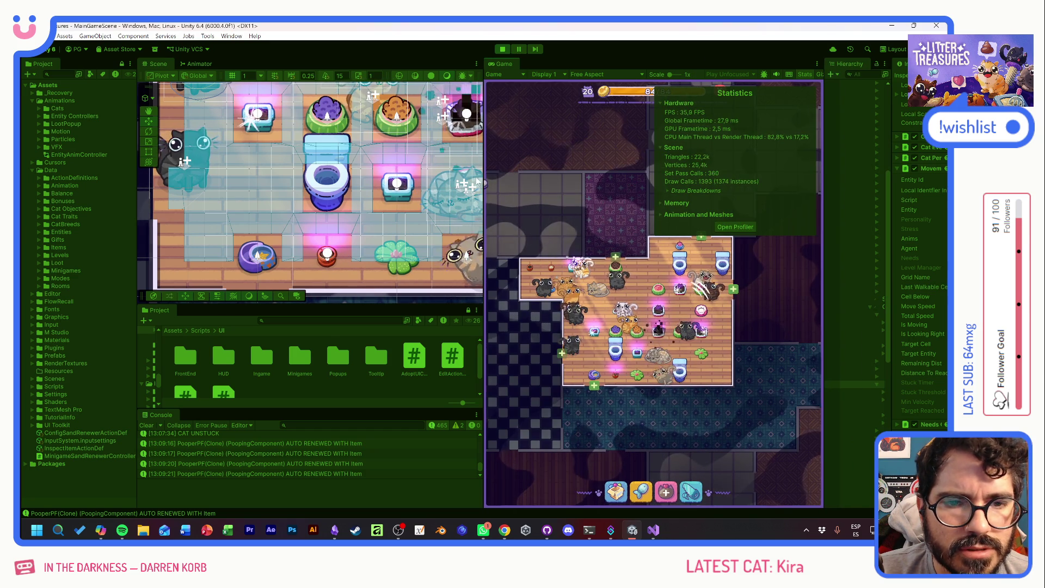
left_click_drag(484, 181, 199, 180)
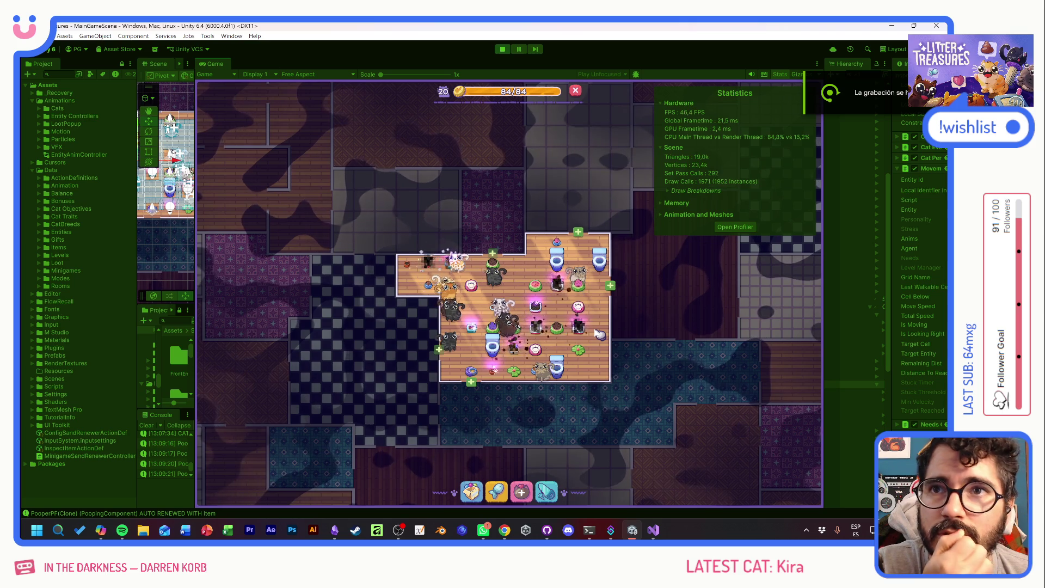
key("F1")
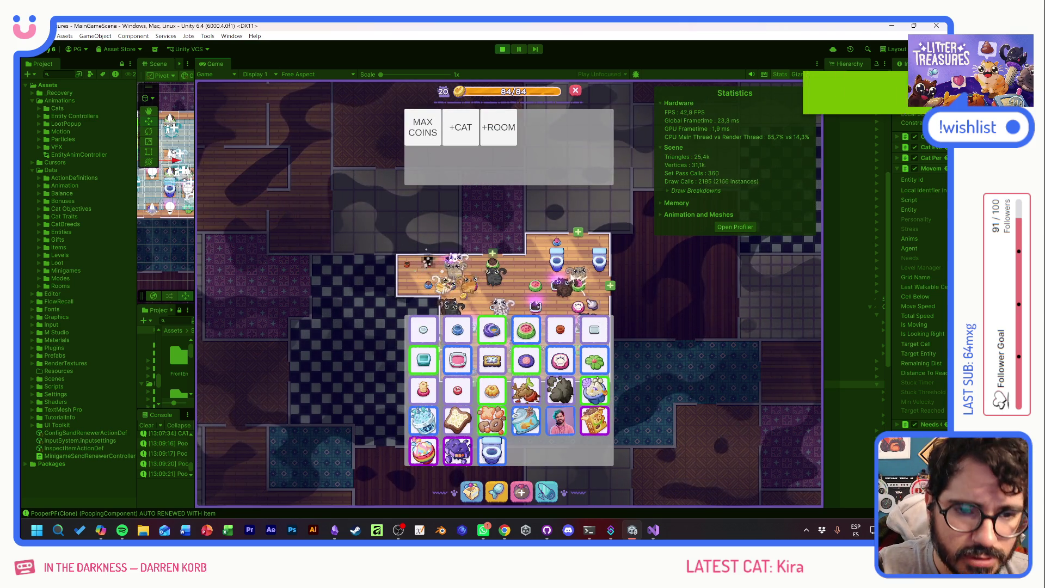
- Spawn cats with +CAT six times until 52 cats drop the frame rate toward 20 FPS, then close the debug panel
left_click(463, 139)
left_click(464, 140)
left_click(464, 139)
left_click(463, 139)
left_click(463, 139)
left_click(464, 139)
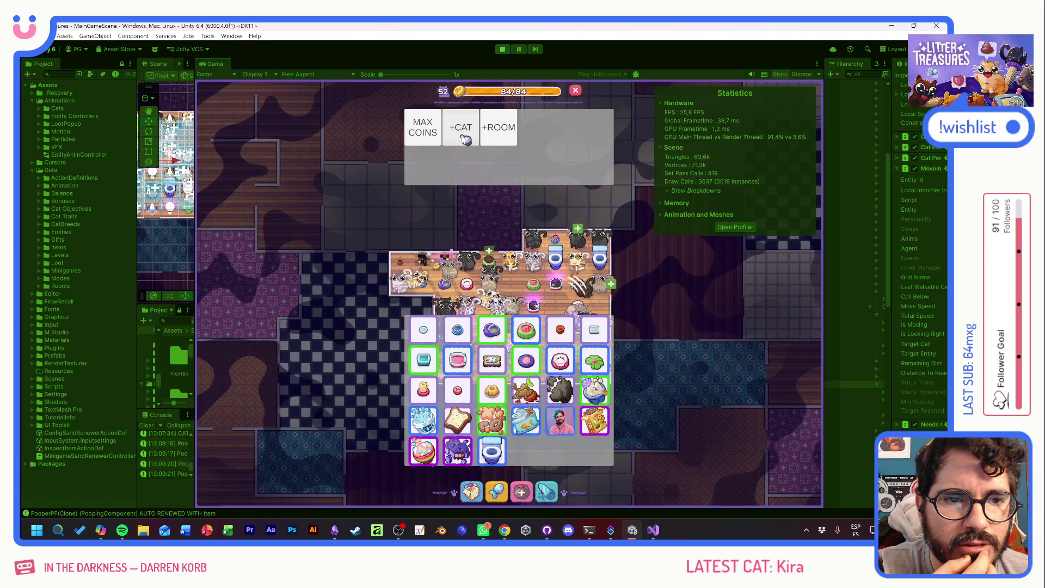
scroll(534, 241, "up", 3)
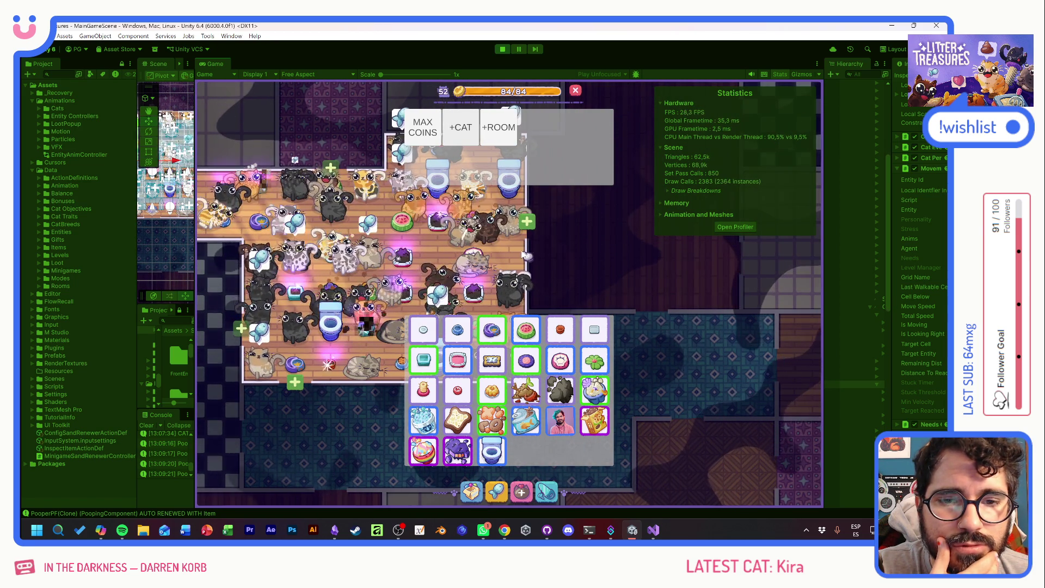
left_click_drag(524, 256, 592, 253)
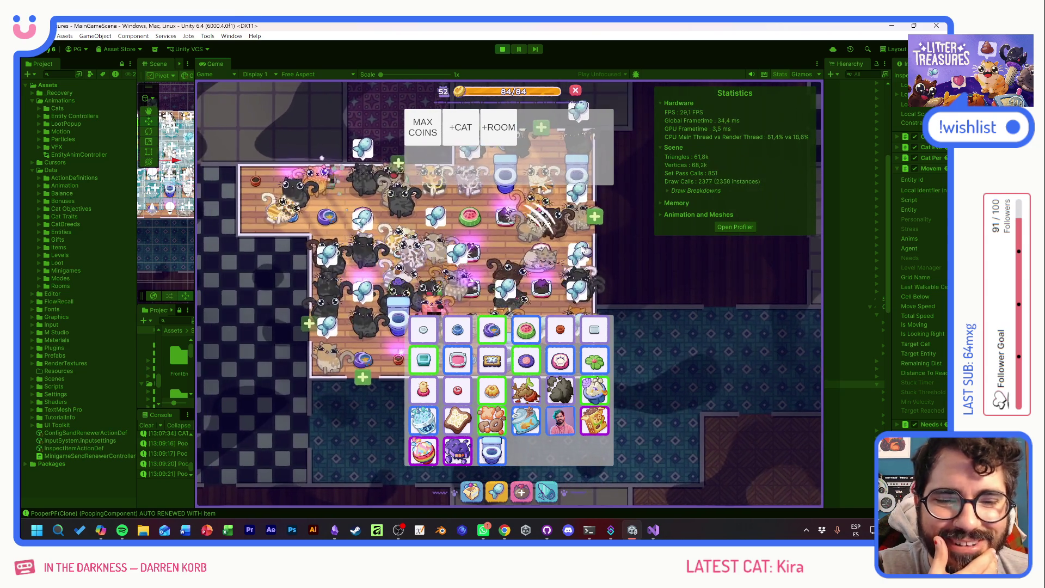
left_click(619, 337)
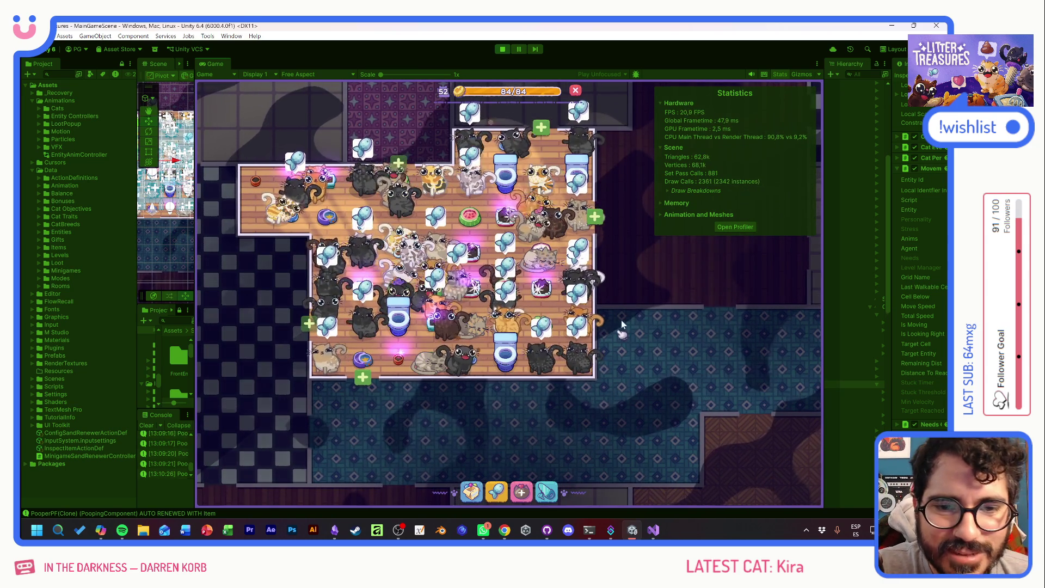
scroll(561, 292, "up", 1)
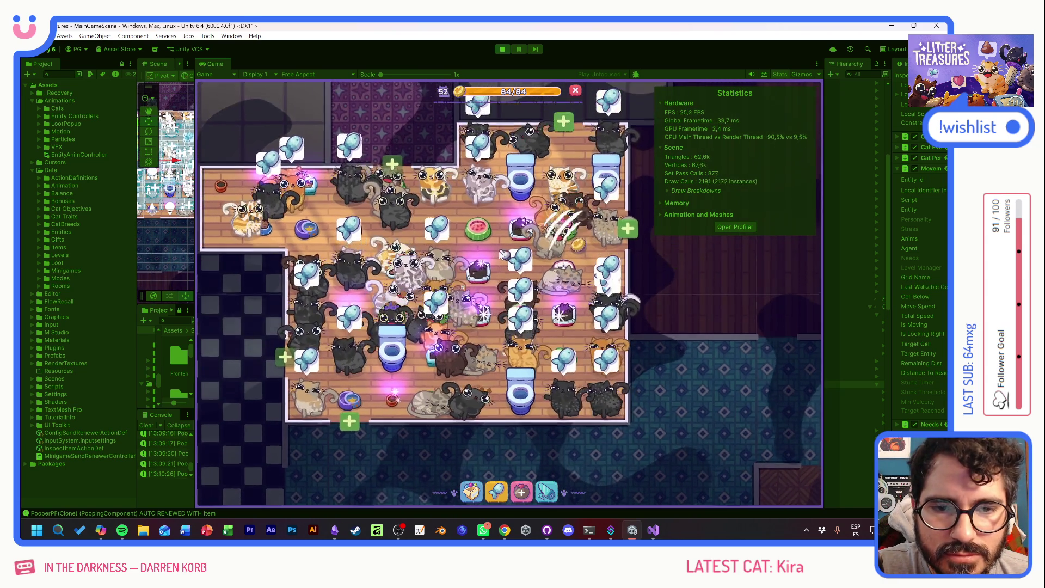
- Take the Scratch Pole from the inventory and place it in the crowded cat room
left_click_drag(500, 254, 522, 283)
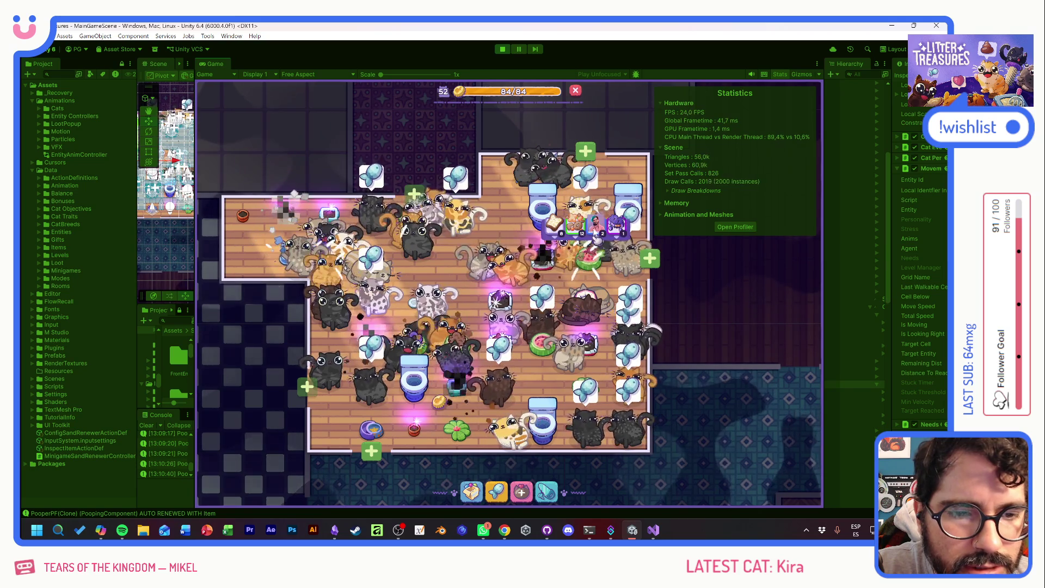
left_click(470, 492)
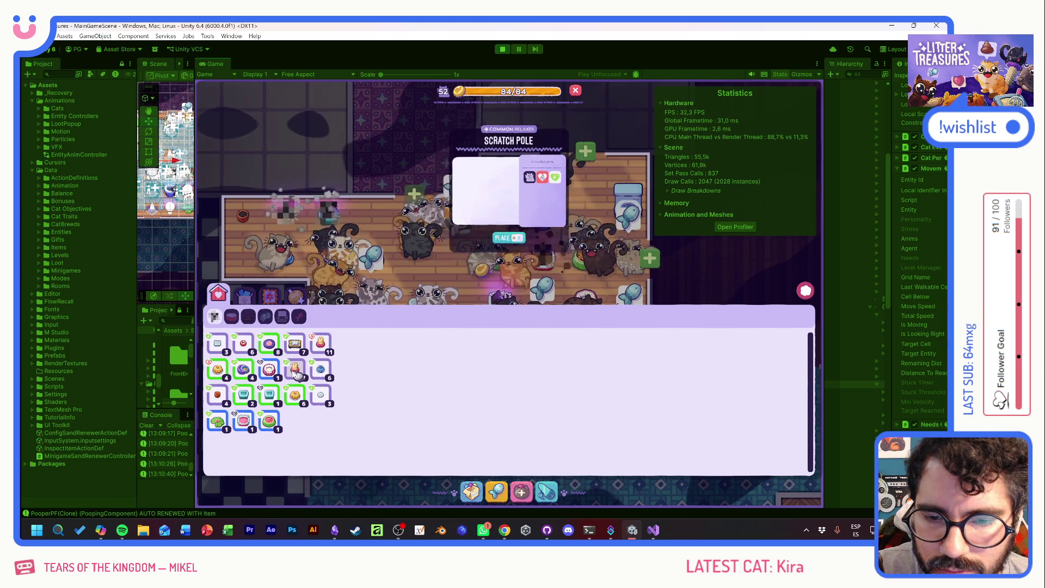
left_click(495, 251)
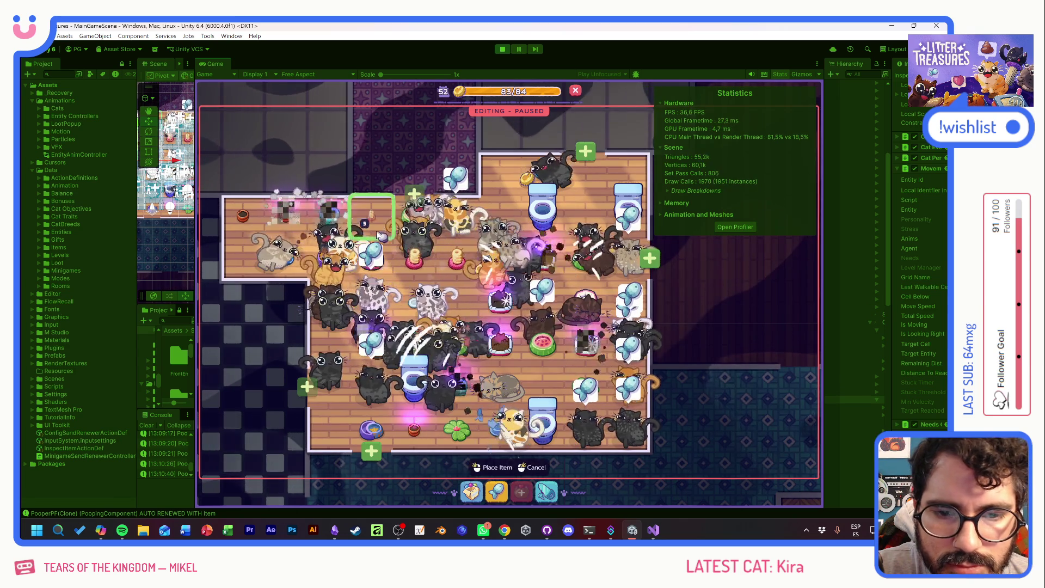
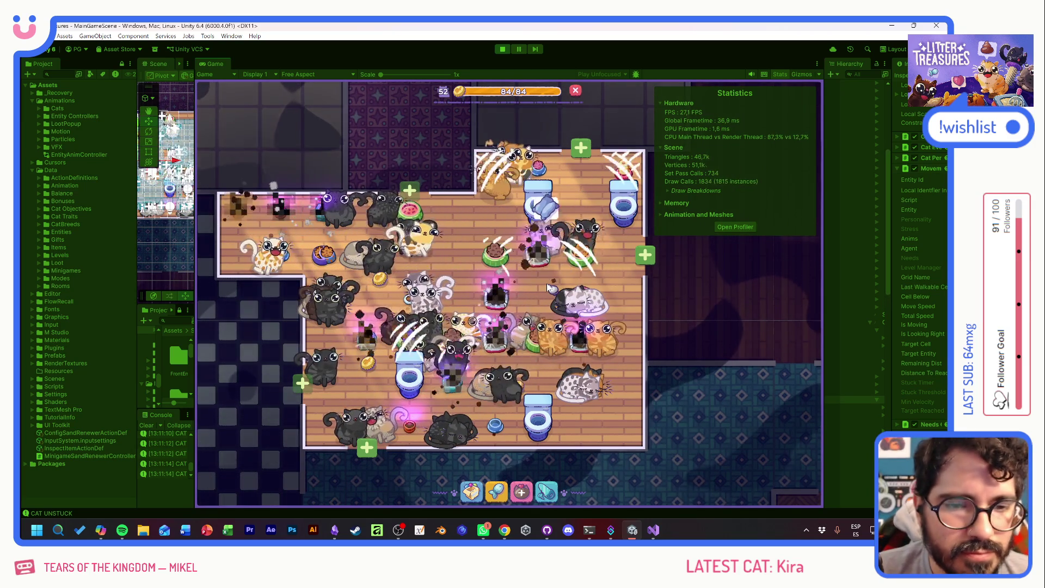
- Spawn cats with the F1 debug panel's +CAT button until about 100 exist, then reopen the panel
key("F1")
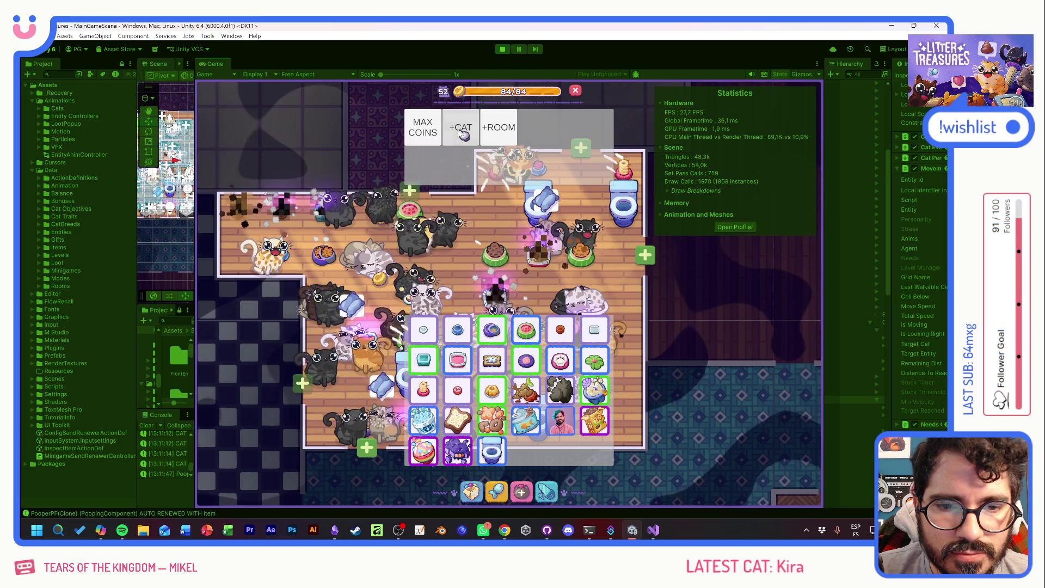
left_click(465, 134)
left_click(465, 134)
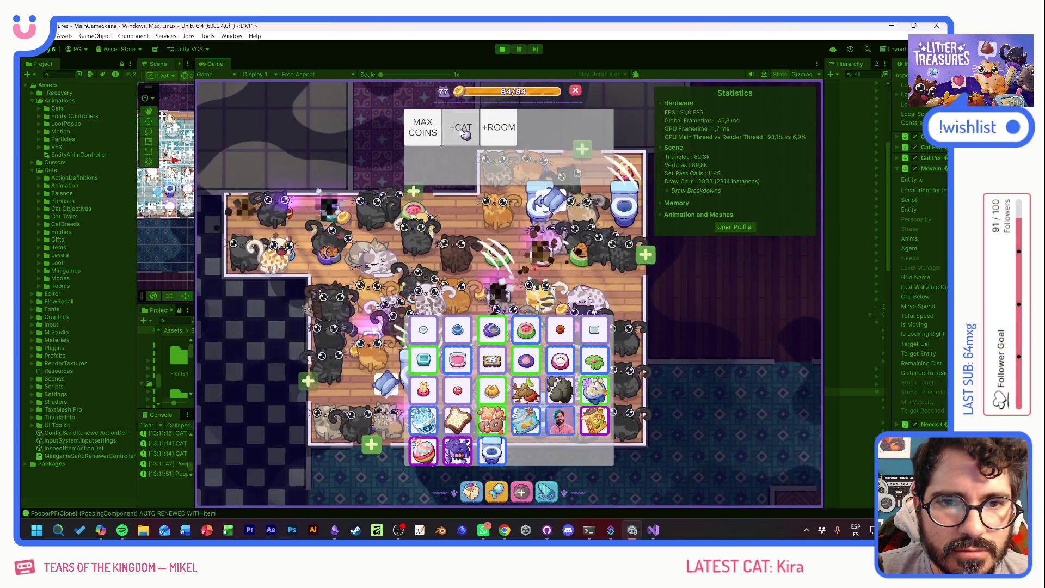
left_click(466, 134)
left_click(465, 134)
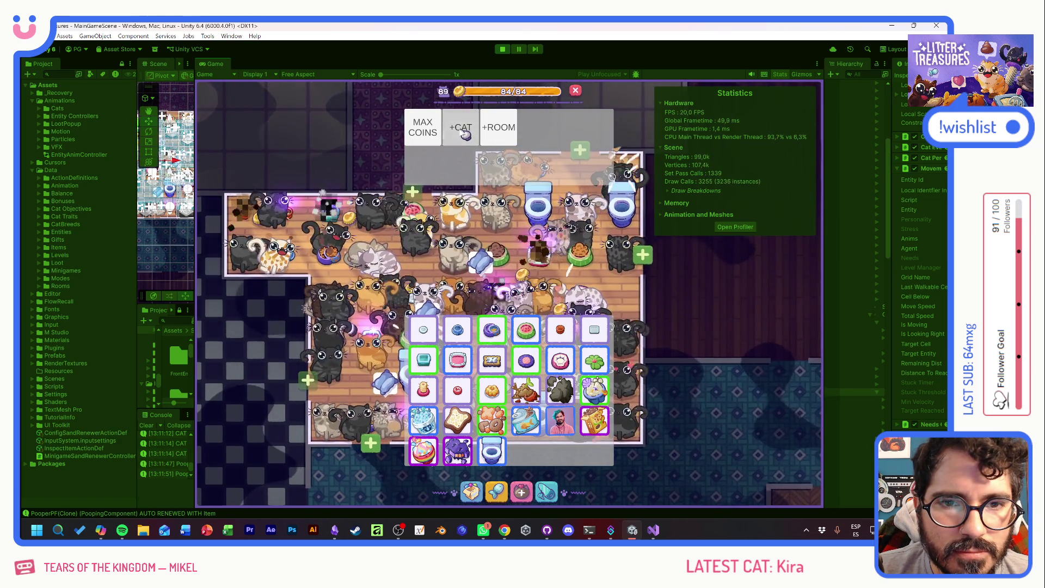
left_click(465, 134)
left_click(466, 134)
left_click(466, 134)
left_click(466, 134)
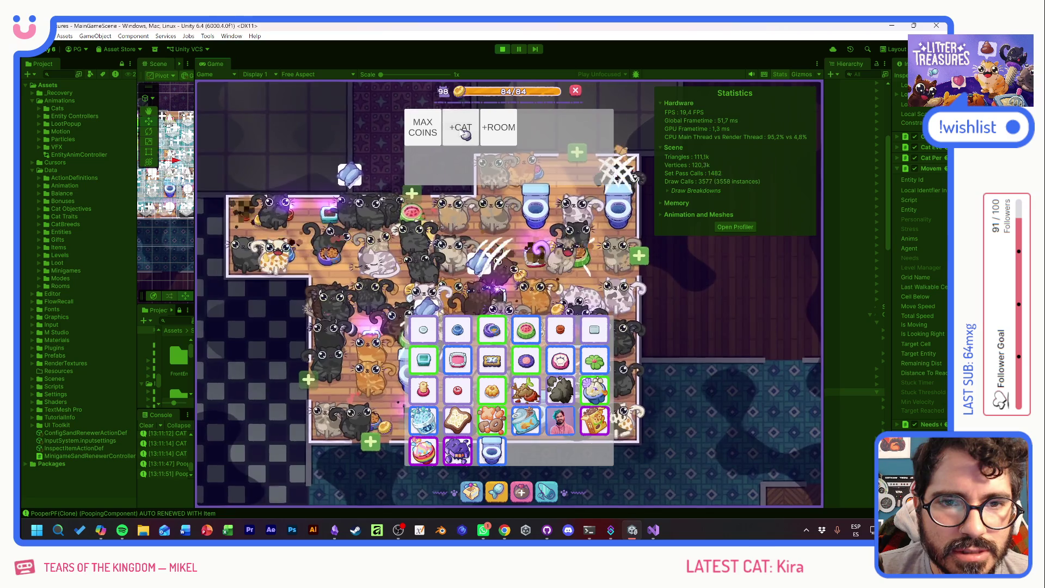
left_click(466, 134)
left_click(548, 279)
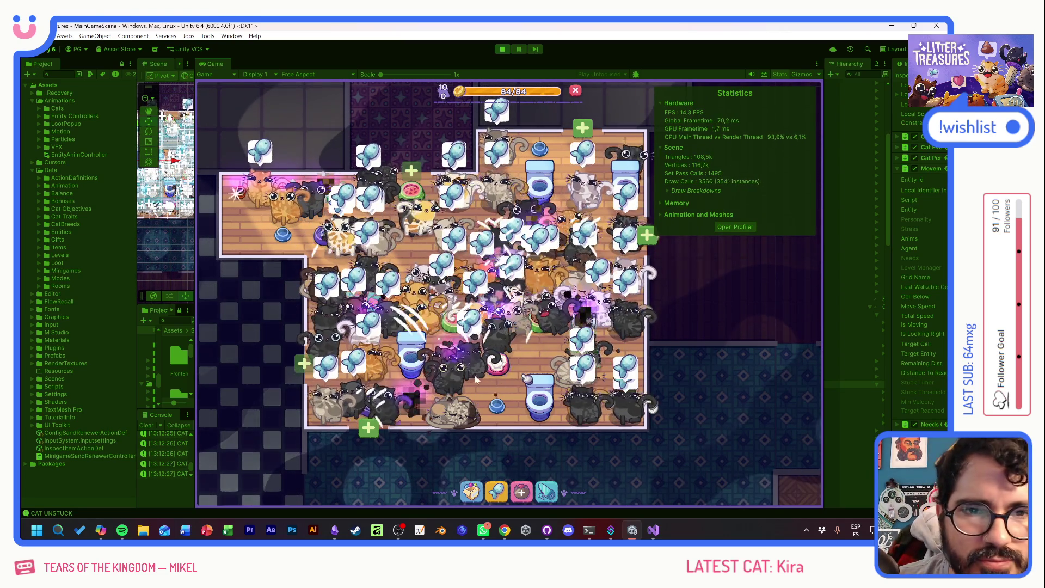
mouse_move(528, 341)
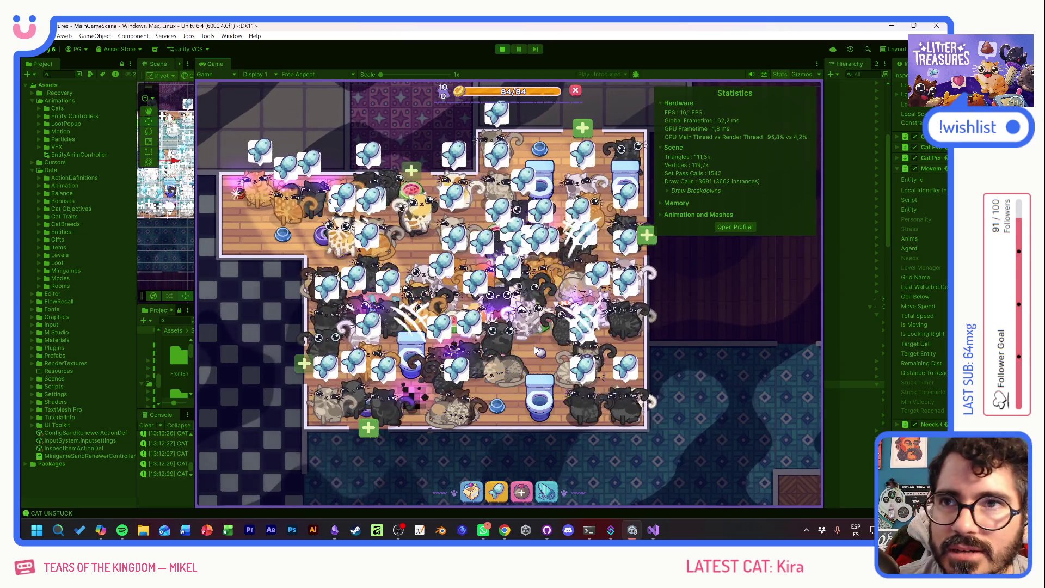
key("F1")
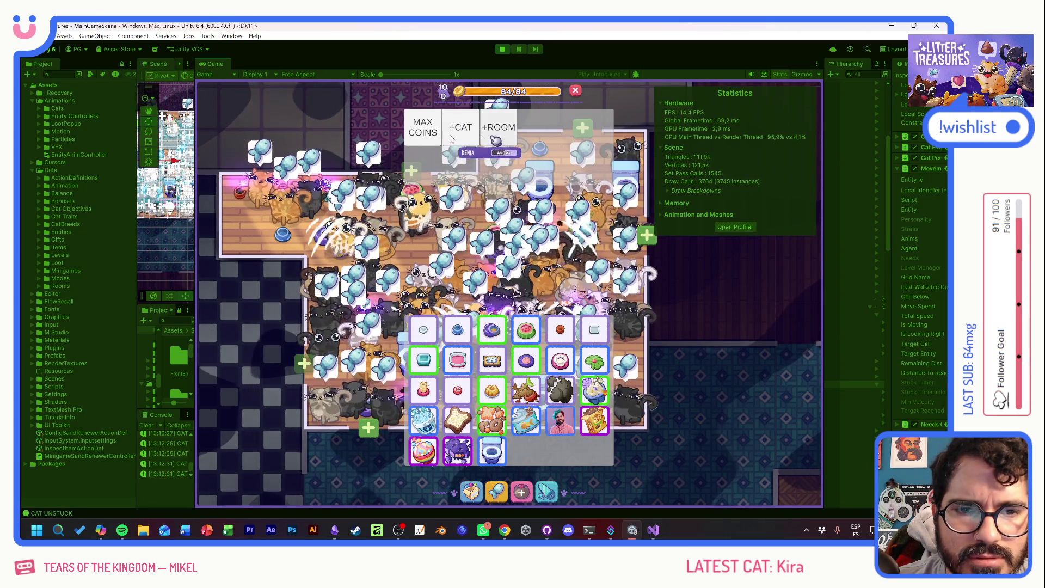
- Unlock the entrance and main bedroom with UNLOCK ROOM, then bring up the debug panel and inventory
left_click(460, 133)
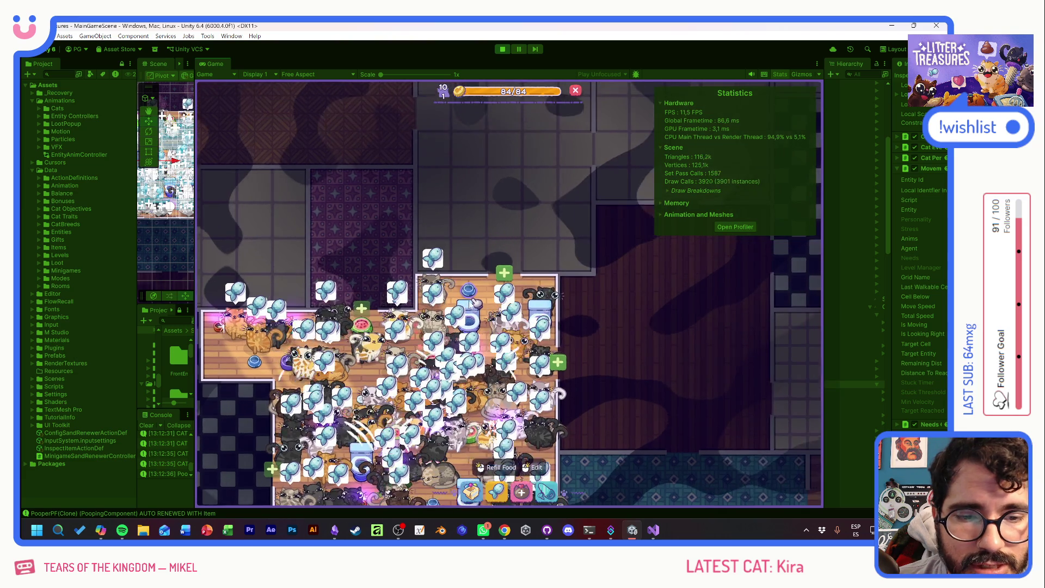
left_click(503, 278)
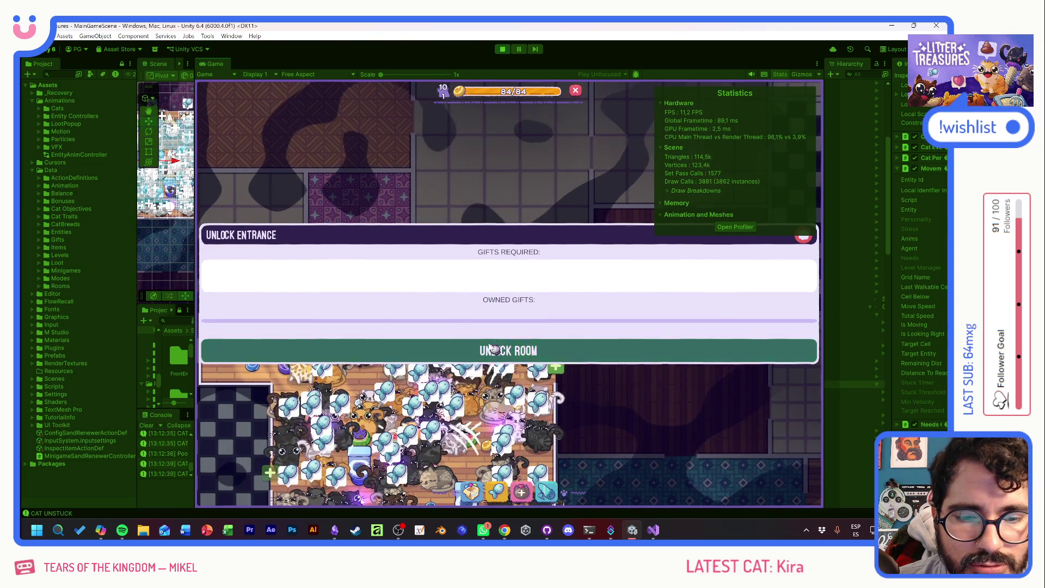
left_click(480, 348)
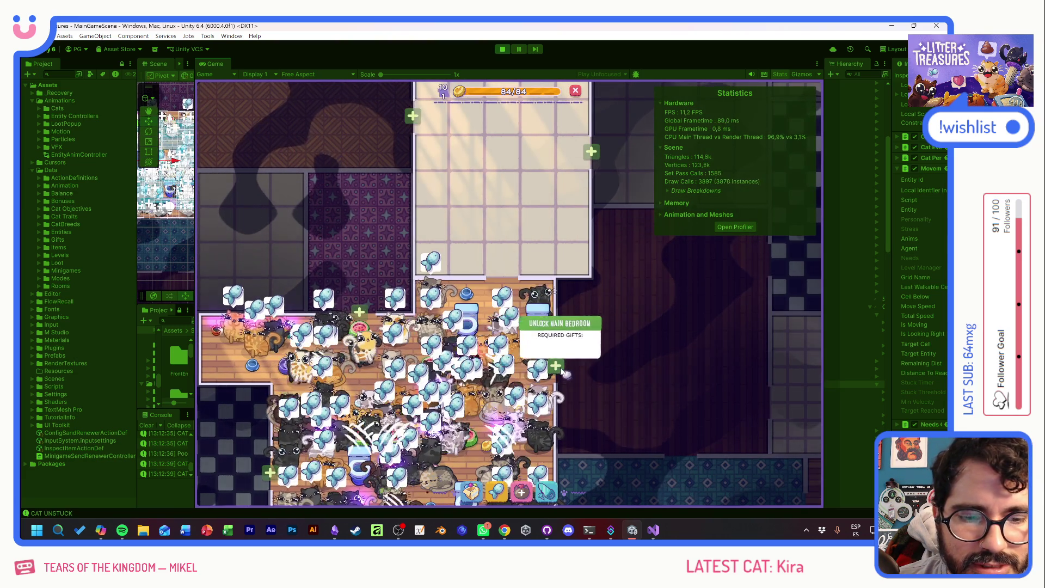
left_click(556, 366)
left_click(573, 348)
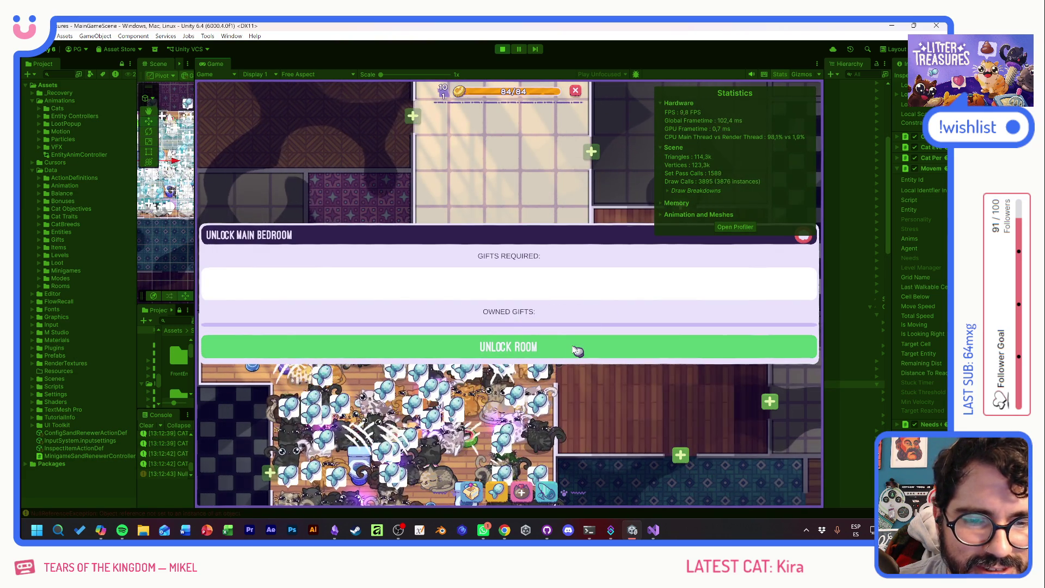
mouse_move(586, 374)
left_mouse_down()
mouse_move(573, 375)
mouse_move(573, 404)
left_mouse_up()
key("F1")
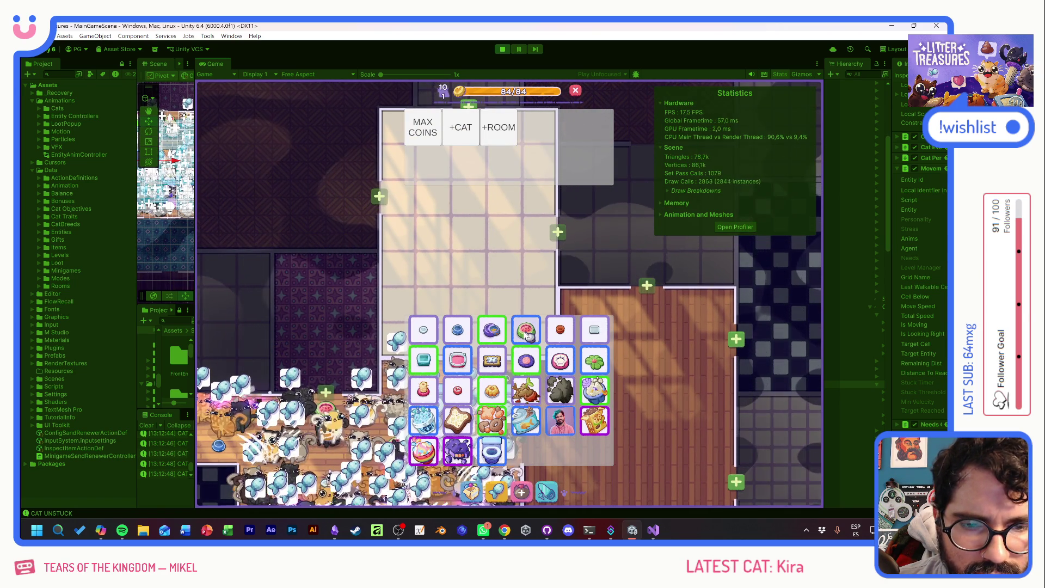
key("i")
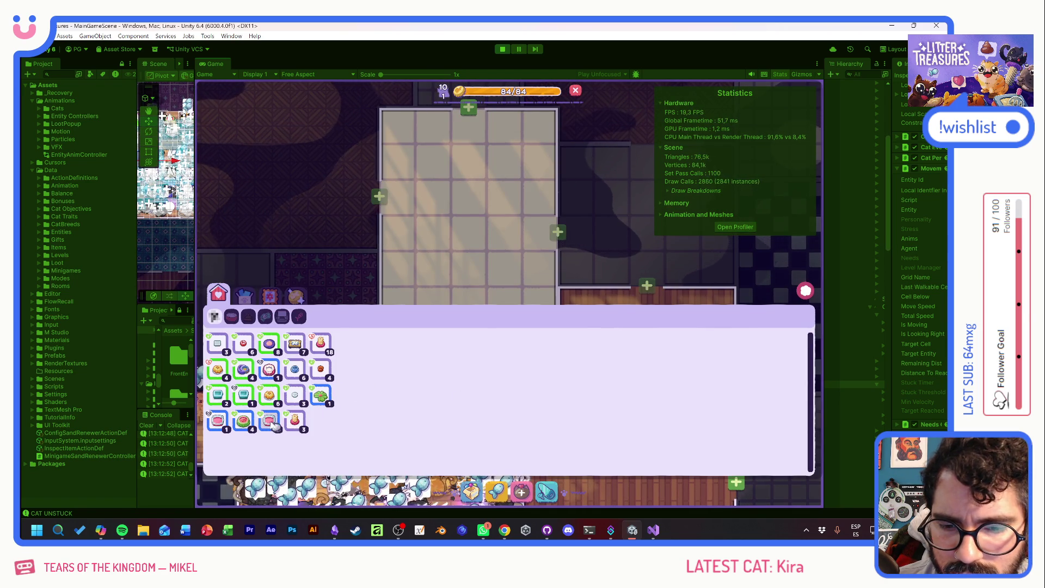
- Place the Slick Box and a Ceramic Watermelon feeder from the inventory in the upper room
left_click(271, 422)
left_click(500, 251)
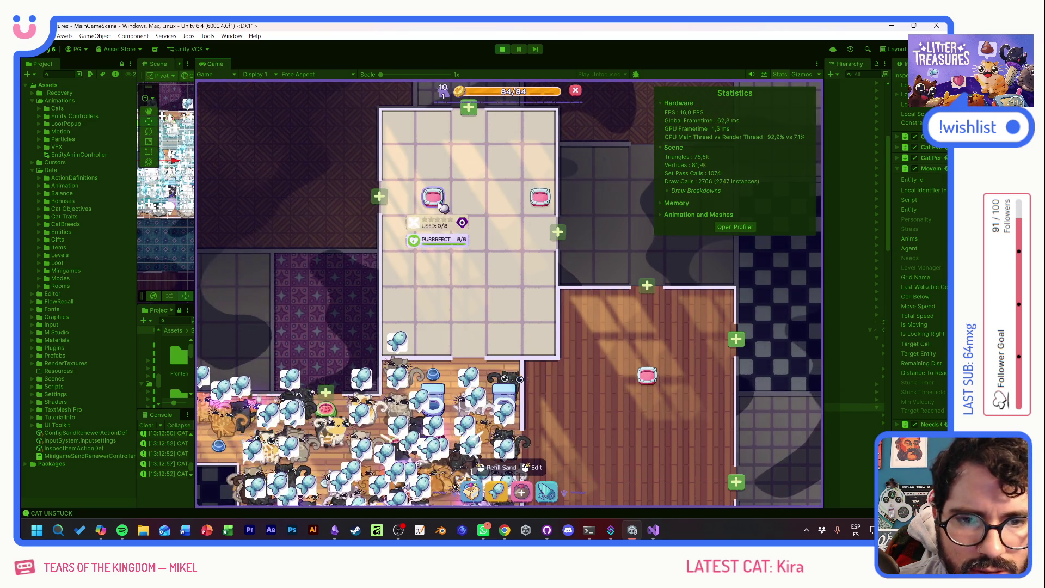
key("F1")
key("F1")
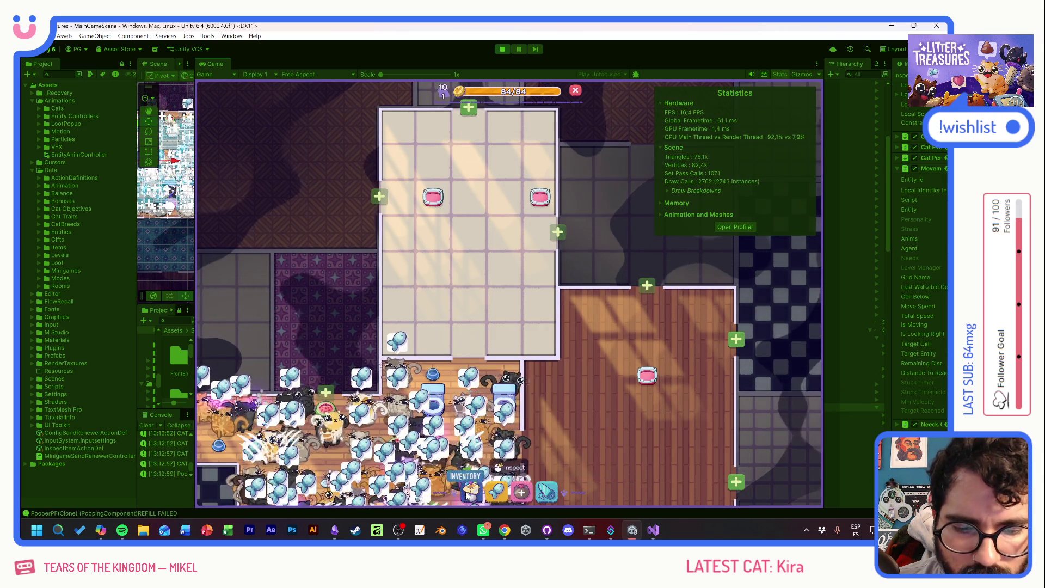
left_click(468, 493)
left_click(251, 426)
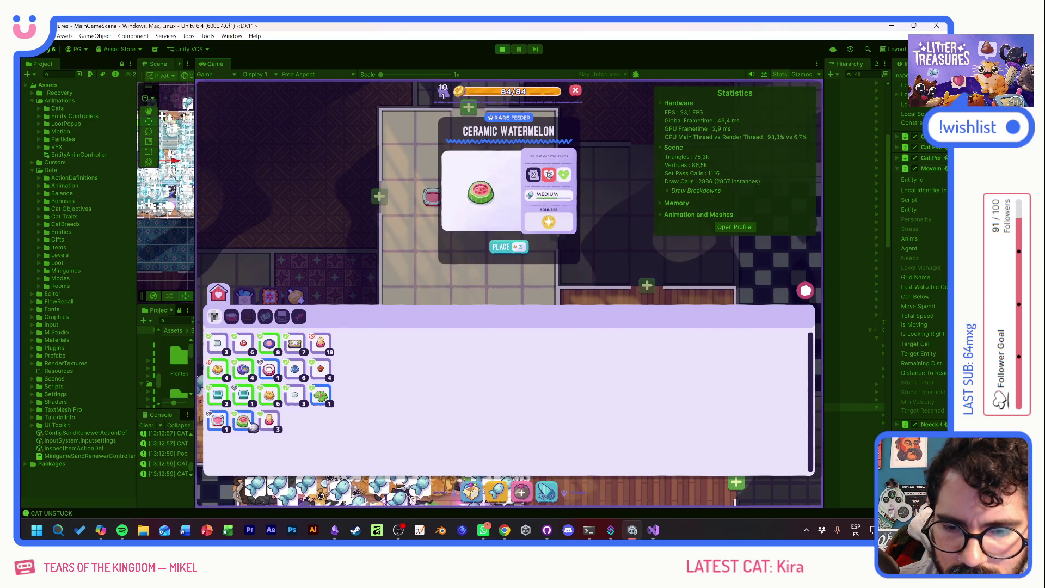
left_click(506, 246)
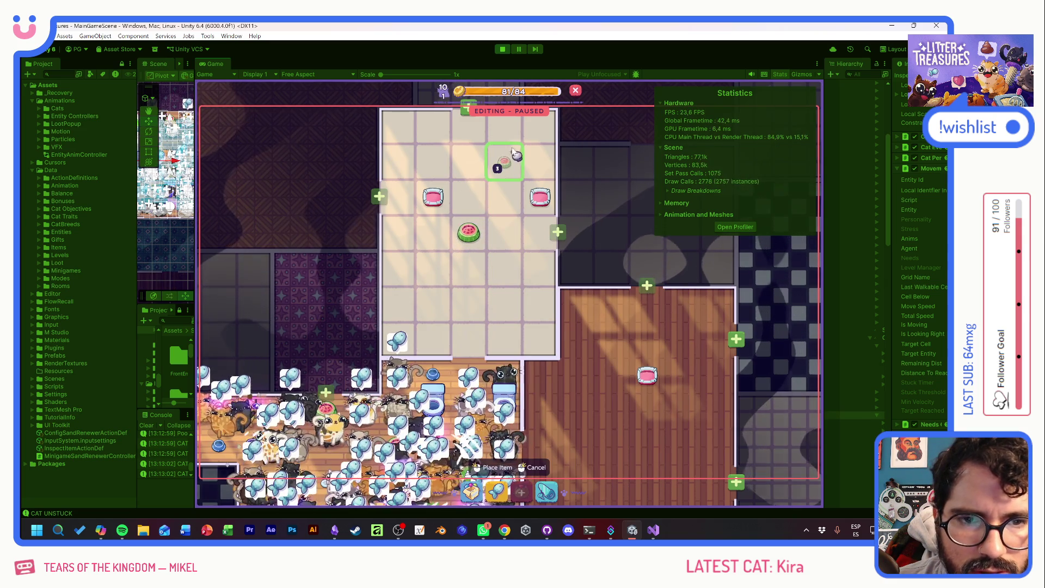
left_click(675, 441)
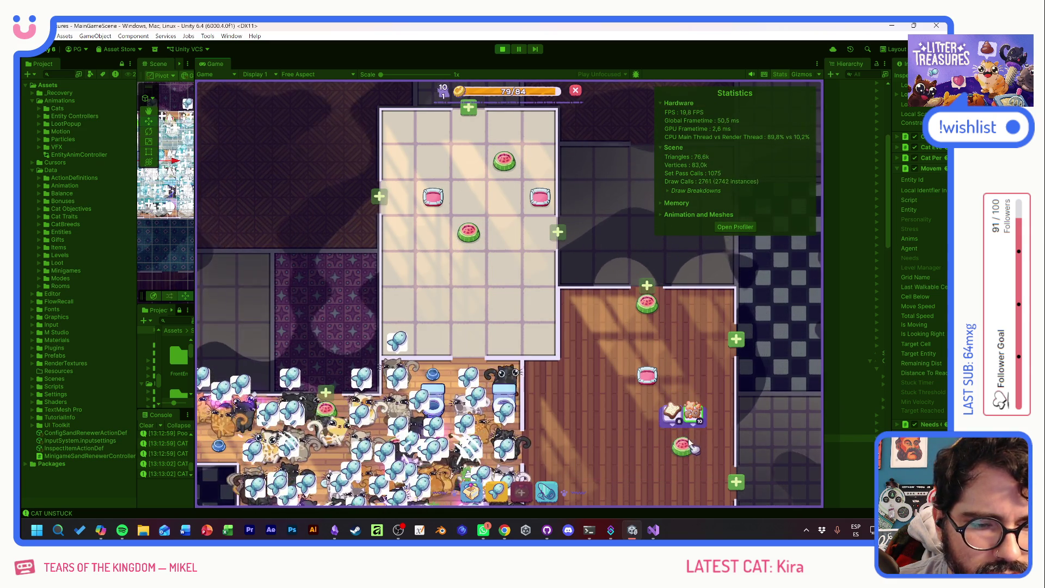
- Fill the top and middle feeders with kibble
left_click(656, 300)
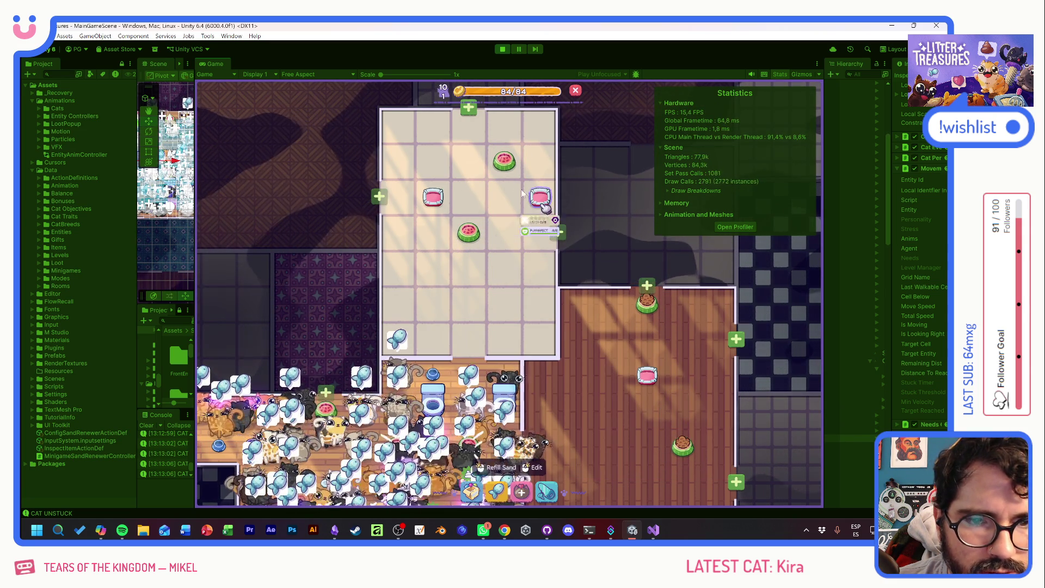
left_click(504, 161)
left_click(515, 130)
left_click(469, 232)
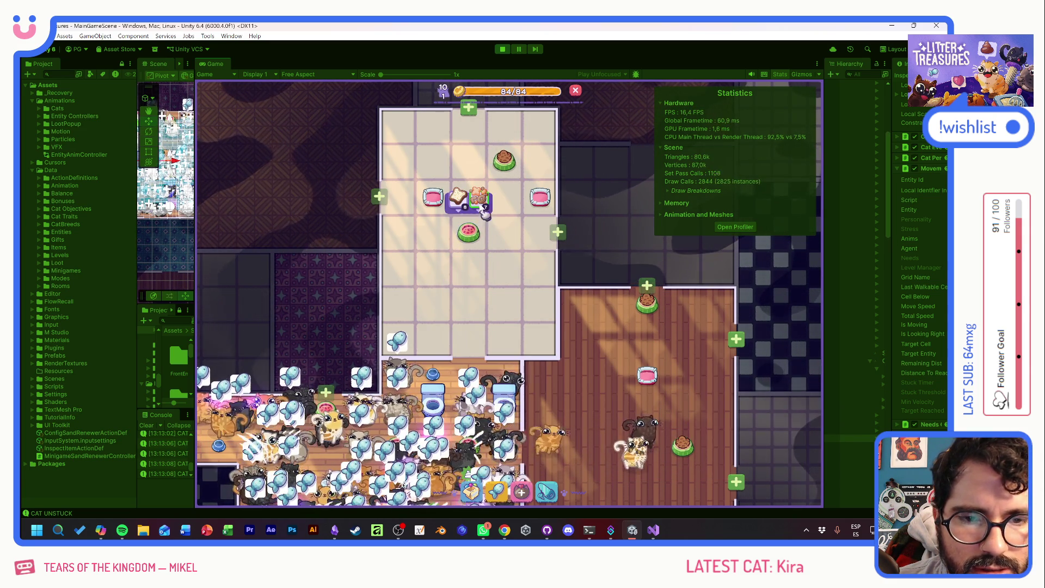
left_click(478, 199)
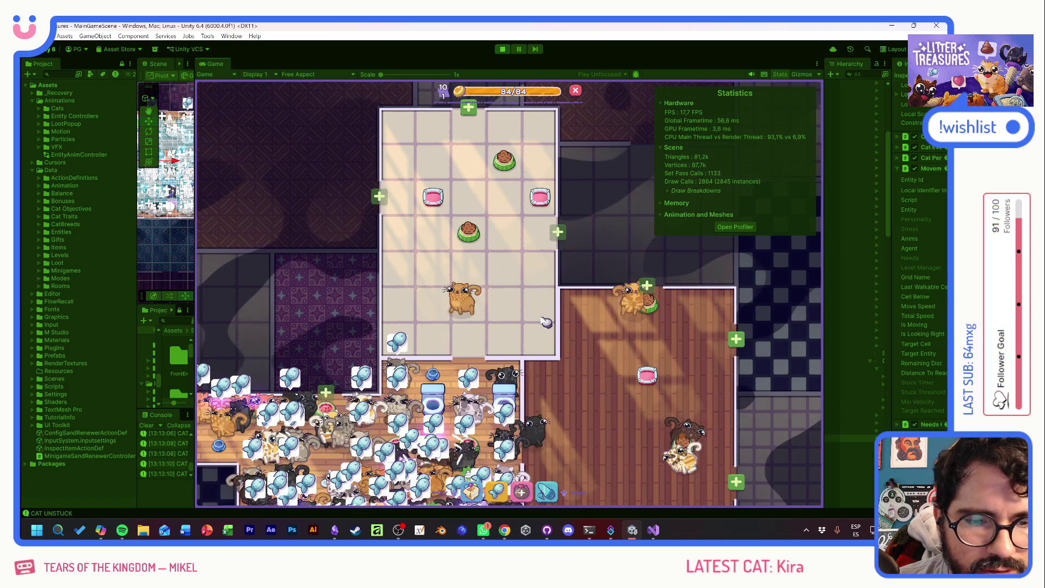
- Place three Moon Bowls from the inventory on floor tiles in the rooms
left_click_drag(528, 307, 501, 230)
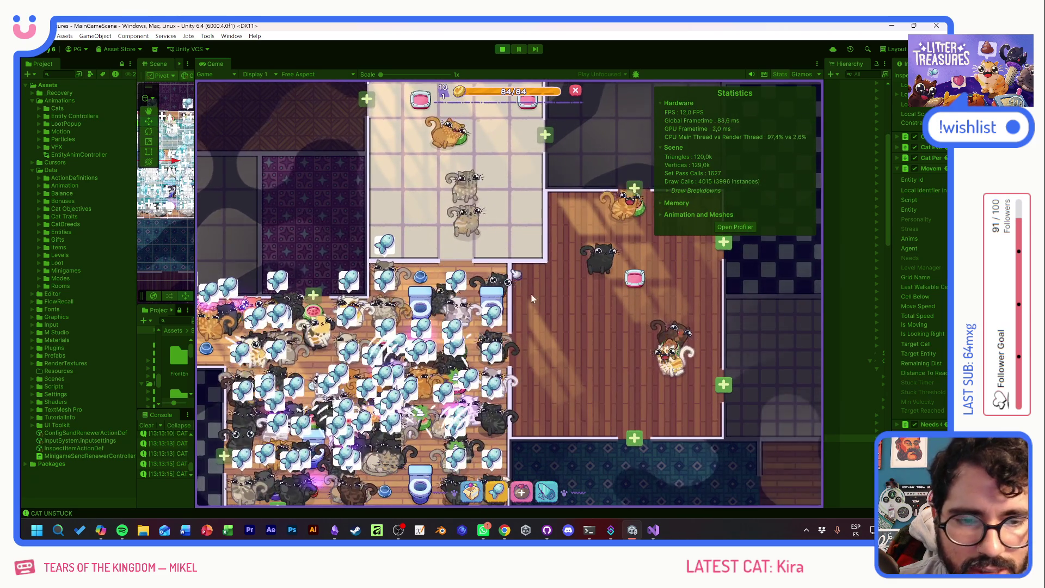
left_click(521, 438)
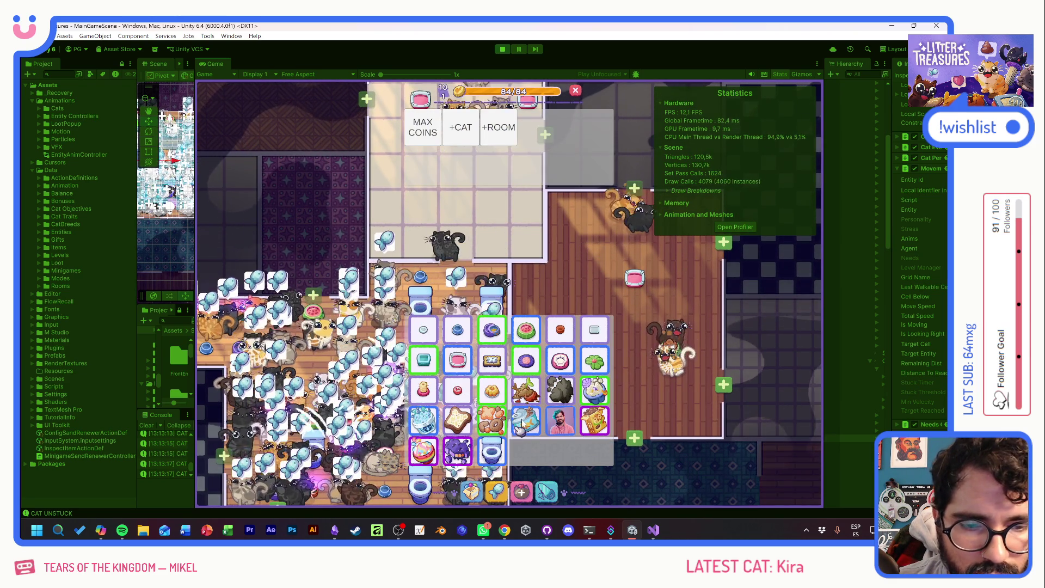
left_click(505, 382)
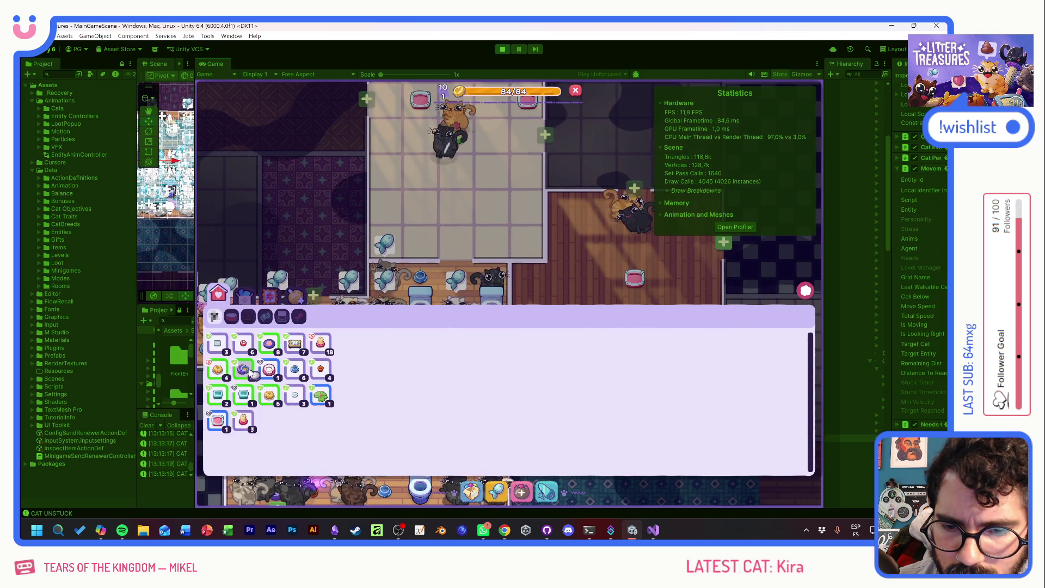
left_click(248, 371)
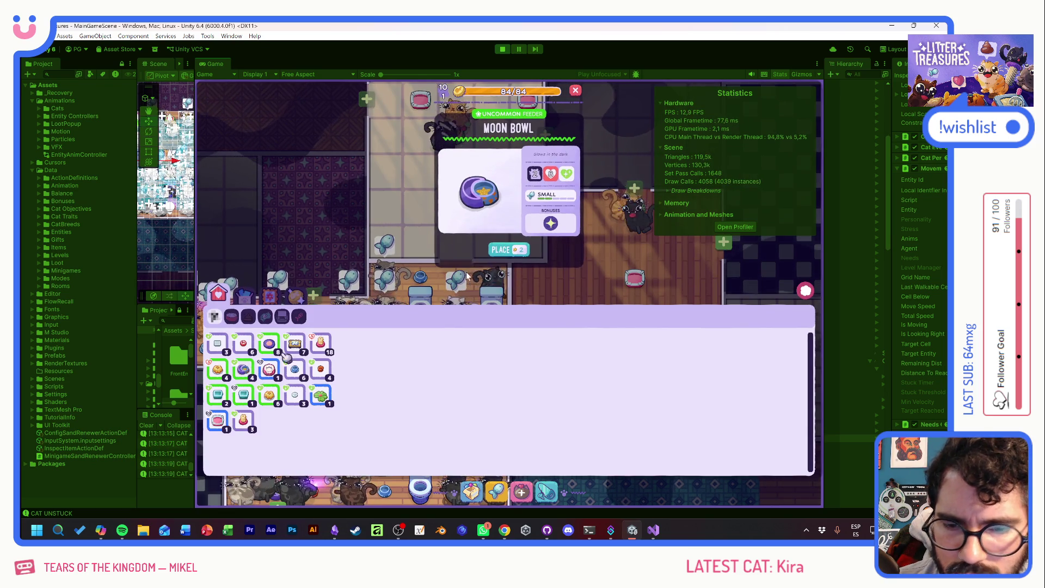
left_click(510, 254)
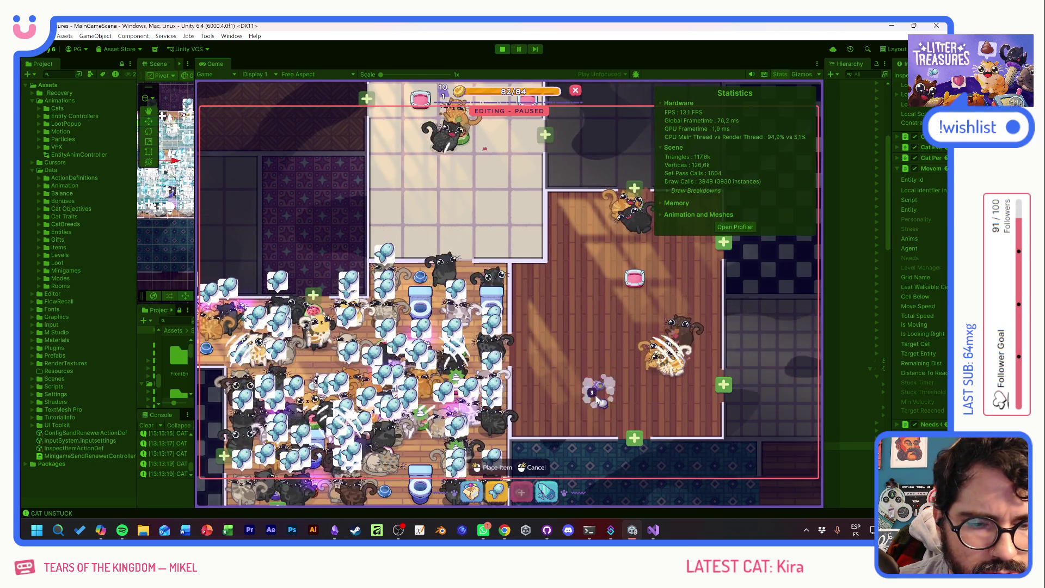
left_click(462, 217)
left_click(671, 277)
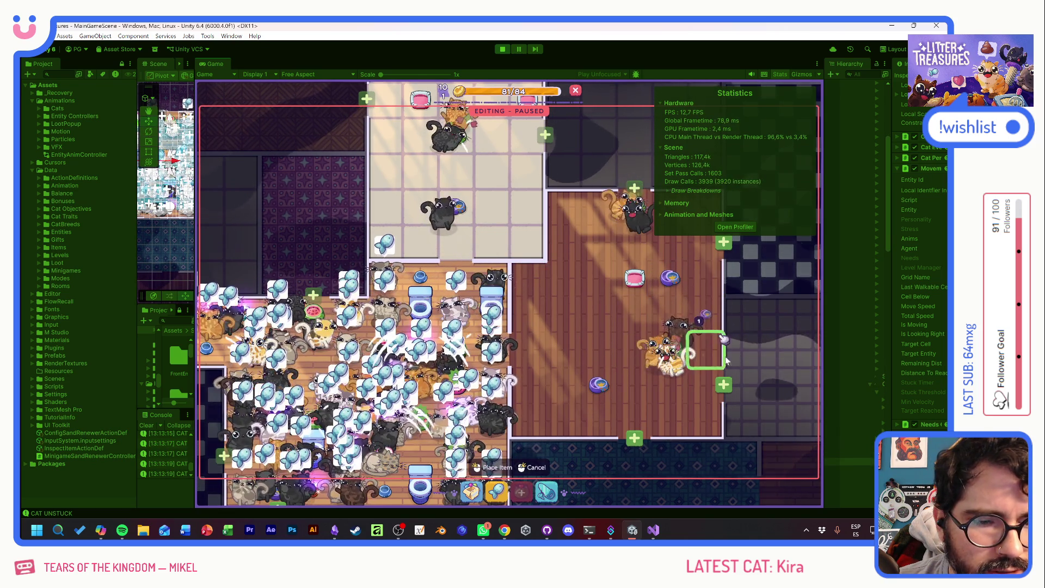
left_click(527, 312)
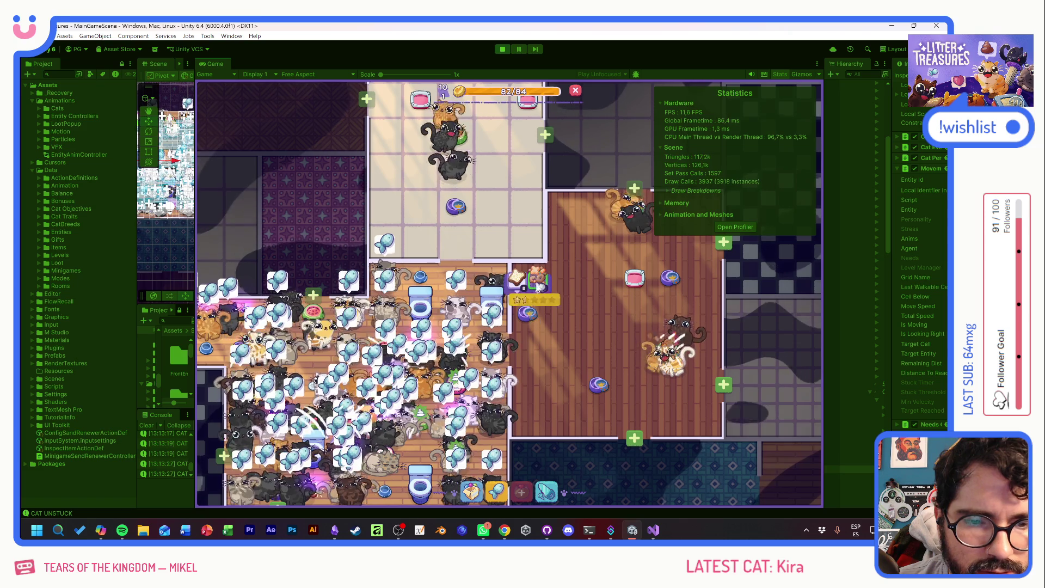
- Refill one Moon Bowl with food
left_click(598, 383)
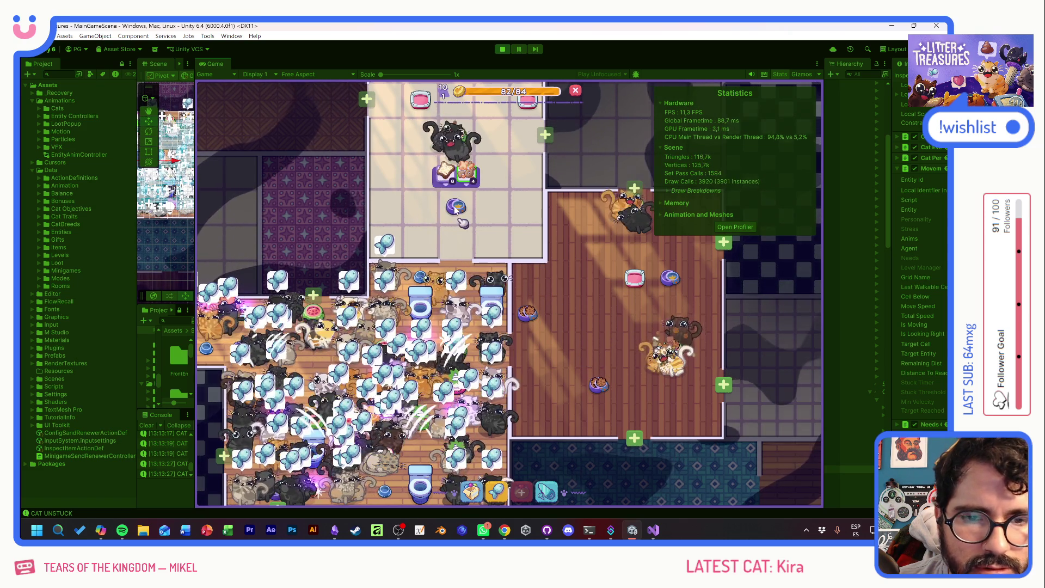
mouse_move(472, 185)
mouse_move(648, 267)
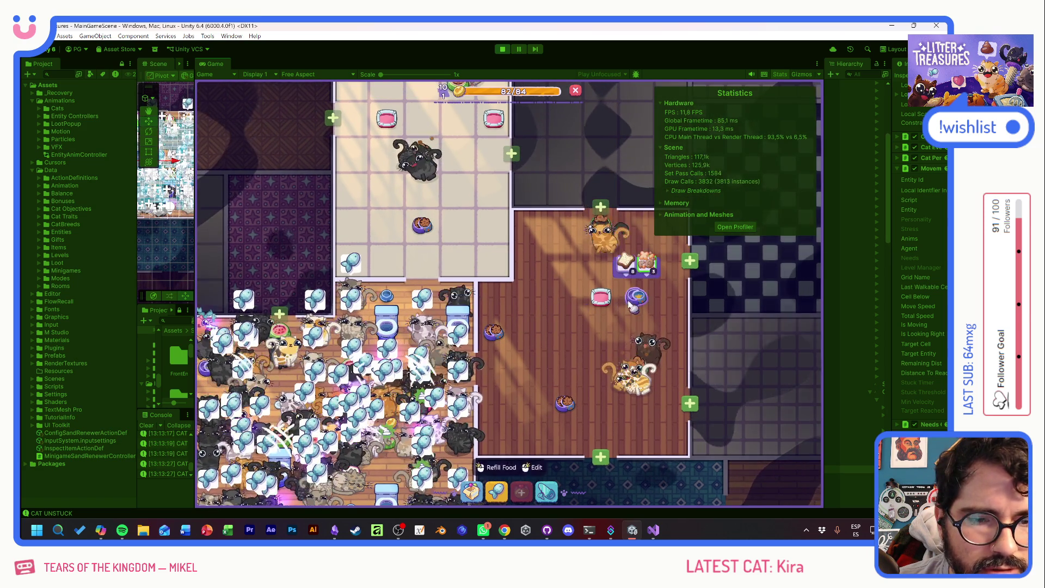
mouse_move(611, 312)
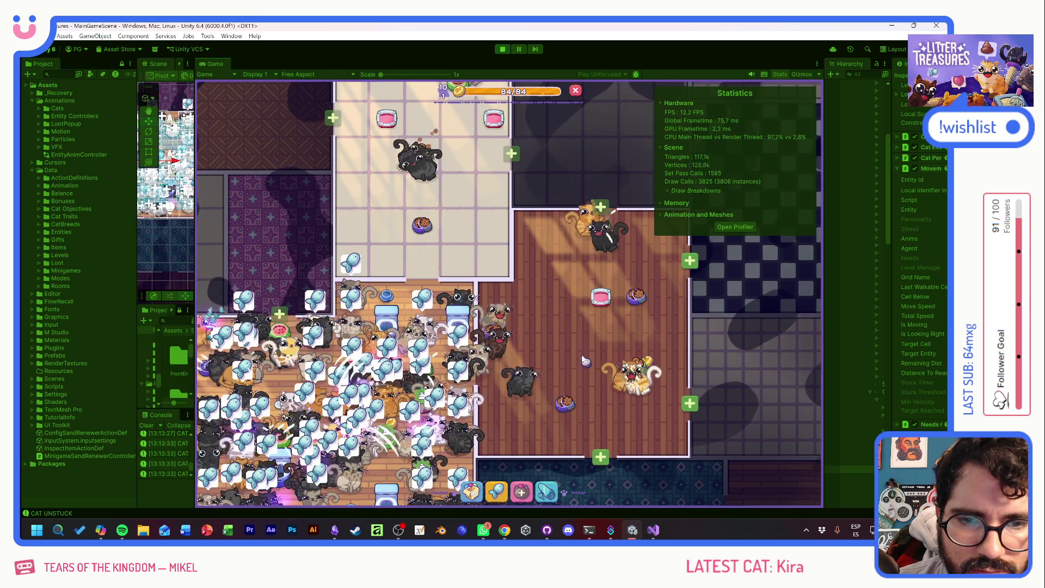
- View the Bedroom Bathroom and Walking Closet unlock offers, then close them
left_click_drag(561, 353, 458, 342)
left_click(561, 246)
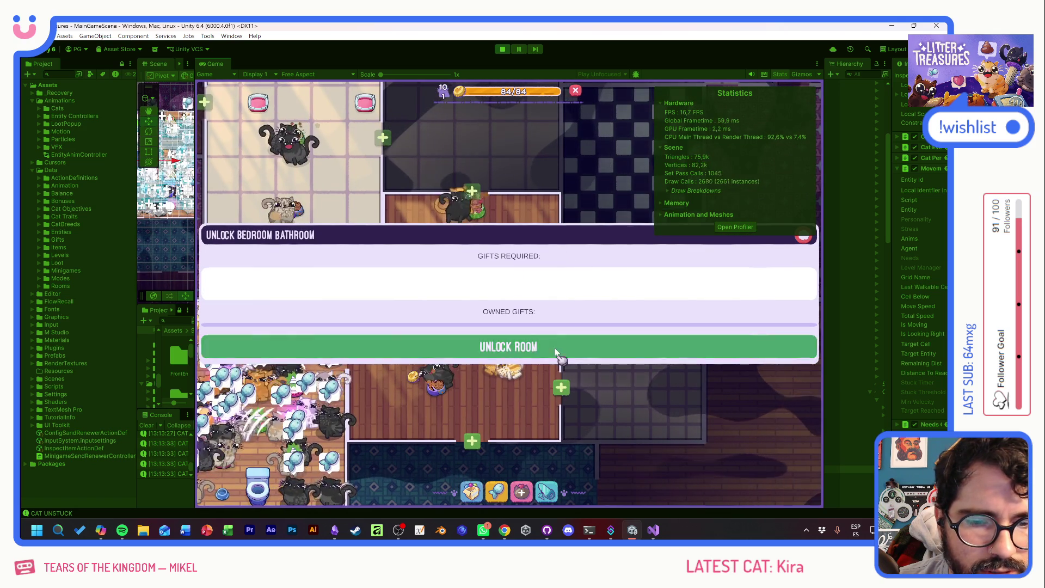
left_click(562, 387)
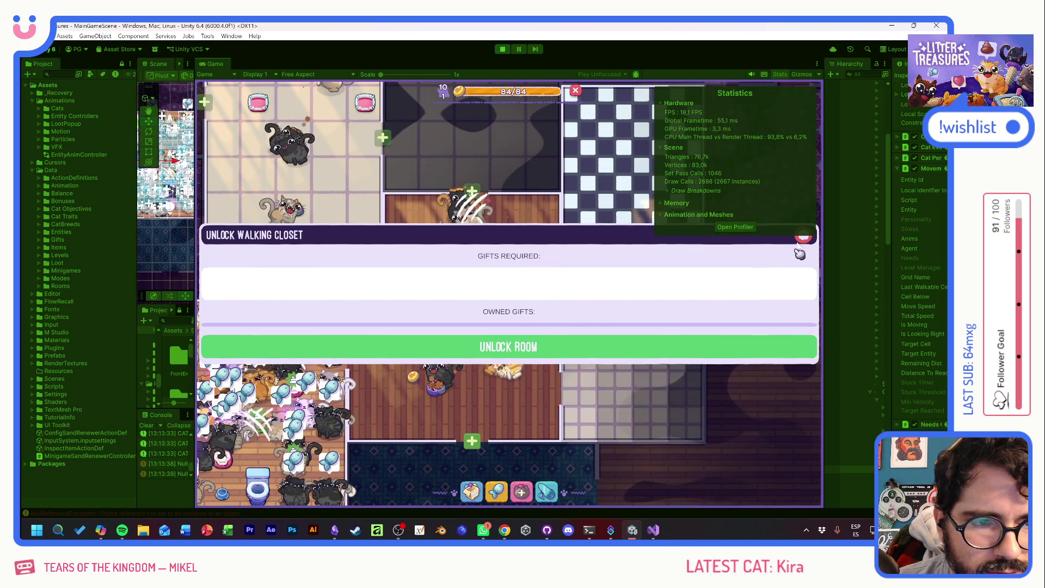
left_click(804, 236)
- Place a feeder from the inventory on the checkered floor room
left_click_drag(637, 341, 587, 385)
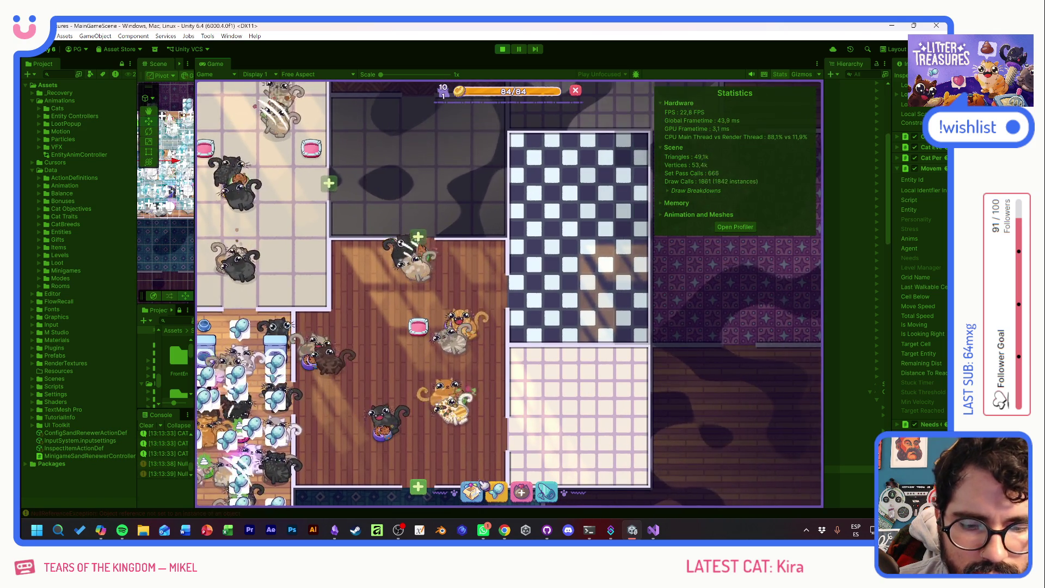
left_click(476, 493)
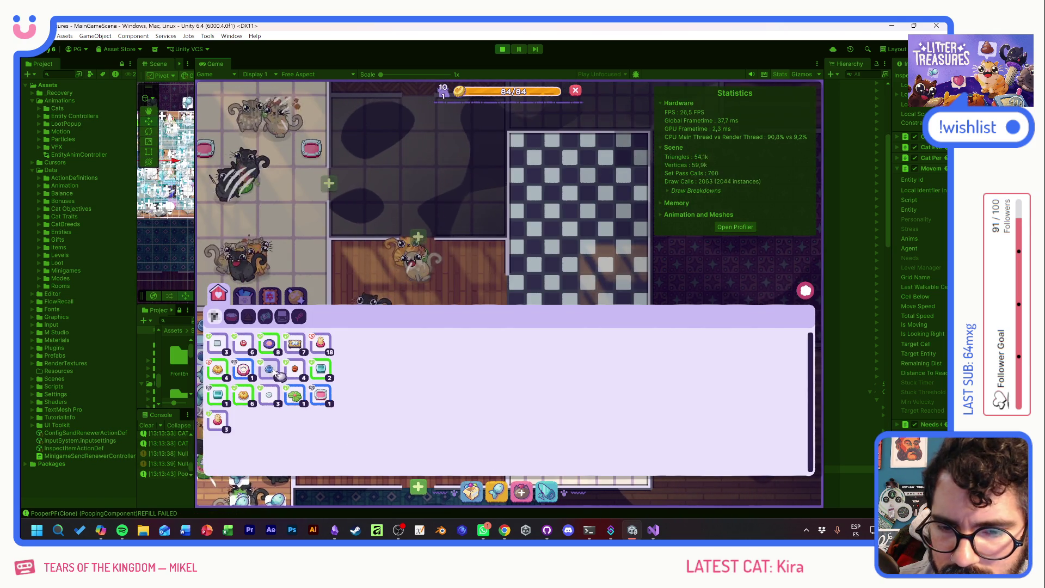
left_click(500, 250)
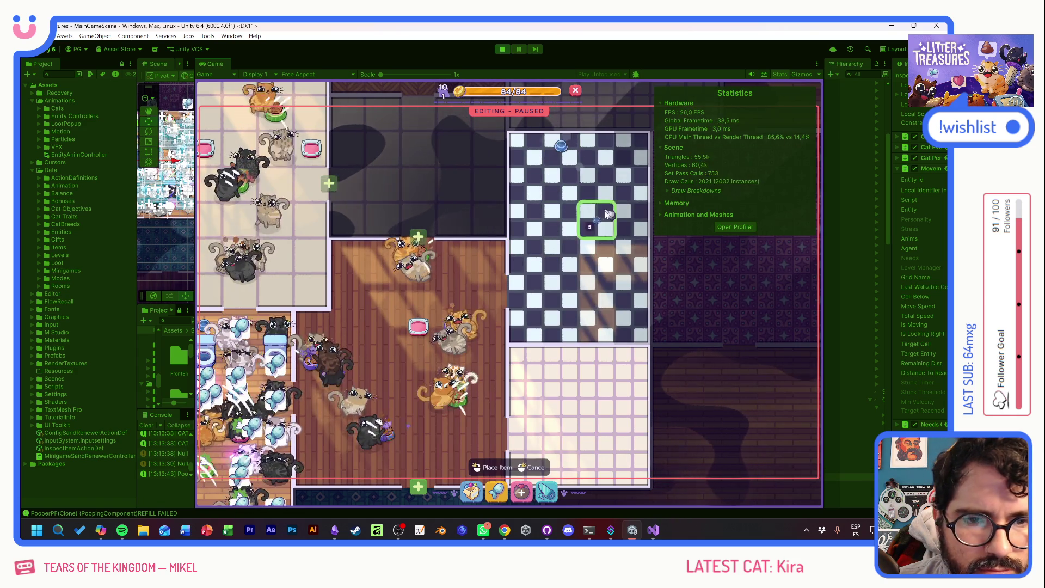
left_click(550, 389)
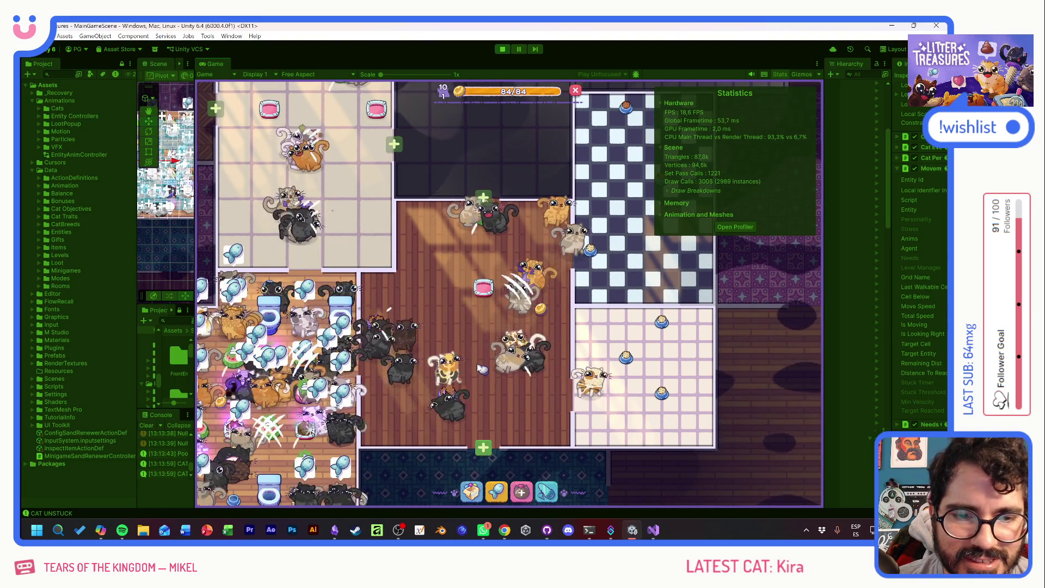
left_click_drag(481, 368, 539, 330)
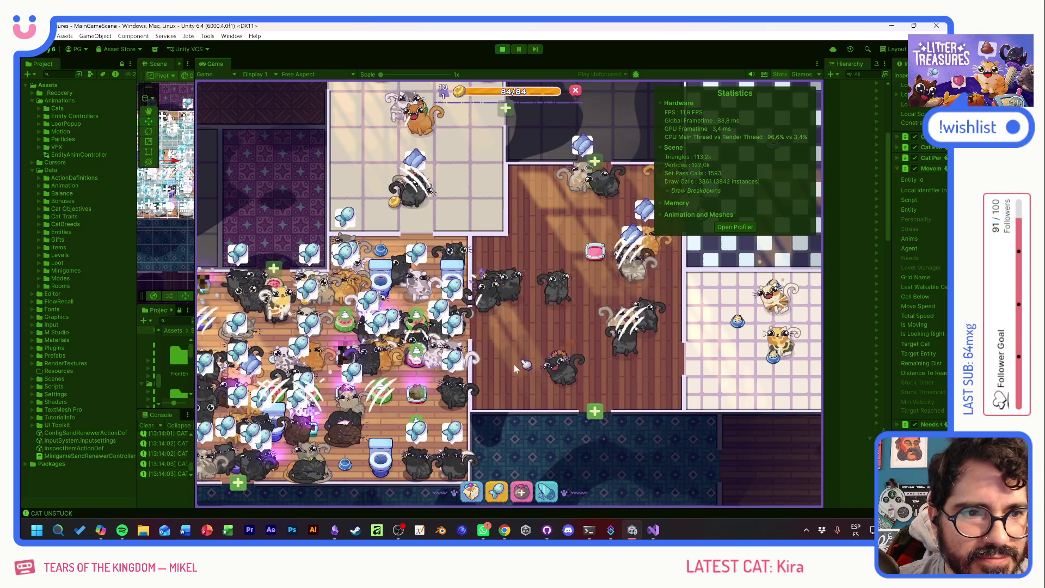
left_click_drag(547, 310, 641, 298)
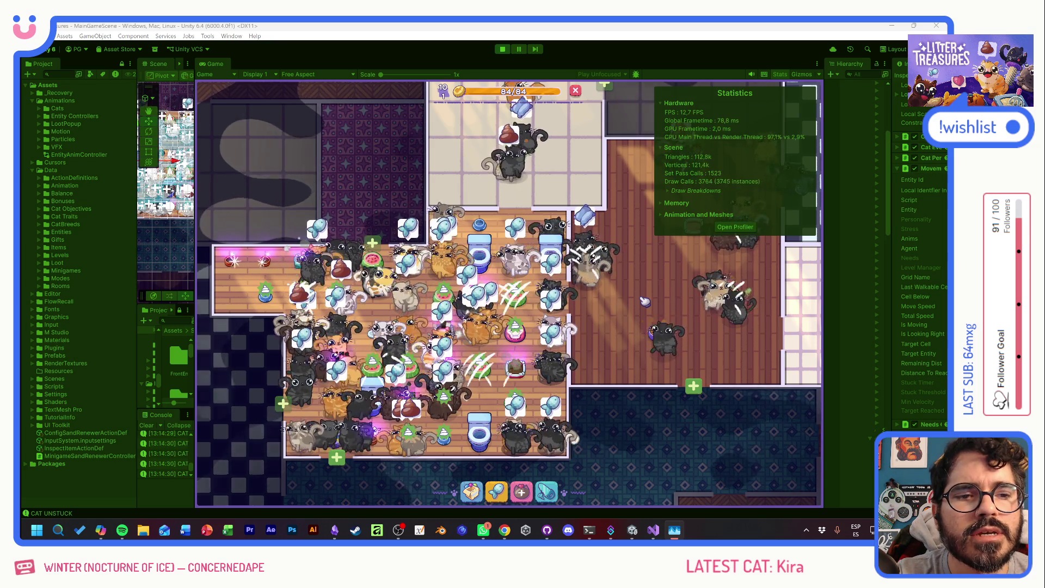
- Expand then collapse Memory and Animation and Meshes statistics, and collapse Scene, leaving Hardware
left_click(671, 199)
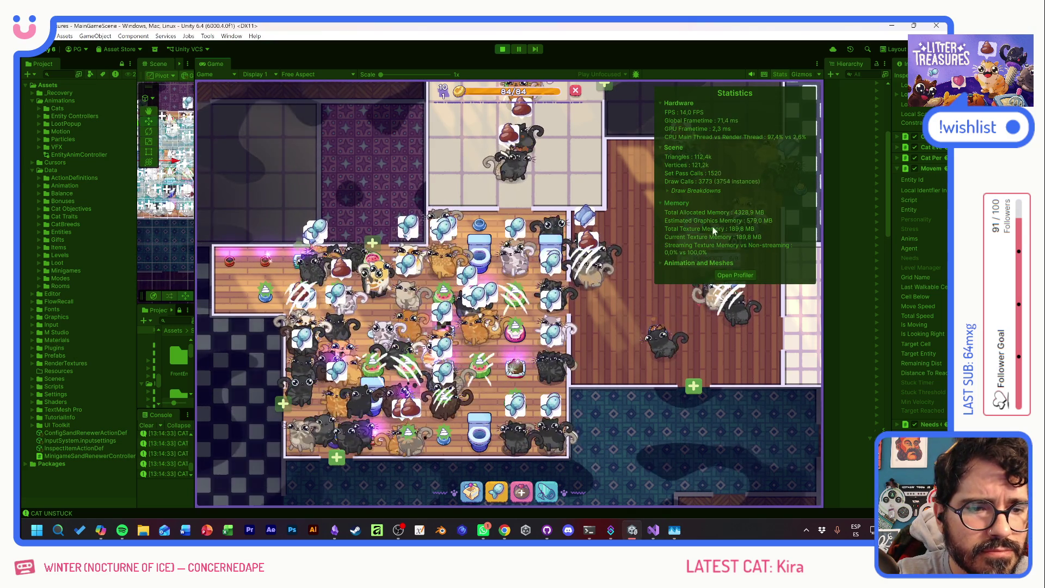
left_click(681, 263)
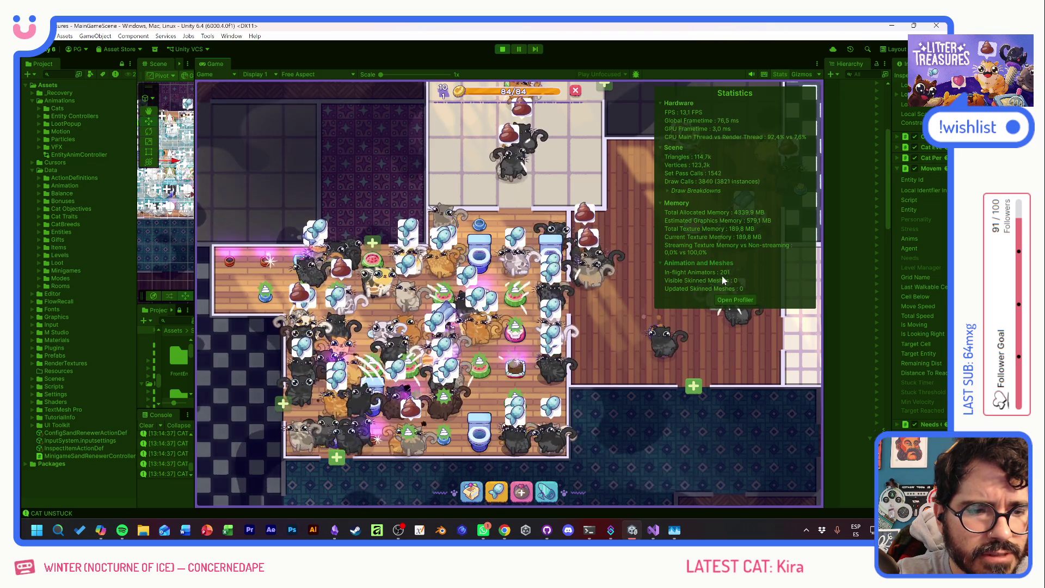
left_click(683, 264)
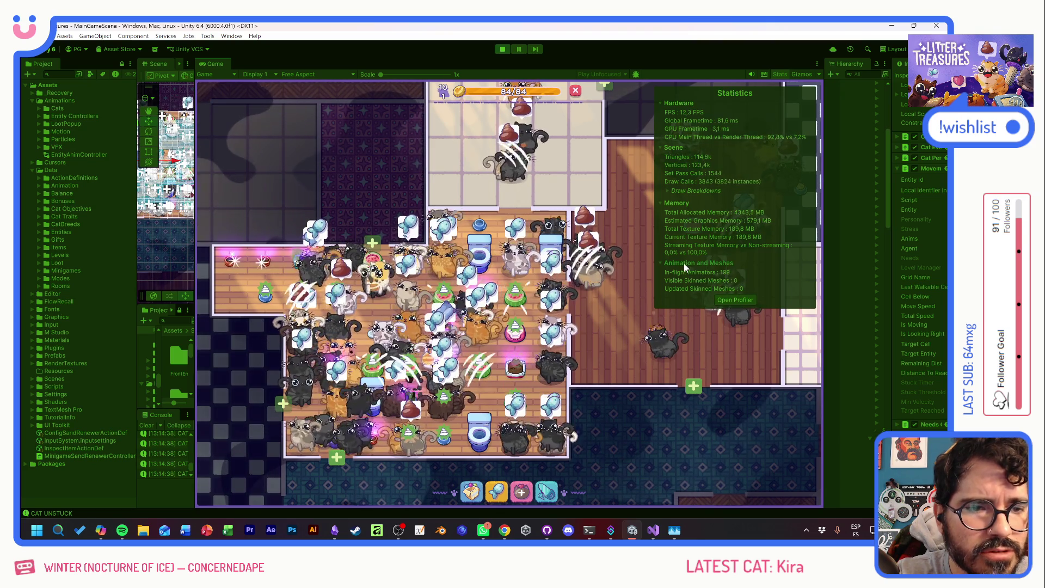
left_click(674, 201)
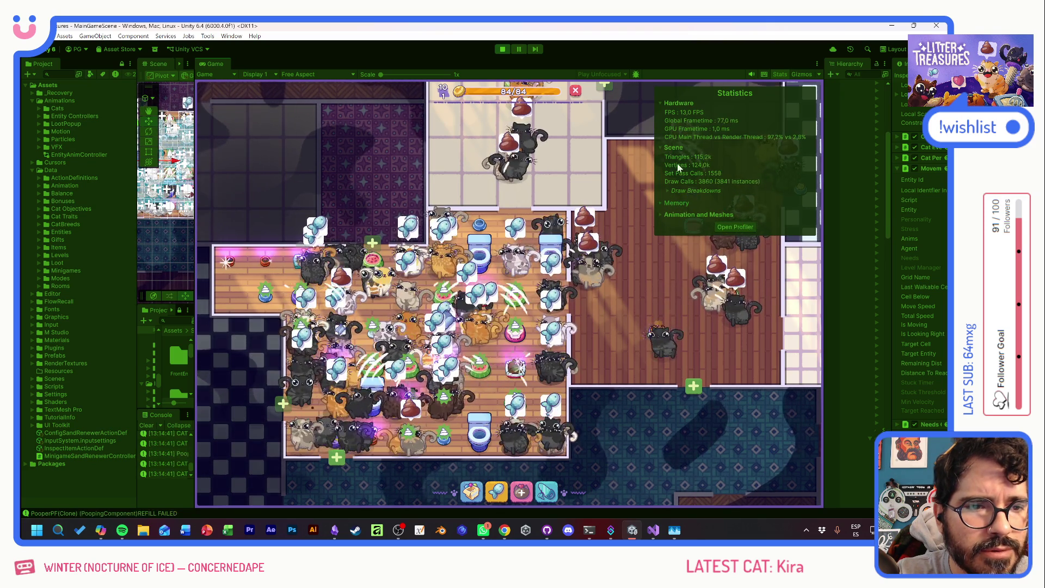
left_click(672, 146)
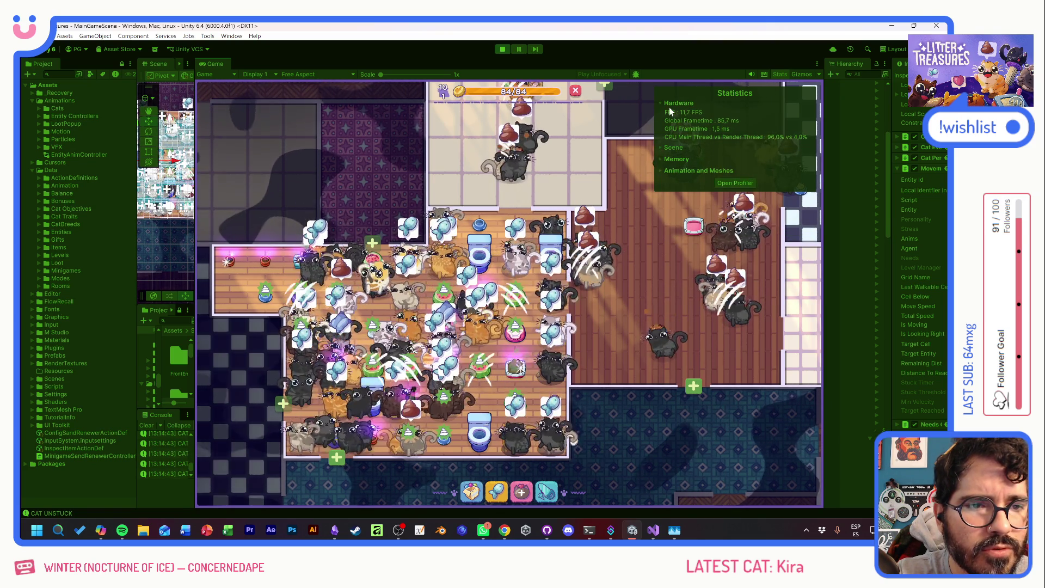
mouse_move(642, 260)
left_mouse_down()
mouse_move(512, 249)
mouse_move(427, 297)
left_mouse_up()
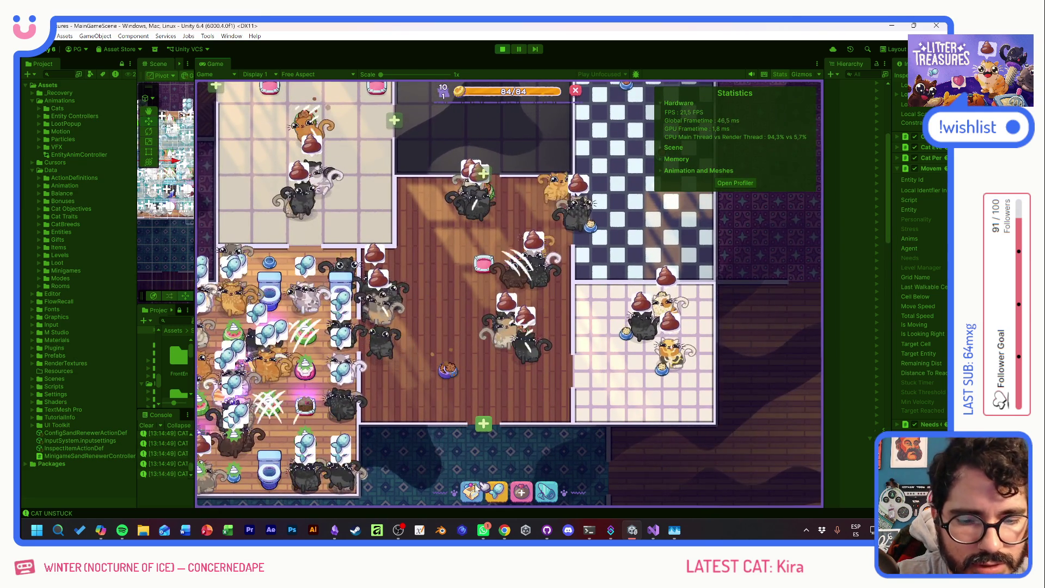
left_click(473, 492)
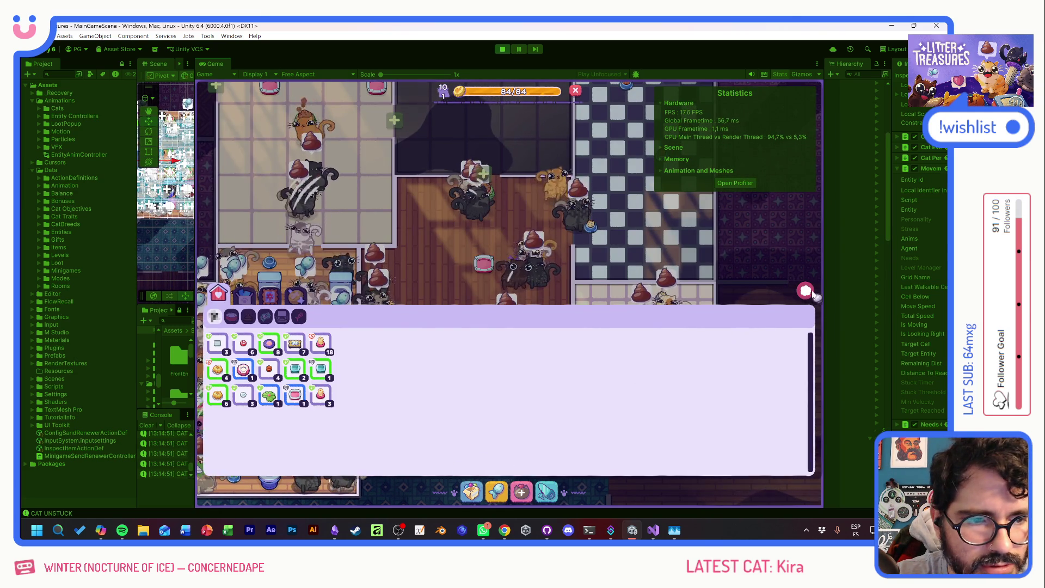
left_click(807, 292)
key("F1")
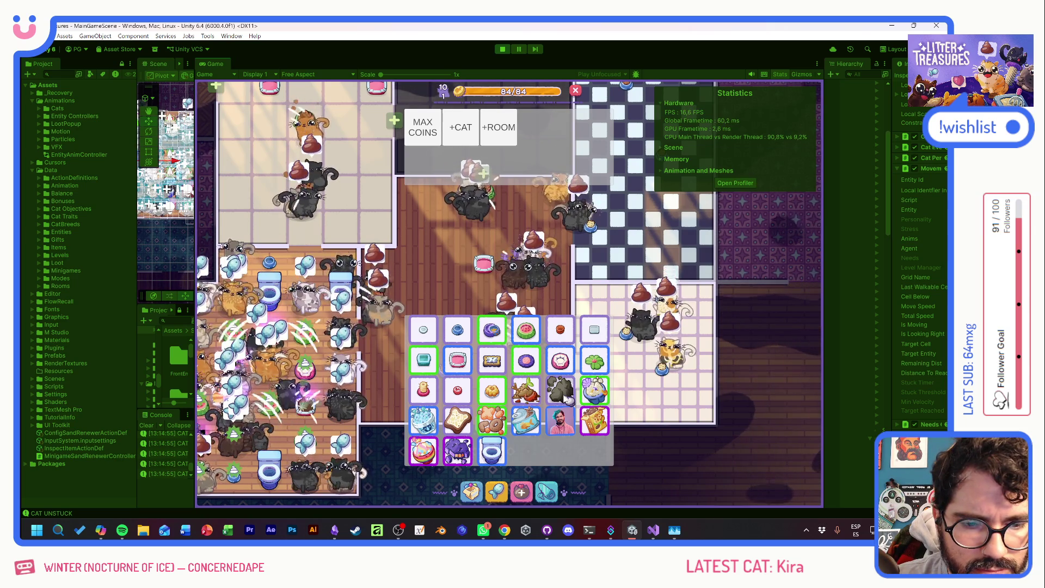
key("F1")
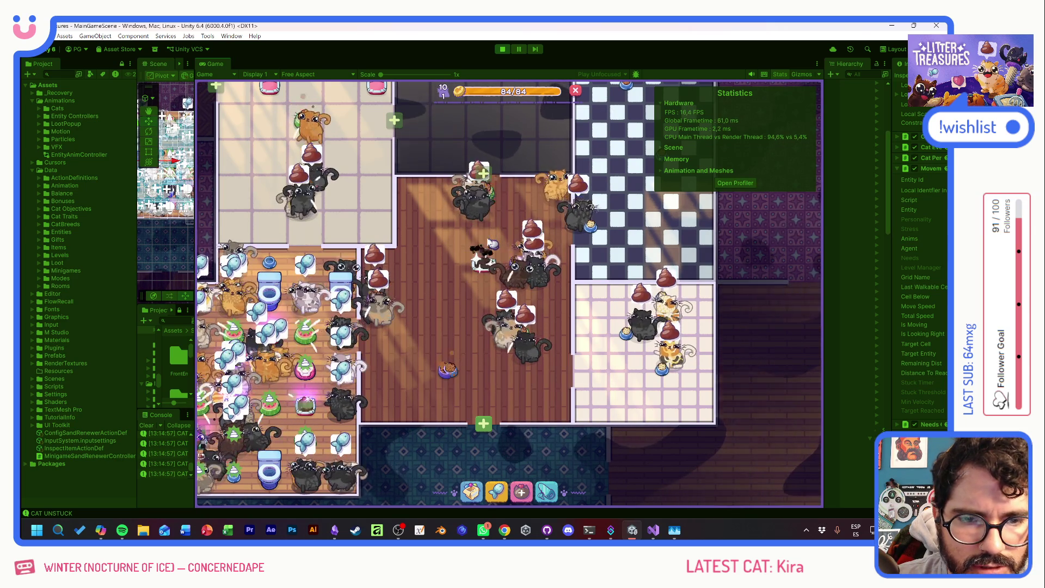
- Pan around the game map and drag a black cat to a new spot
left_click_drag(346, 169, 399, 264)
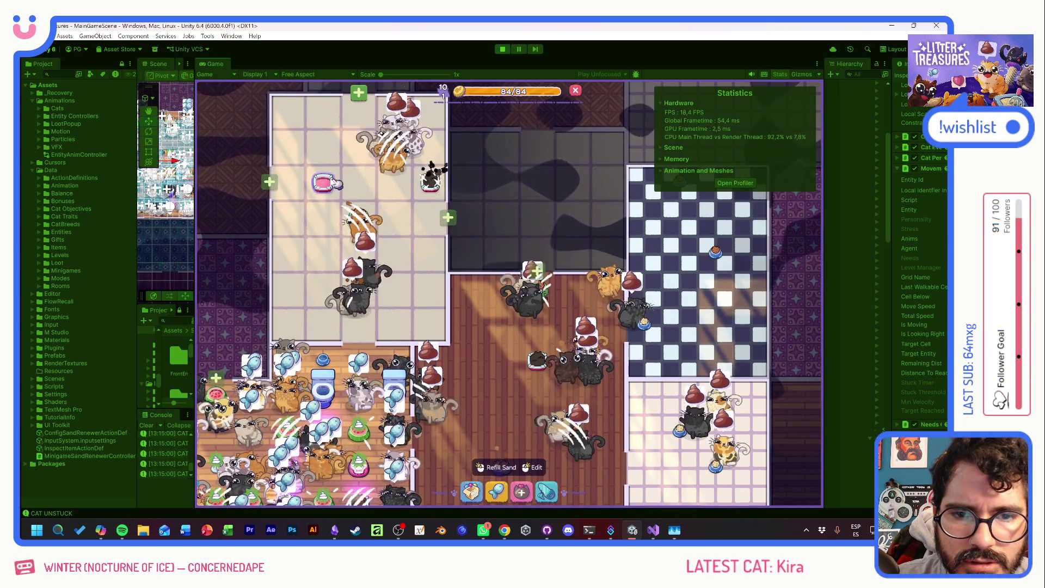
left_click_drag(338, 184, 333, 164)
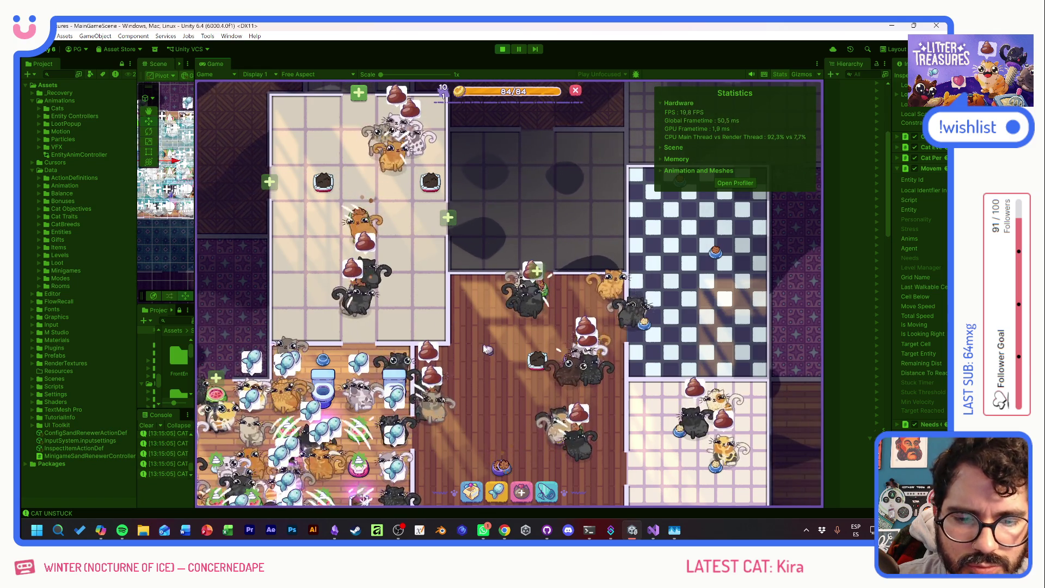
left_click_drag(487, 364, 419, 297)
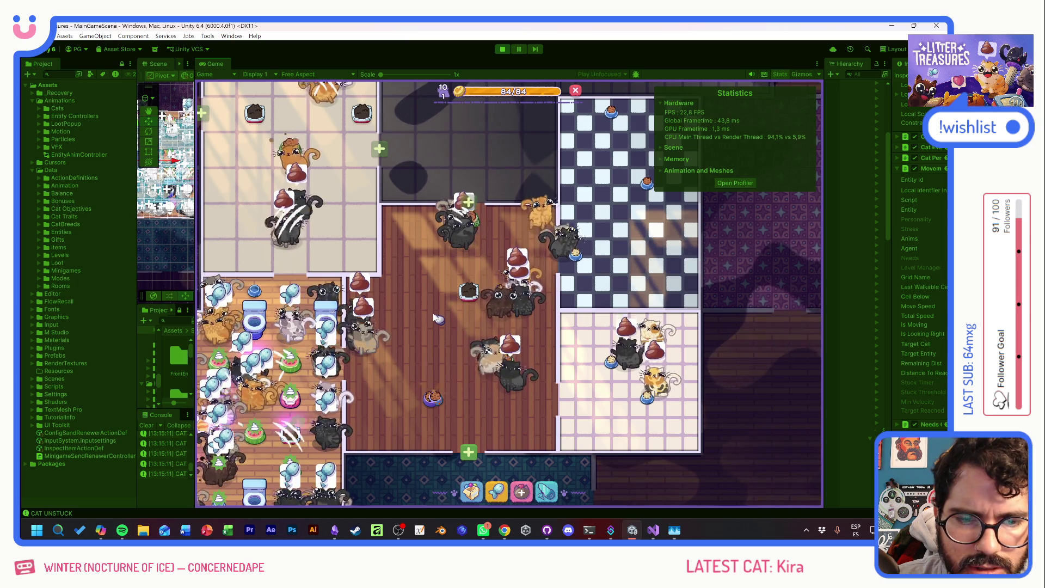
mouse_move(472, 297)
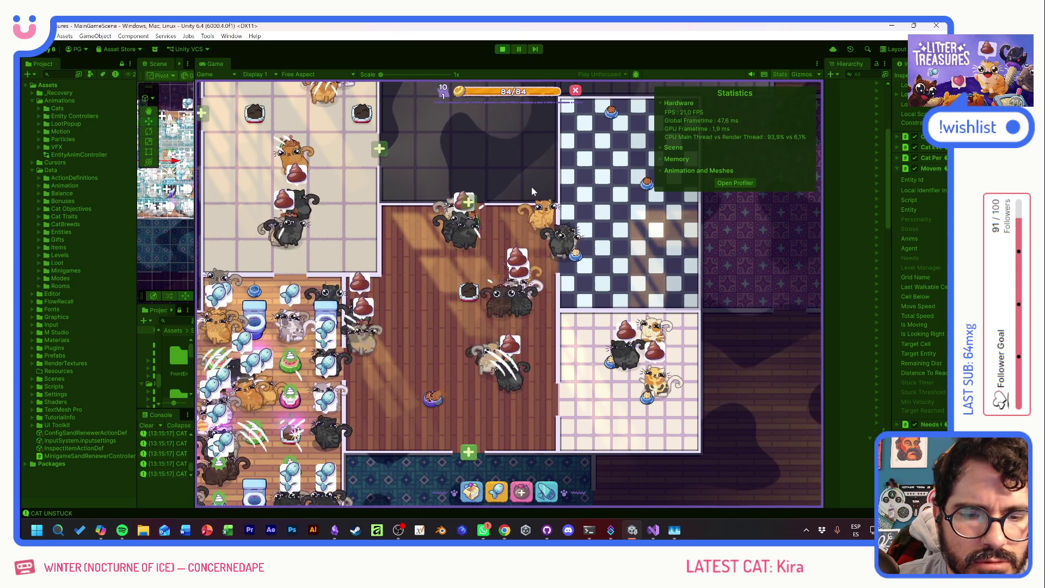
mouse_move(434, 336)
left_mouse_down()
mouse_move(520, 369)
mouse_move(512, 406)
left_mouse_up()
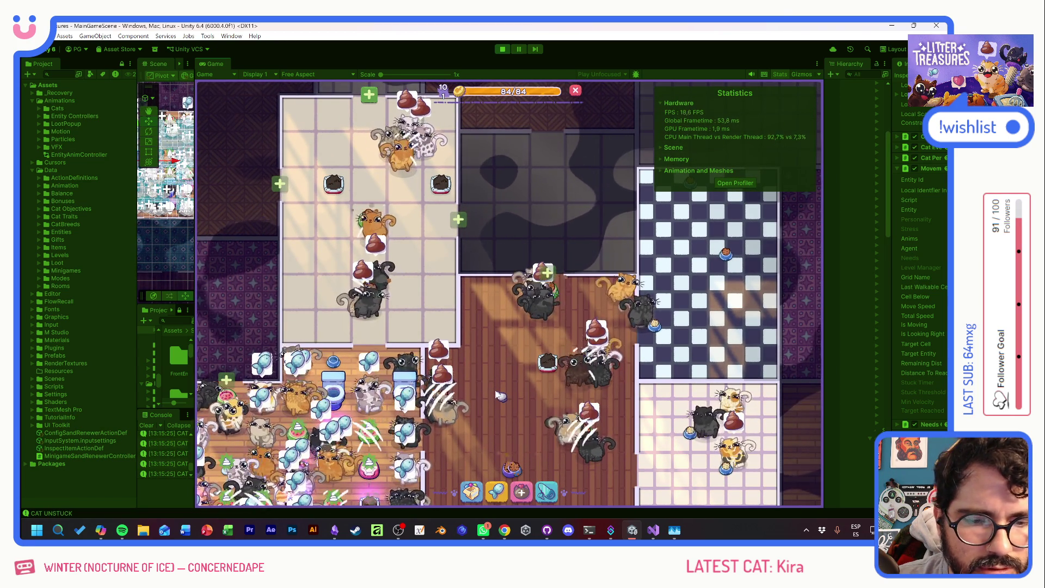
left_click_drag(500, 396, 446, 360)
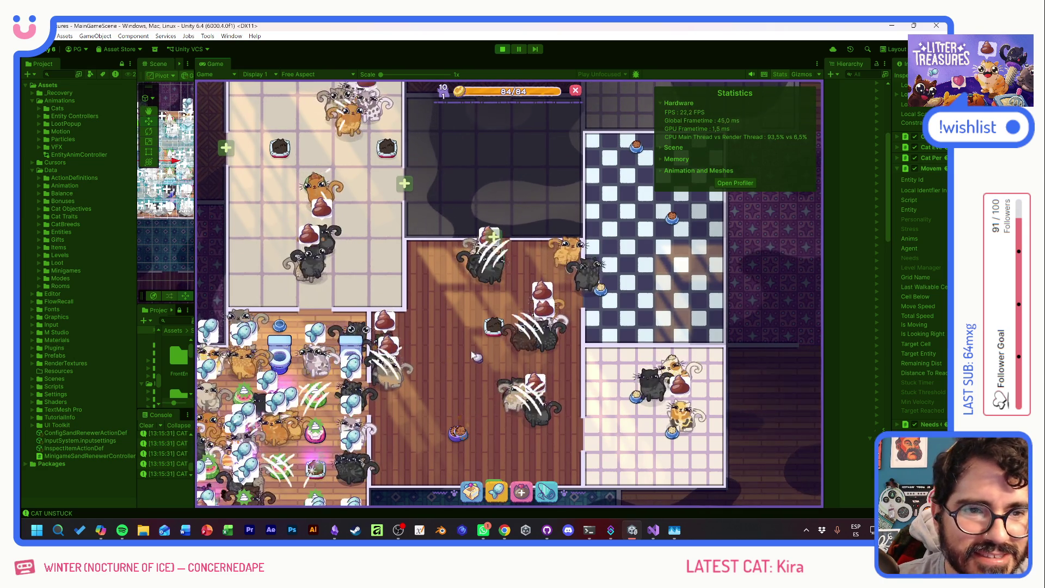
- Expand the Scene statistics, zoom in, and widen the Scene view beside the Game view
left_click(674, 150)
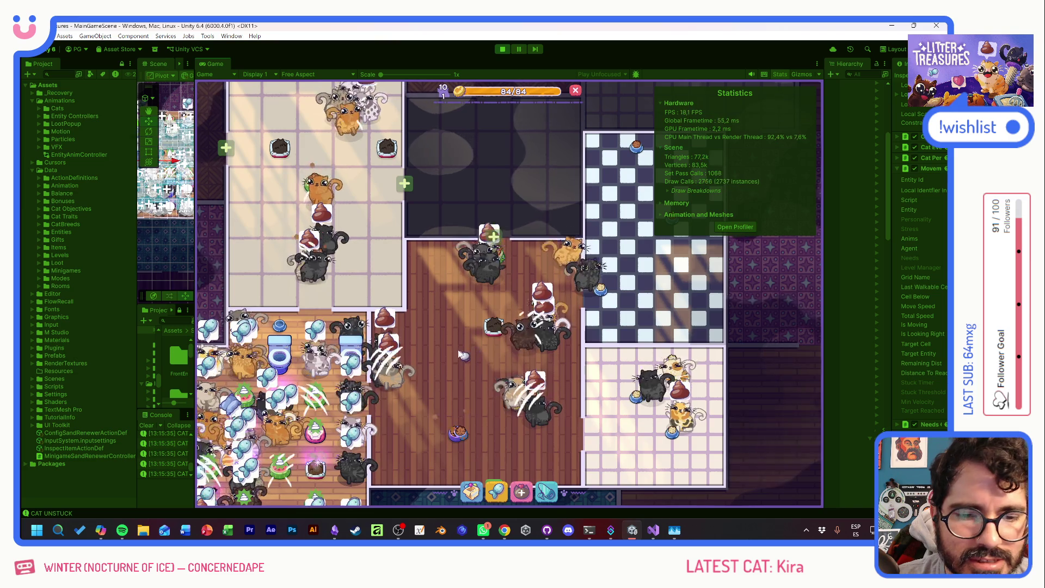
scroll(463, 355, "up", 2)
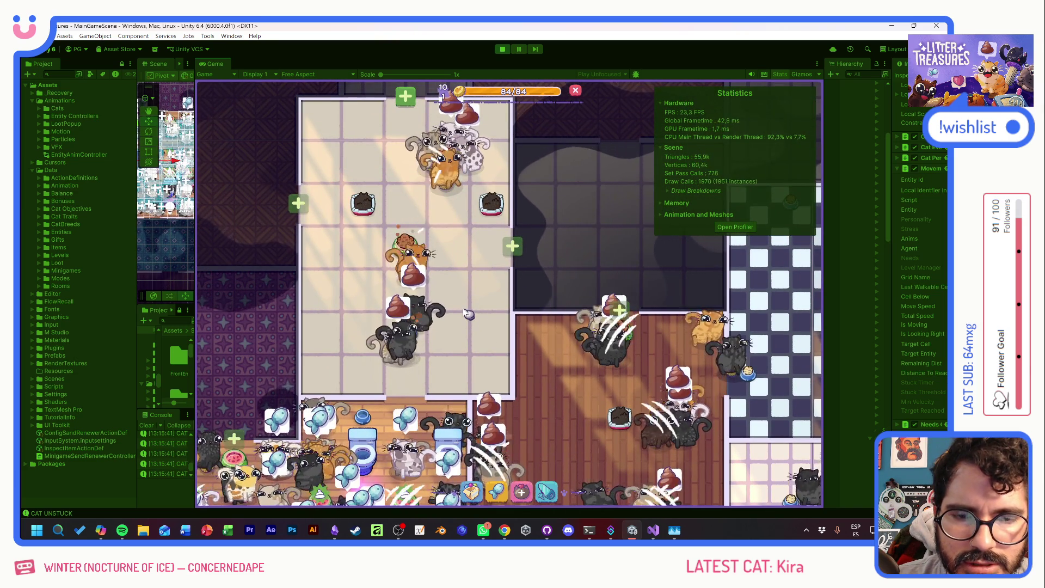
left_click_drag(197, 180, 457, 182)
mouse_move(413, 240)
left_mouse_down()
mouse_move(286, 156)
mouse_move(267, 186)
mouse_move(281, 236)
mouse_move(354, 167)
left_mouse_up()
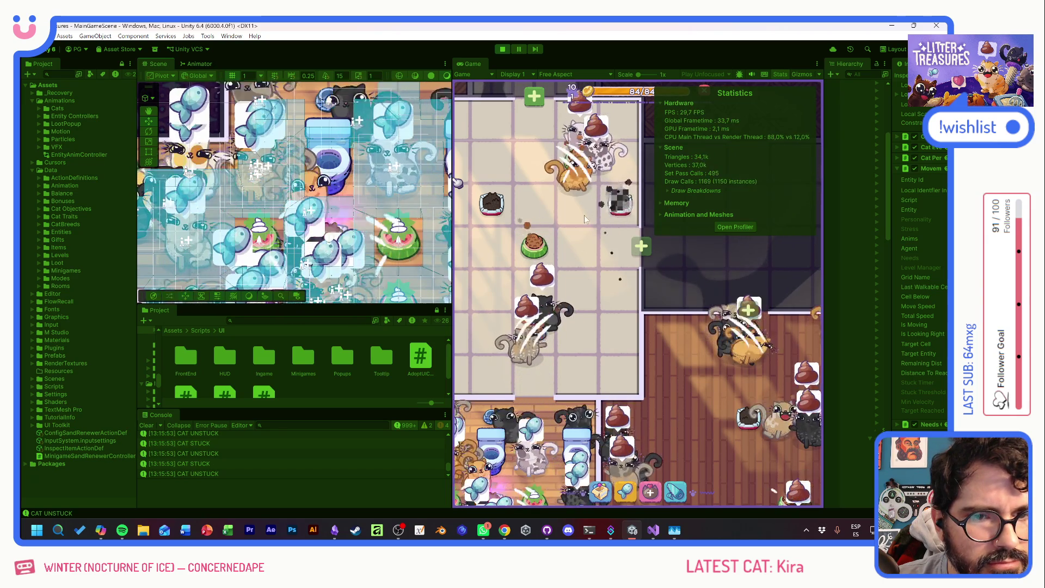
- Select the orange cat in the Scene view and widen the Hierarchy and Inspector panels
scroll(357, 149, "up", 3)
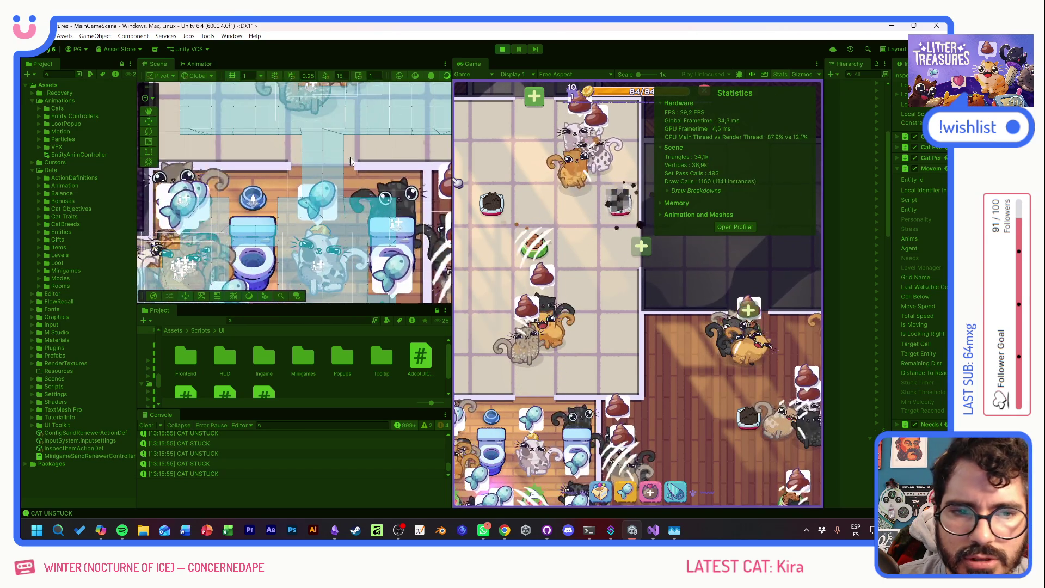
scroll(358, 149, "up", 3)
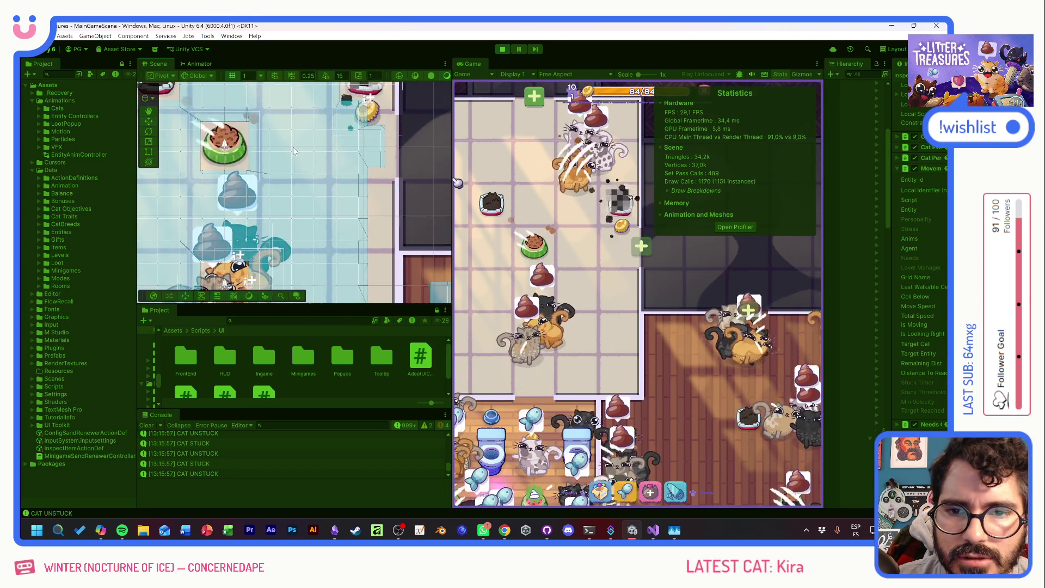
left_click(296, 164)
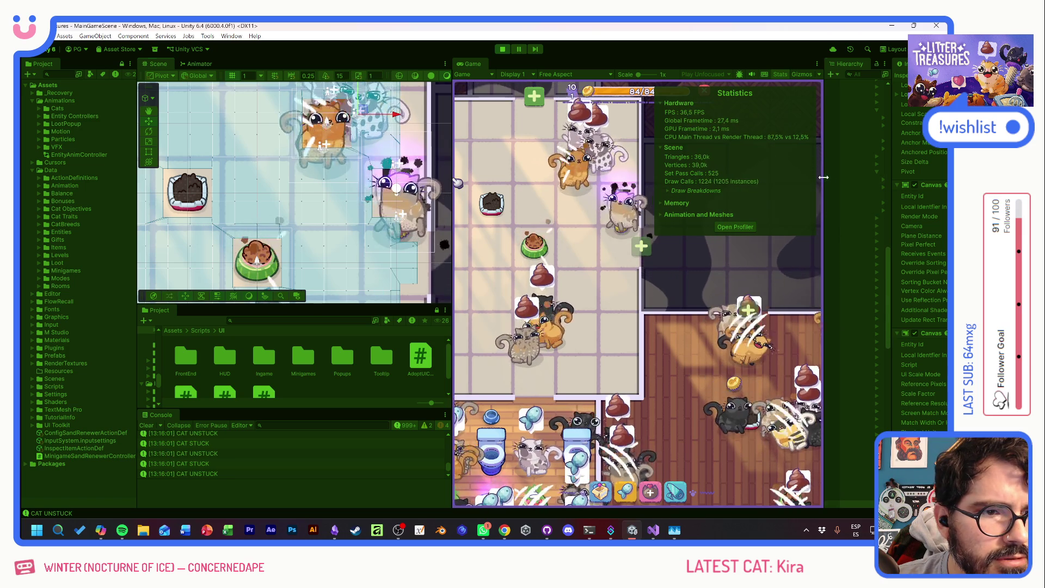
left_click_drag(824, 178, 665, 182)
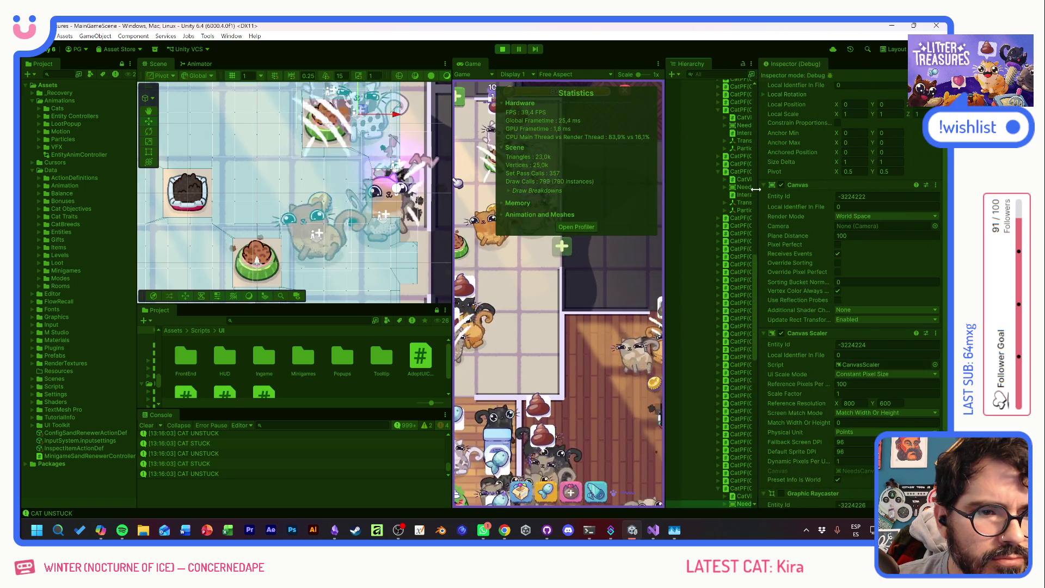
left_click_drag(756, 189, 777, 190)
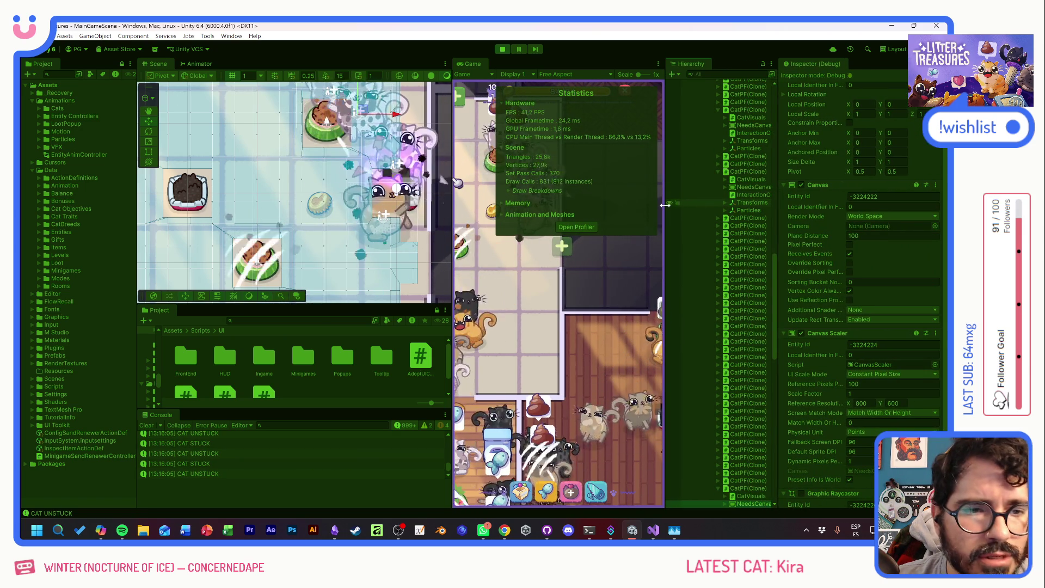
left_click_drag(666, 205, 634, 205)
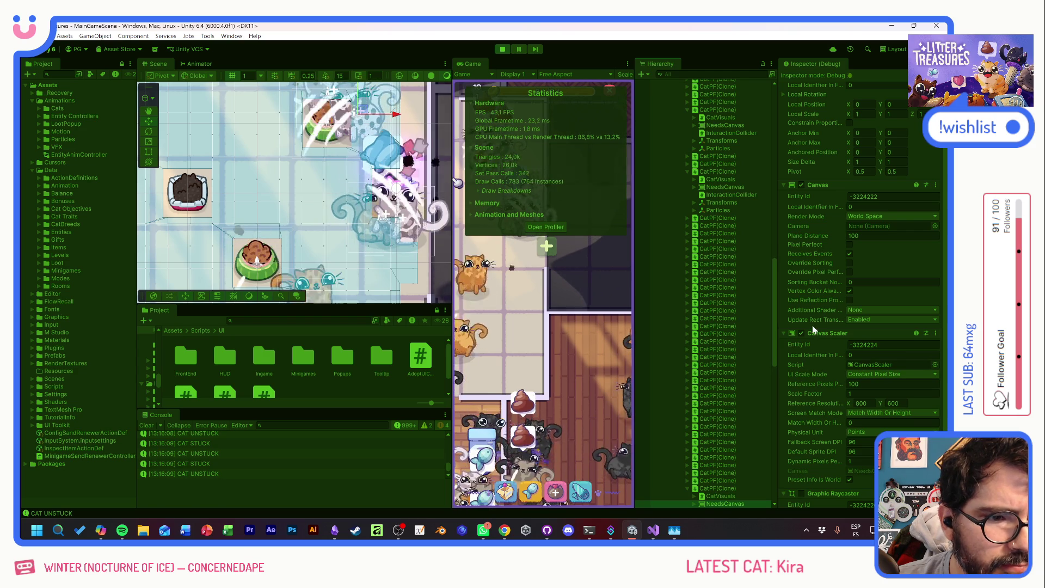
- Select a CatPF(Clone) in the Hierarchy to show its components and frame it with F
scroll(736, 374, "down", 3)
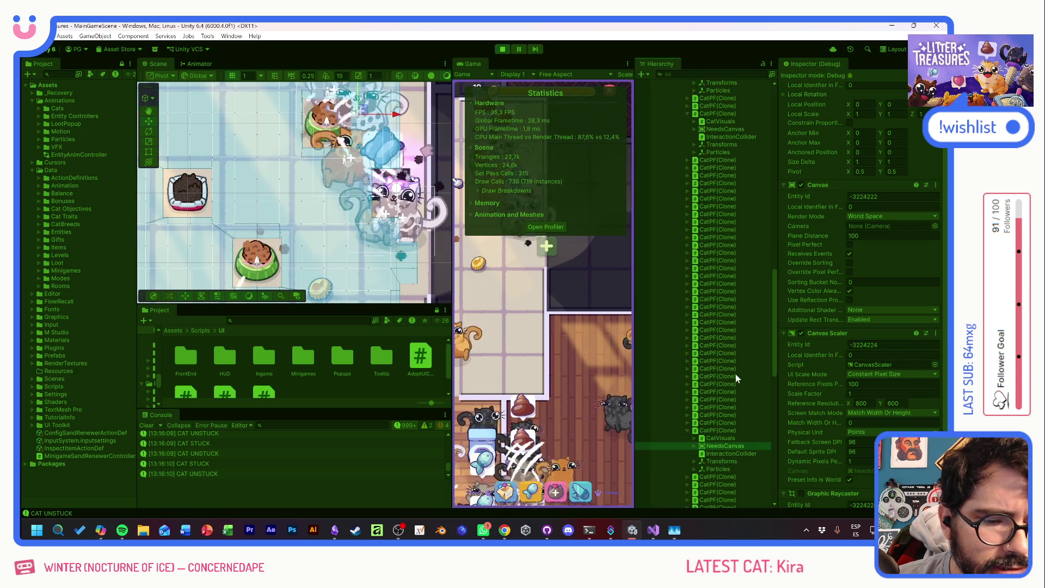
left_click(712, 430)
key("f")
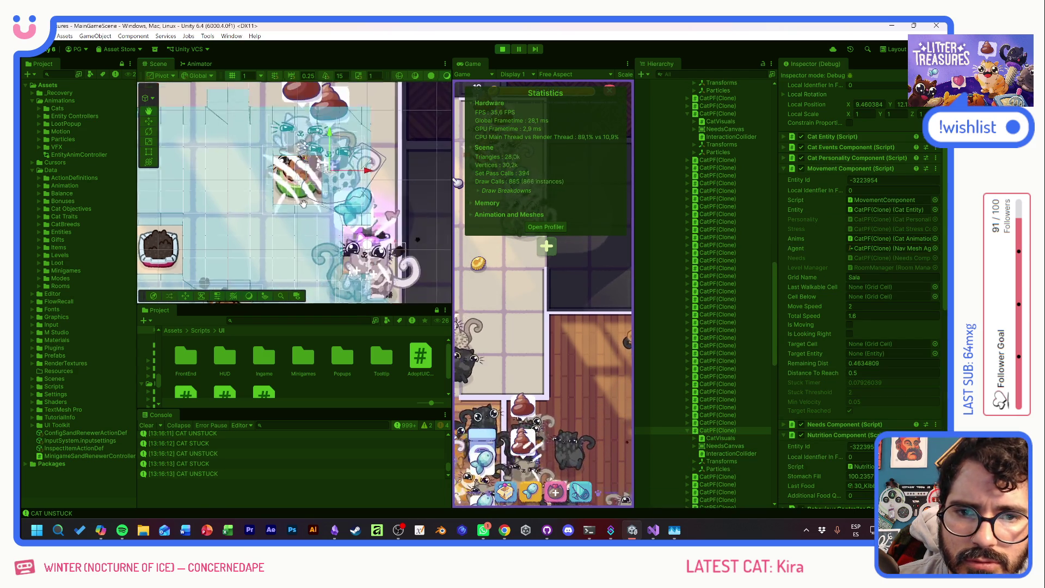
mouse_move(304, 202)
left_mouse_down()
mouse_move(257, 137)
mouse_move(240, 204)
left_mouse_up()
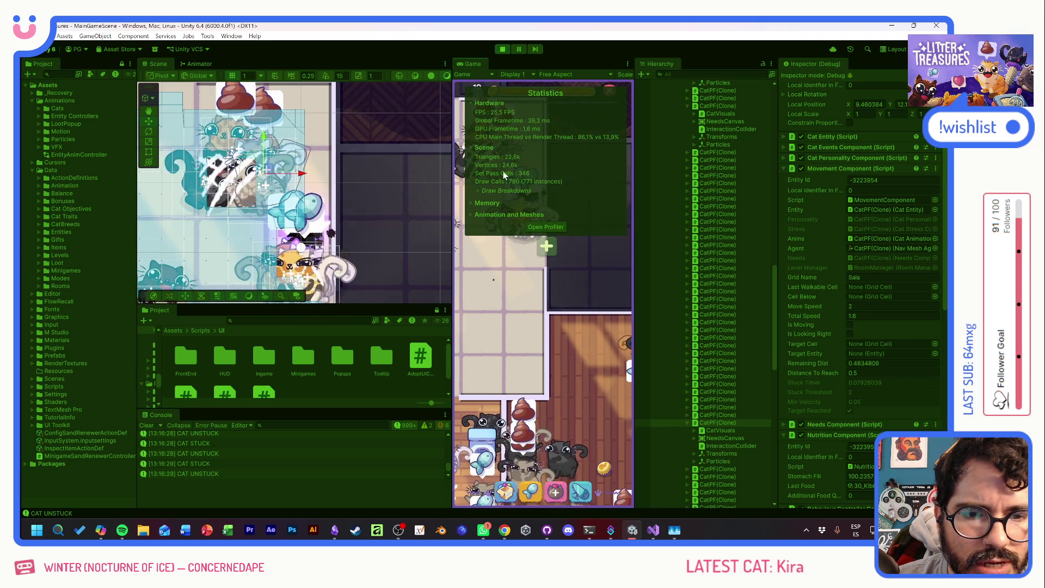
- Collapse the Hardware and Scene statistics and widen the Game view again
left_click(471, 103)
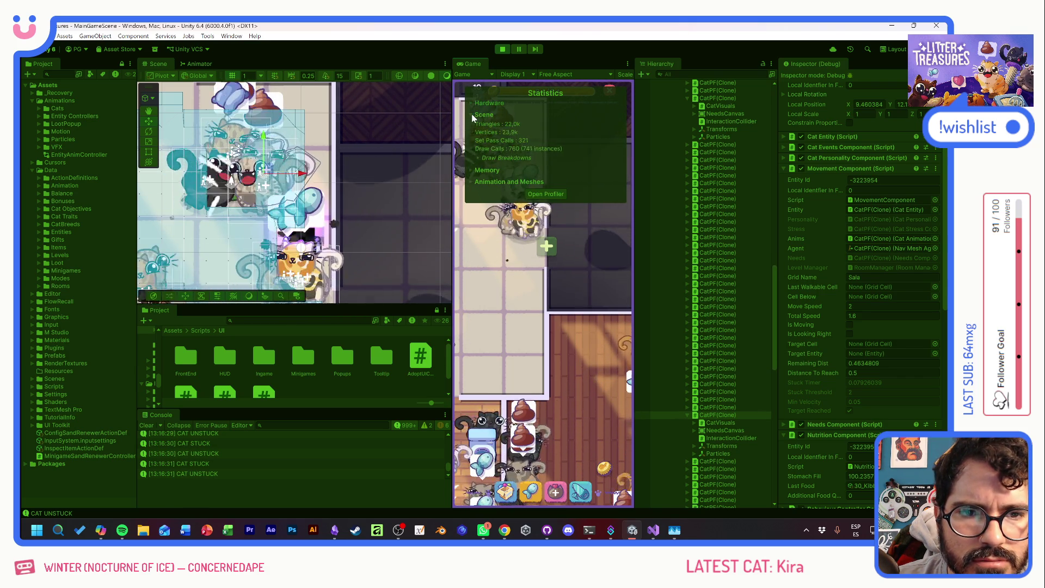
left_click(472, 114)
mouse_move(633, 86)
left_mouse_down()
mouse_move(827, 97)
mouse_move(706, 101)
left_mouse_up()
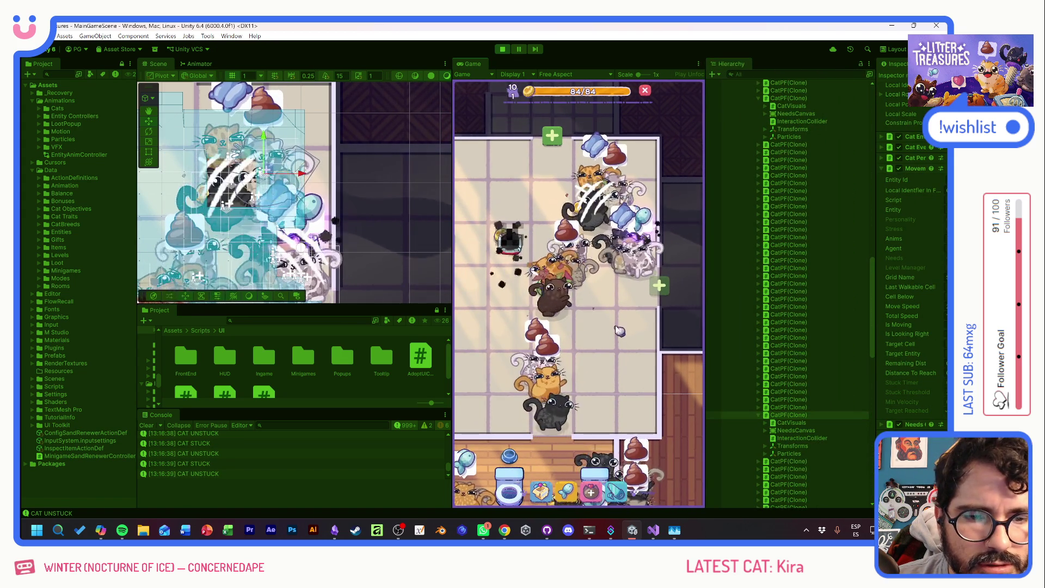
- Inspect a wooden-floor-room cat's Movement Component: Move Speed 3, Total Speed 2.4, feeder target
scroll(618, 330, "down", 3)
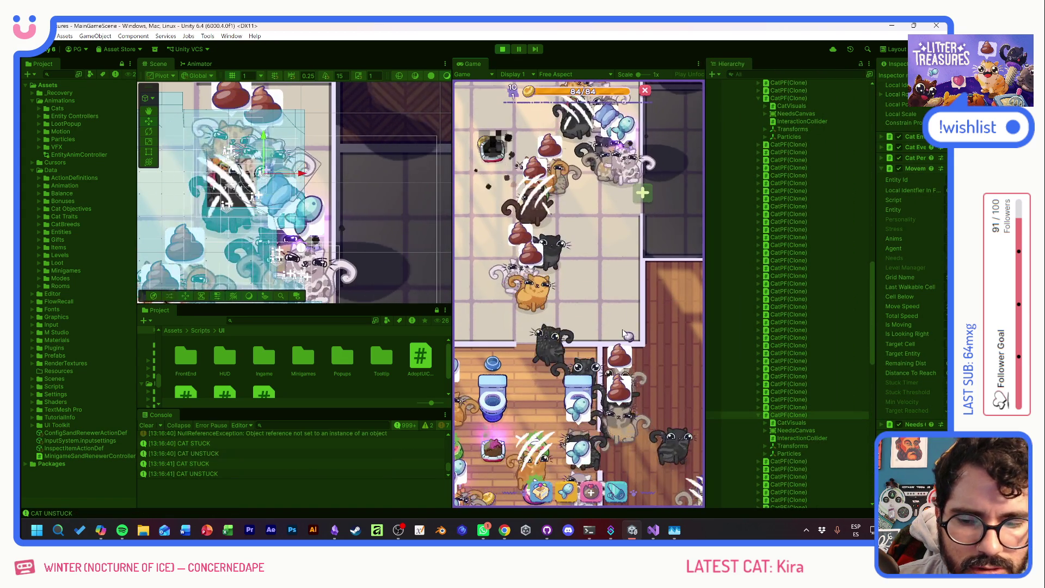
mouse_move(624, 334)
left_mouse_down()
mouse_move(508, 267)
mouse_move(526, 352)
left_mouse_up()
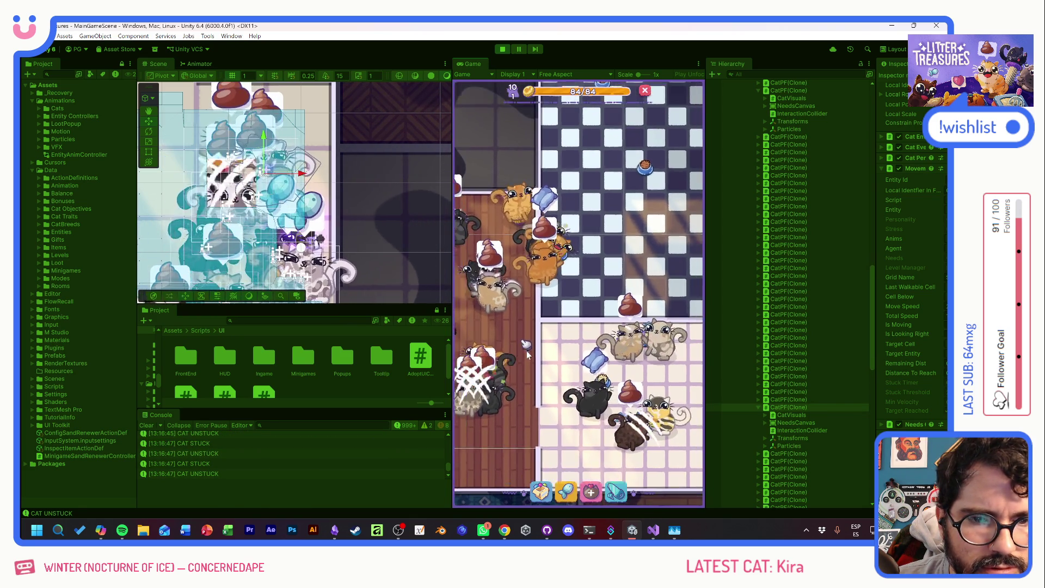
mouse_move(533, 231)
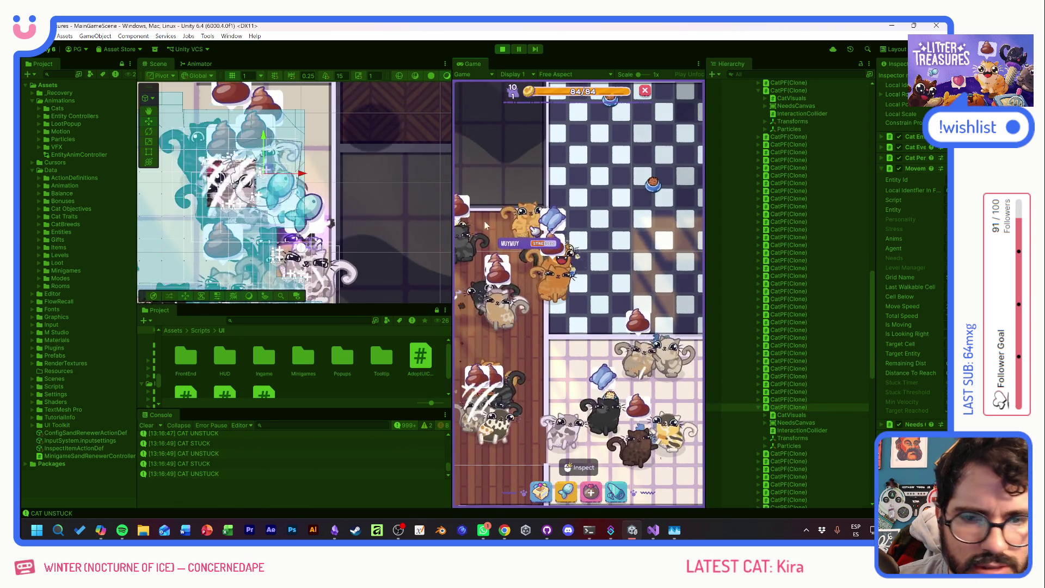
scroll(334, 207, "down", 5)
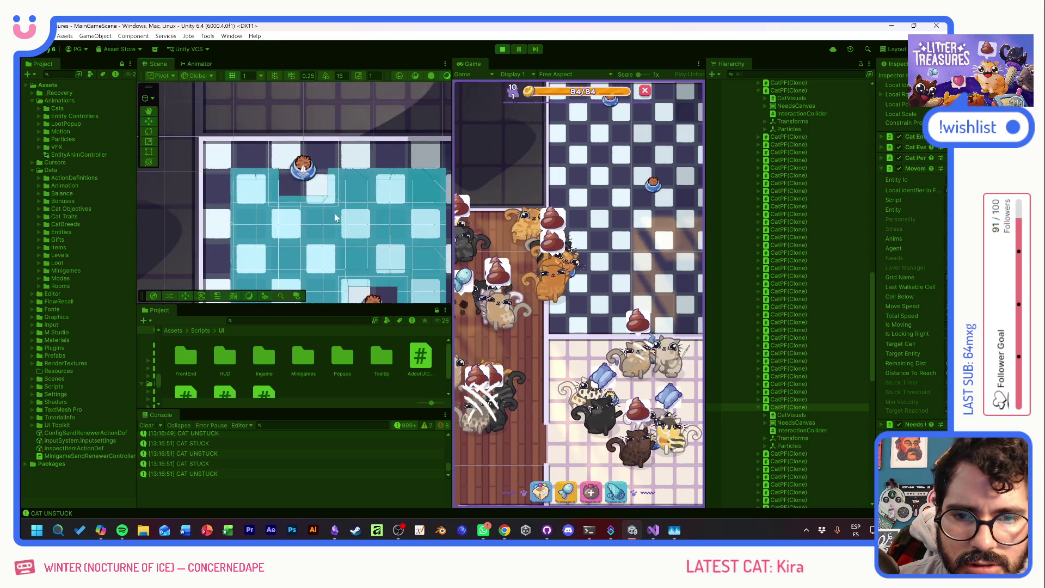
scroll(335, 218, "up", 5)
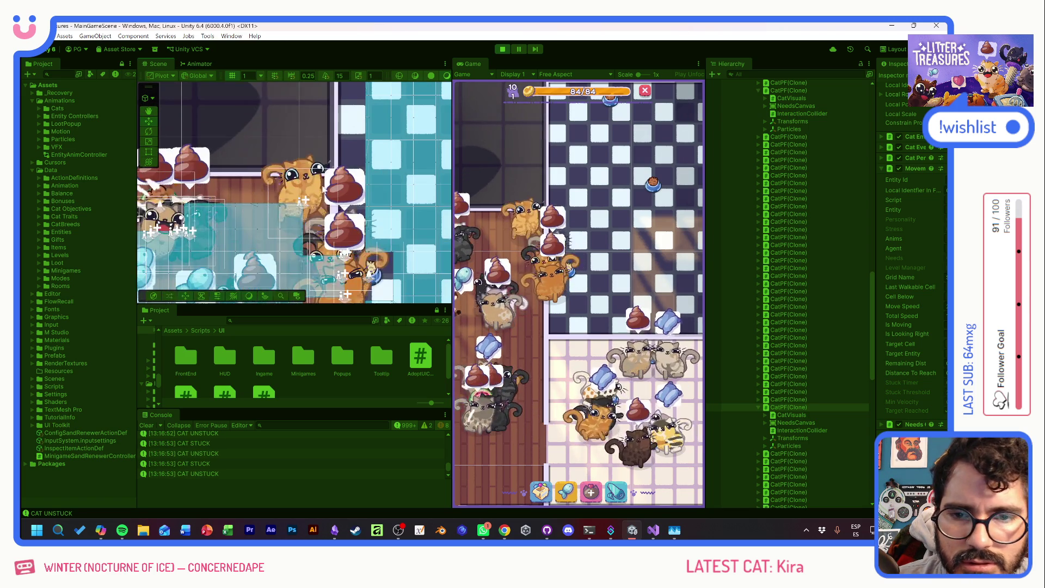
left_click(302, 197)
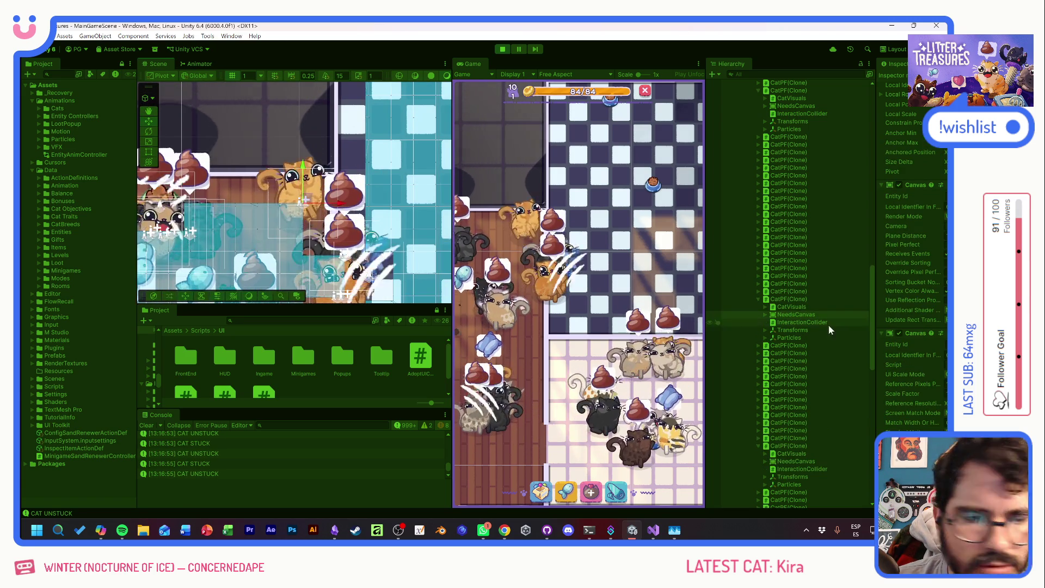
left_click(789, 299)
left_click_drag(873, 258, 815, 258)
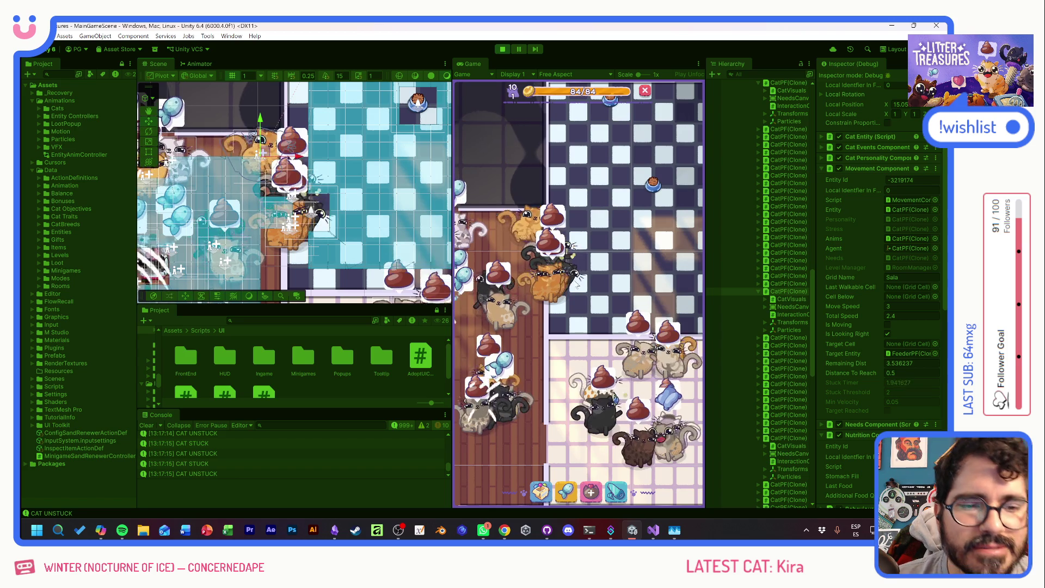
mouse_move(649, 288)
left_mouse_down()
mouse_move(532, 307)
mouse_move(496, 325)
left_mouse_up()
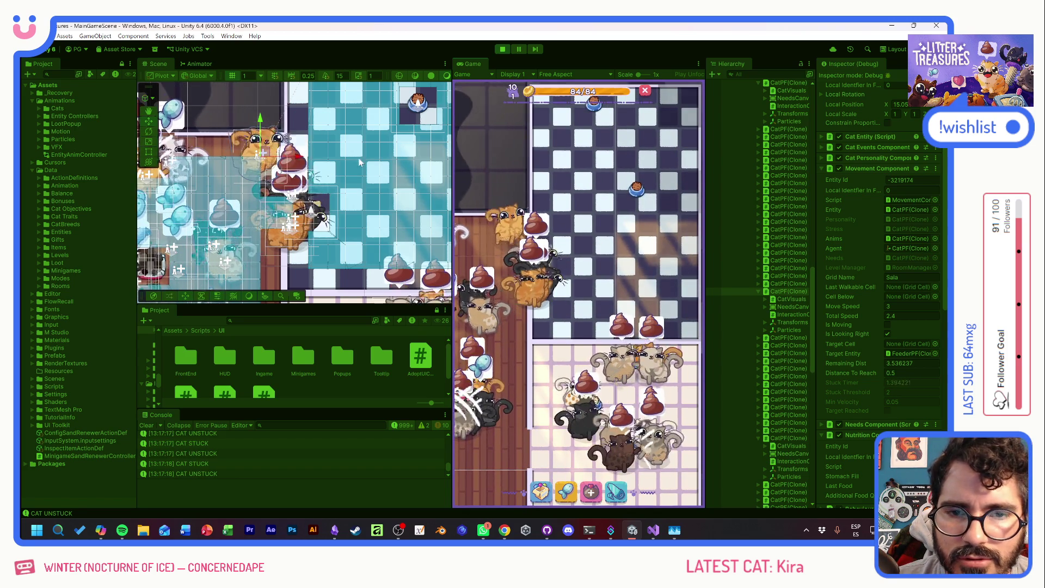
mouse_move(358, 158)
left_mouse_down()
mouse_move(350, 254)
mouse_move(344, 166)
left_mouse_up()
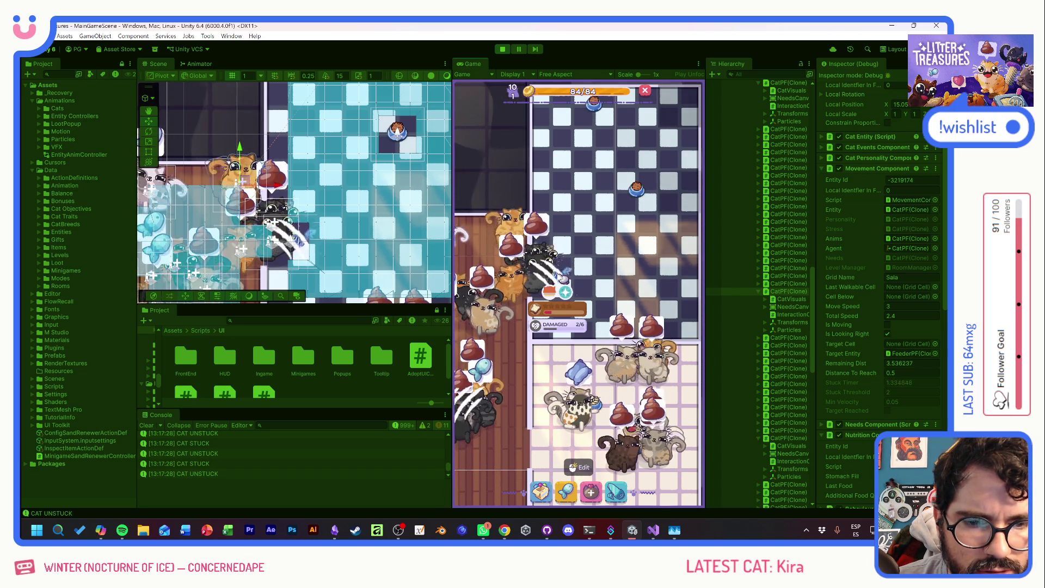
- Open the black cat's info card, then briefly enter and leave the game's edit mode
left_click(522, 253)
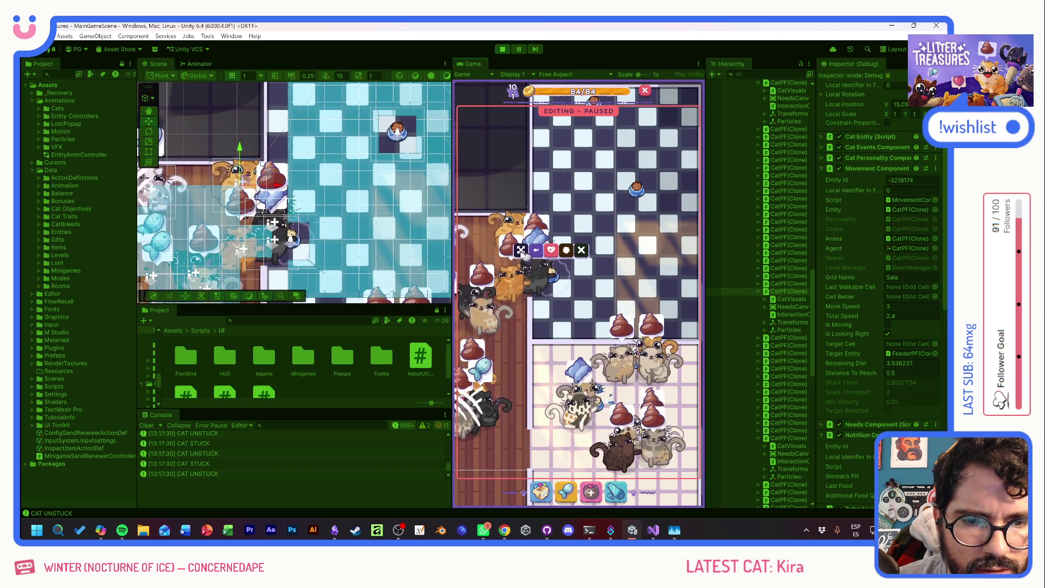
mouse_move(553, 277)
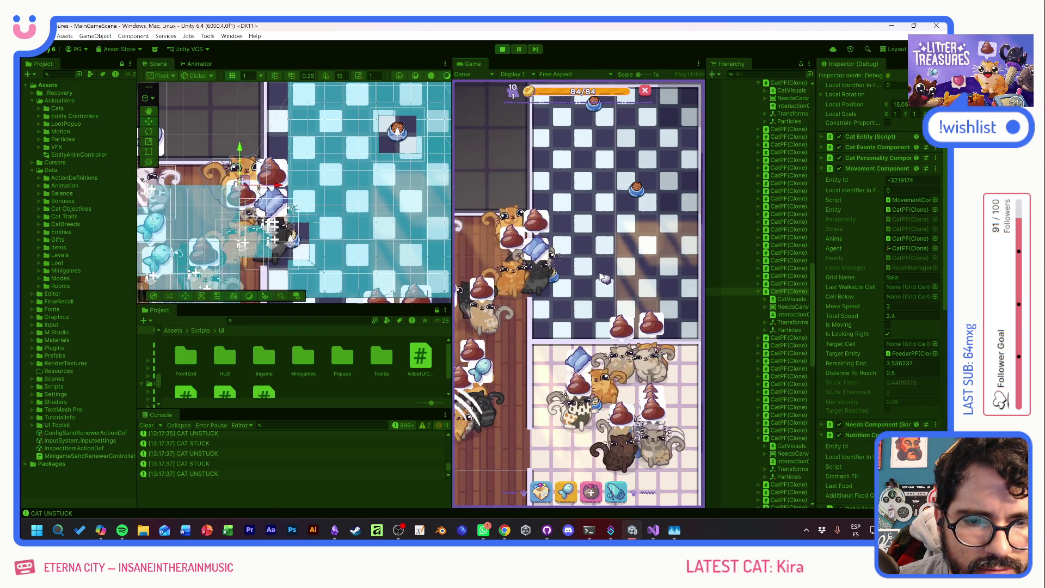
left_click(556, 274)
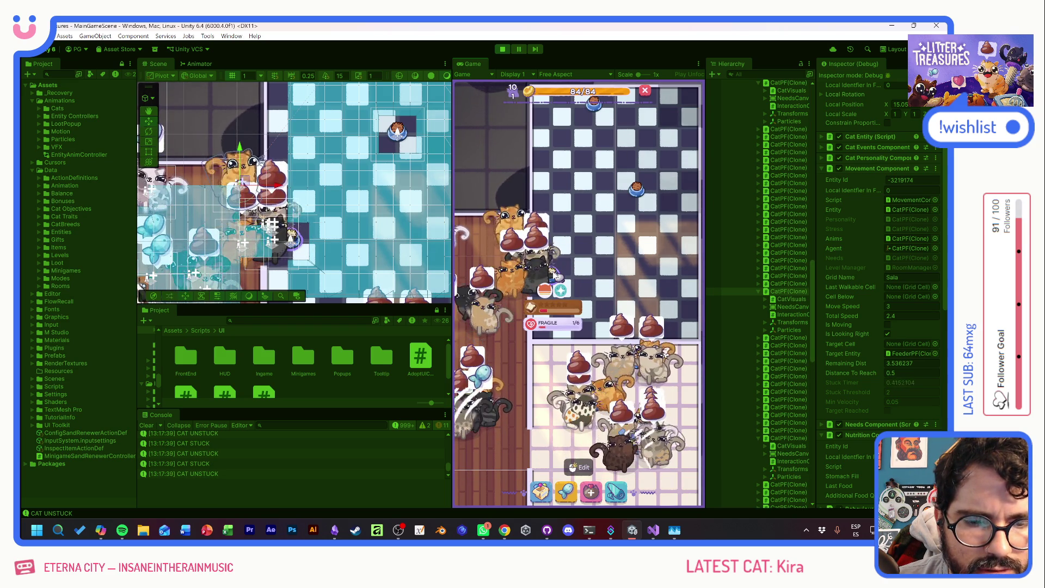
key("e")
key("Escape")
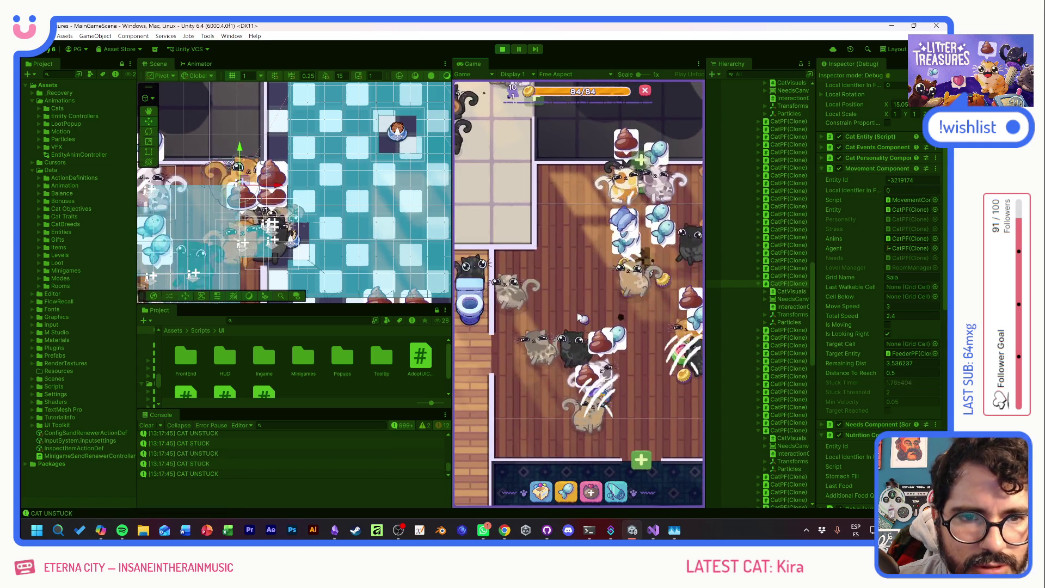
- Check a food bowl's refill and damage state and the litter box's usage
left_click(536, 346)
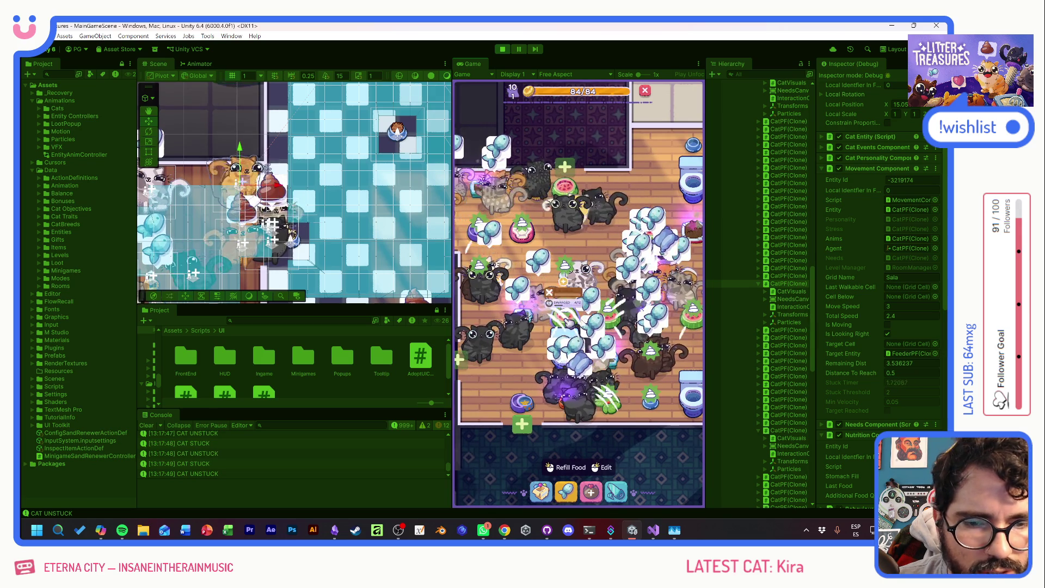
left_click(615, 368)
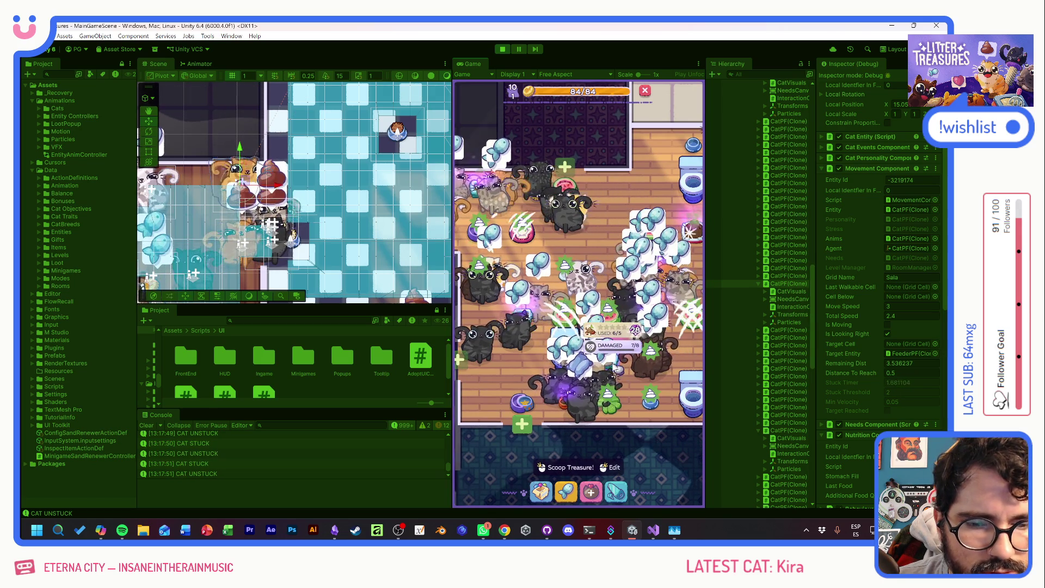
left_click(644, 284)
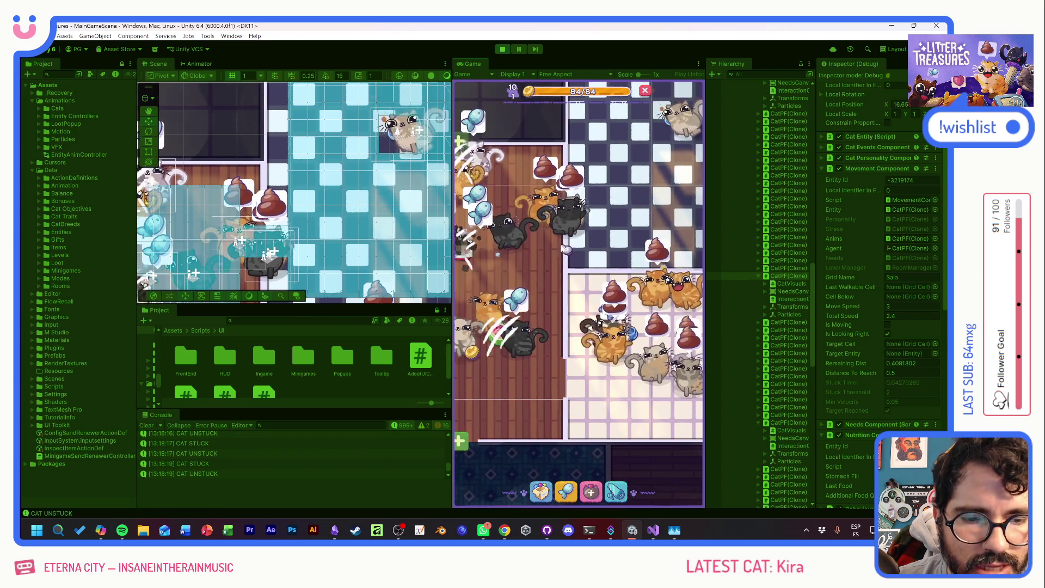
- Jump the camera to the crowded bathroom, widen the Game view and show the Statistics overlay
left_click(536, 339)
left_click(521, 291)
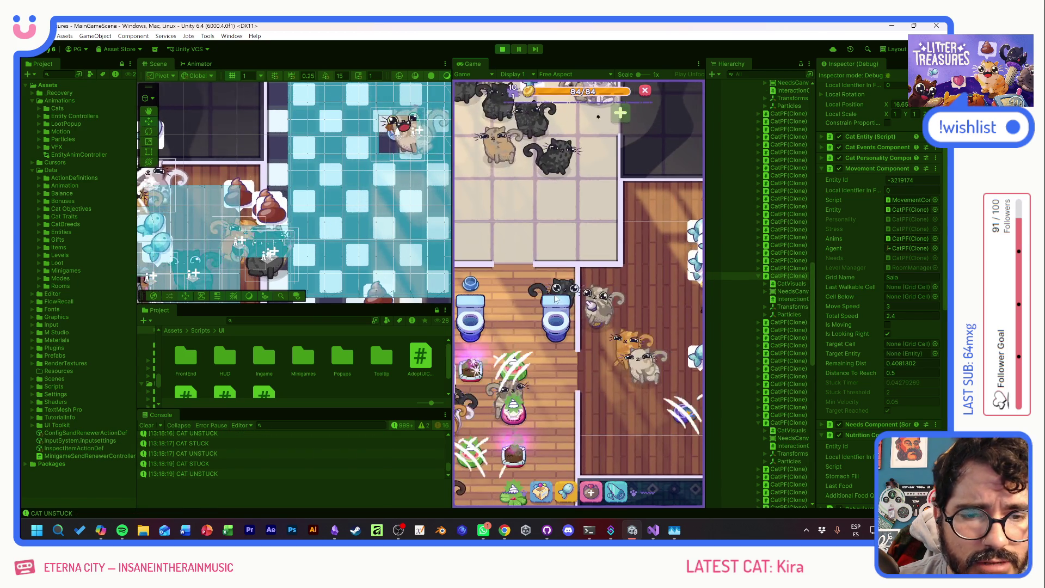
left_click(514, 228)
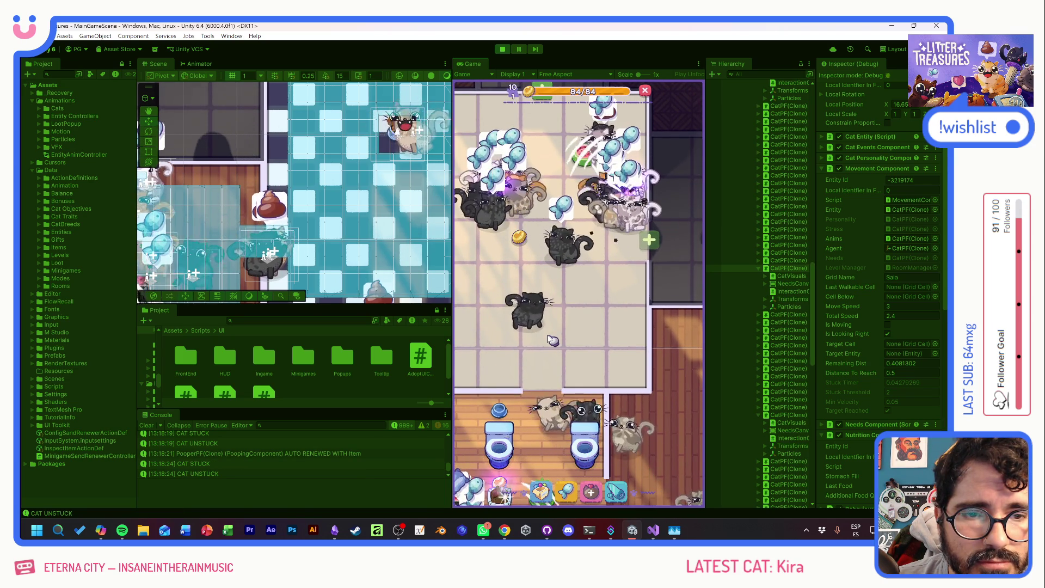
left_click(540, 224)
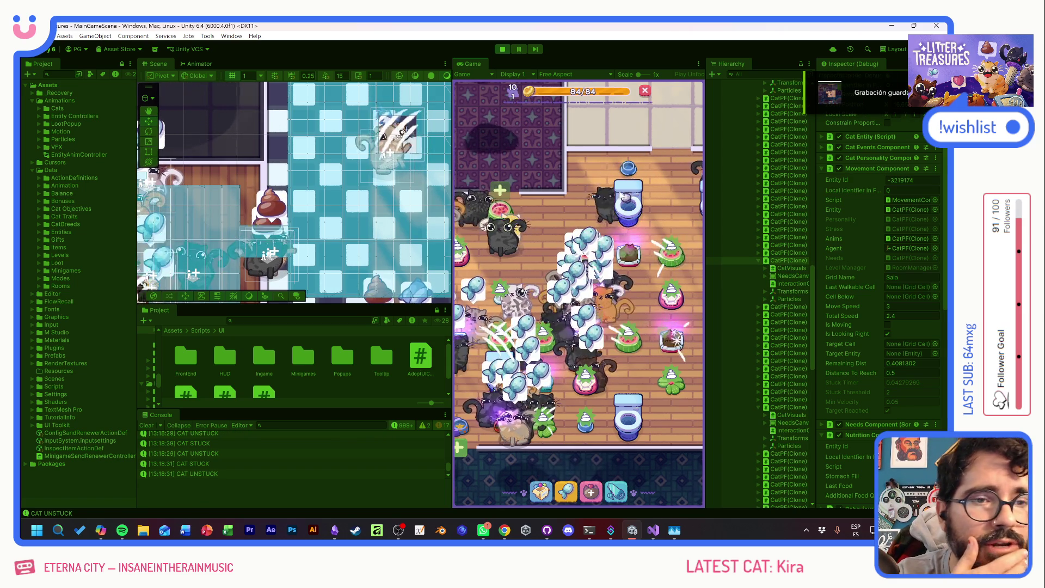
left_click_drag(704, 102, 792, 101)
left_click(774, 74)
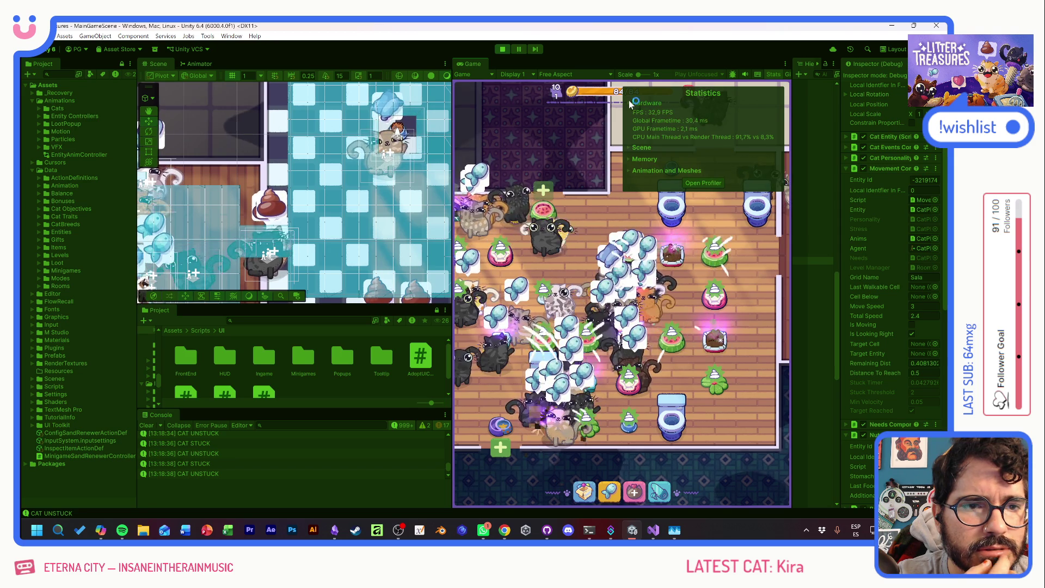
- Zoom and pan the Game view across the house while the Stats overlay shows about 29.6 FPS
scroll(616, 247, "down", 2)
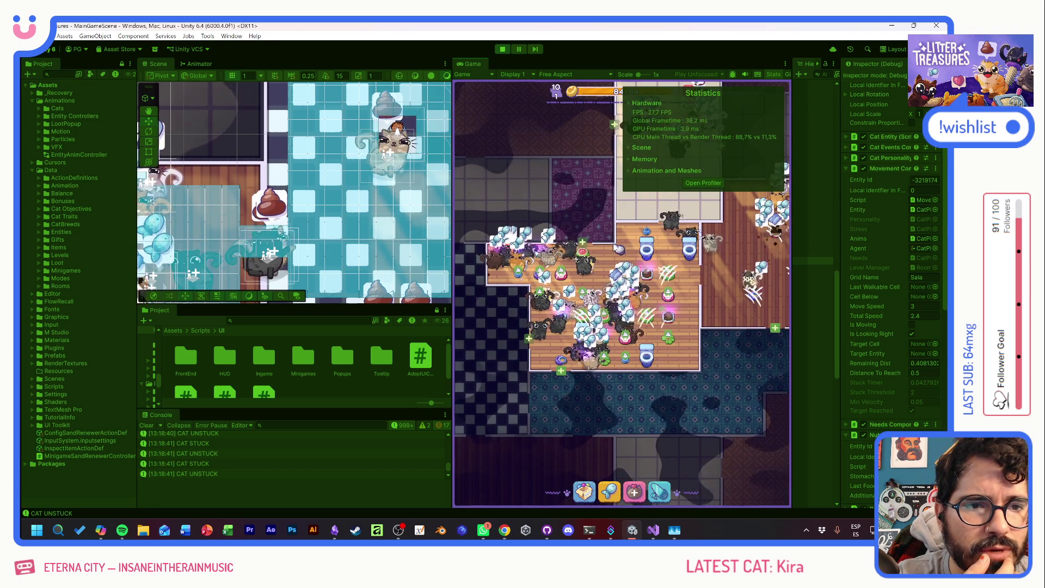
left_click_drag(619, 248, 602, 313)
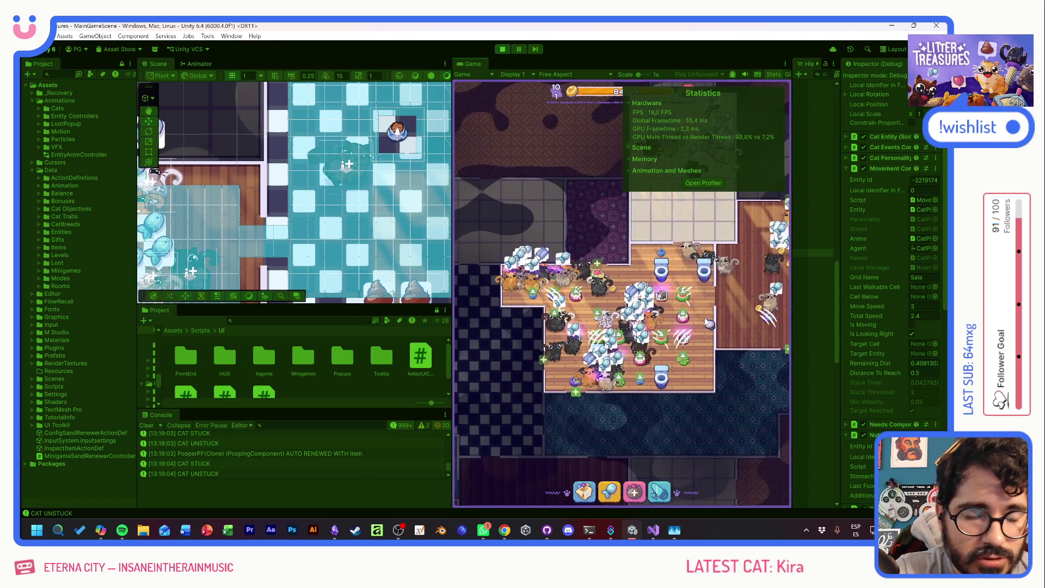
scroll(707, 323, "up", 3)
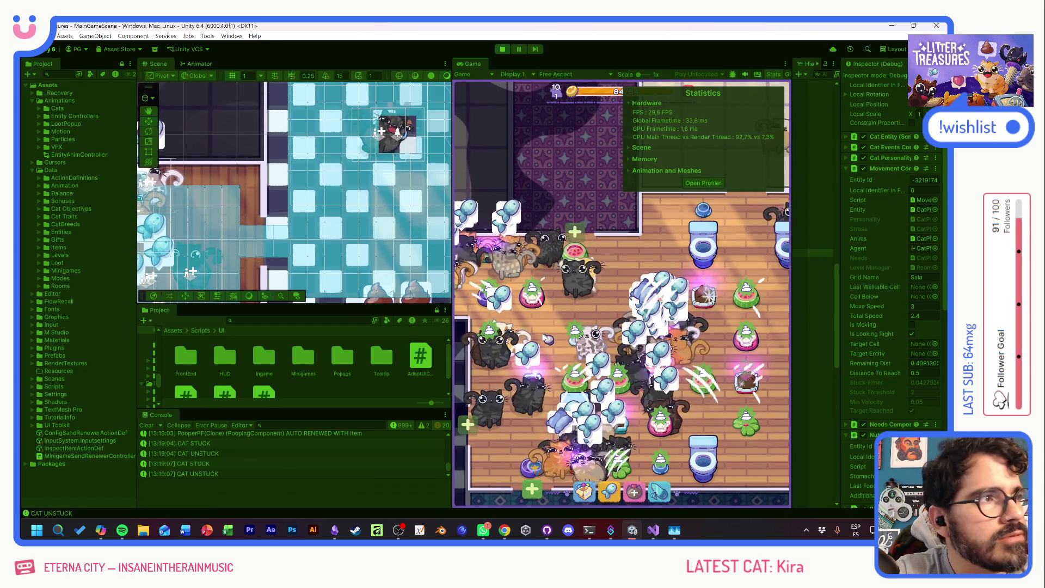
left_click(581, 252)
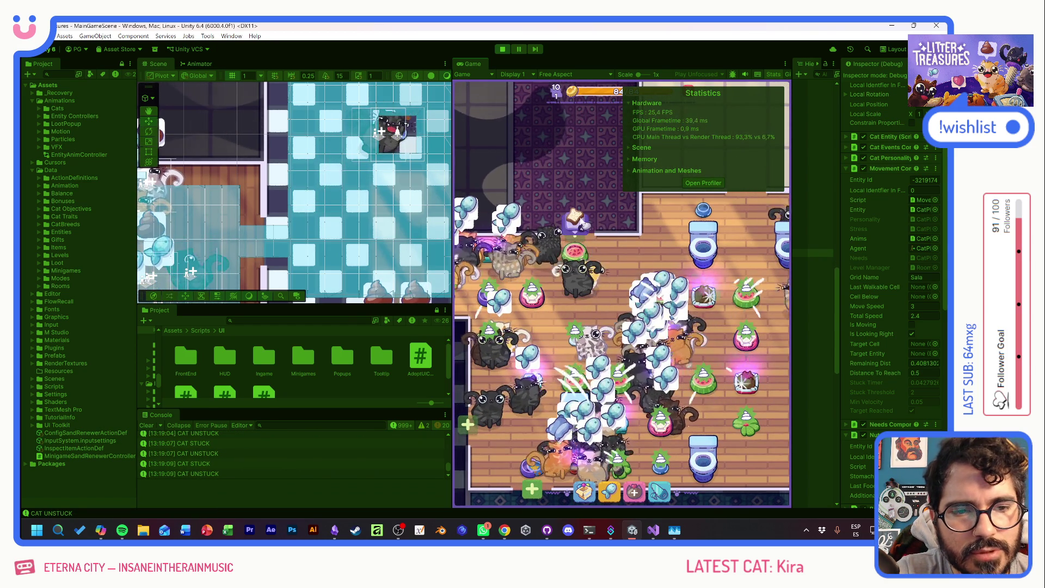
left_click_drag(600, 308, 573, 259)
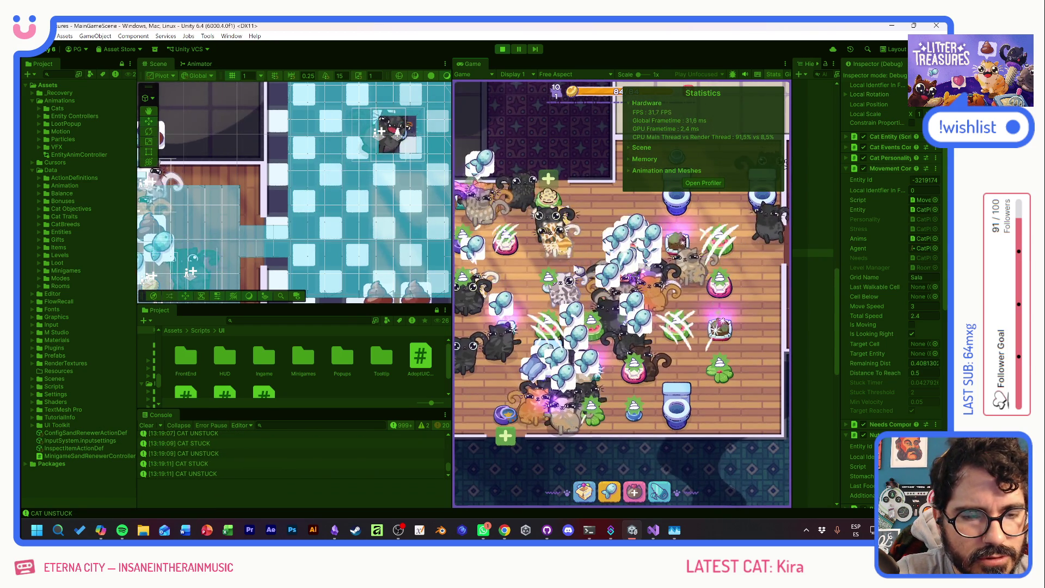
mouse_move(463, 305)
left_mouse_down()
mouse_move(499, 324)
mouse_move(460, 425)
mouse_move(556, 419)
mouse_move(462, 427)
left_mouse_up()
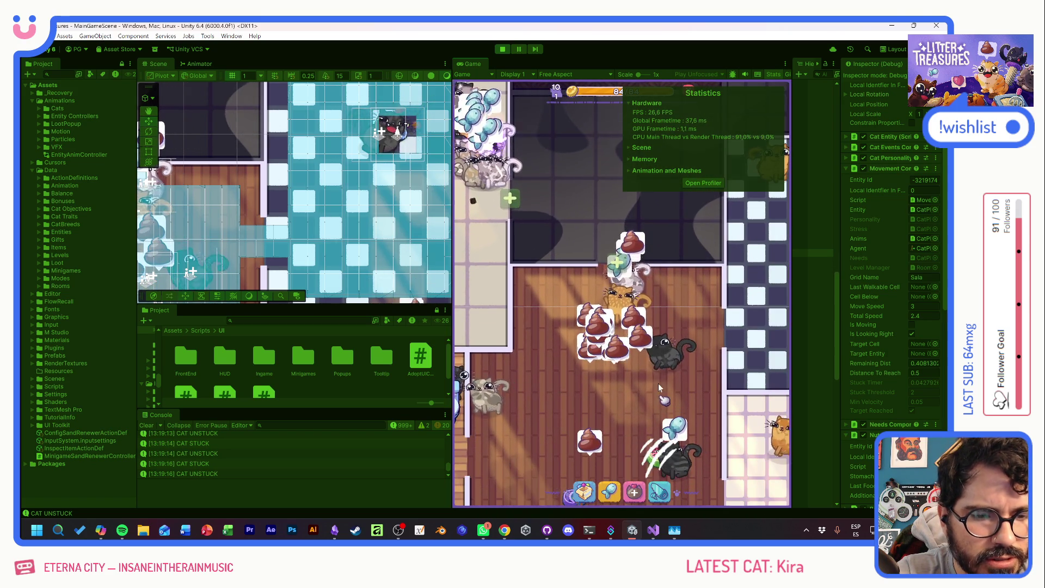
left_click_drag(658, 384, 601, 339)
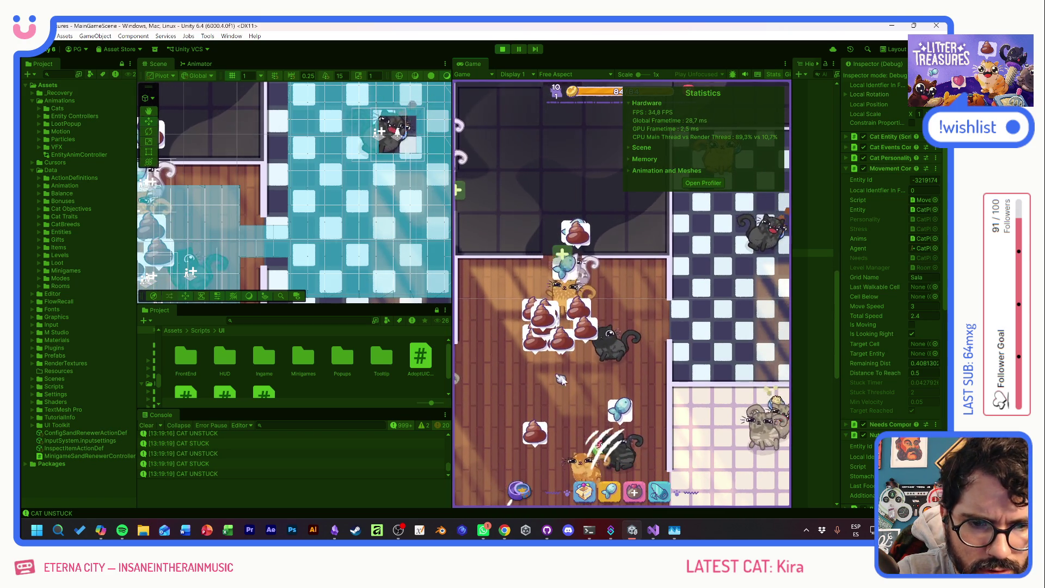
left_click_drag(558, 378, 562, 331)
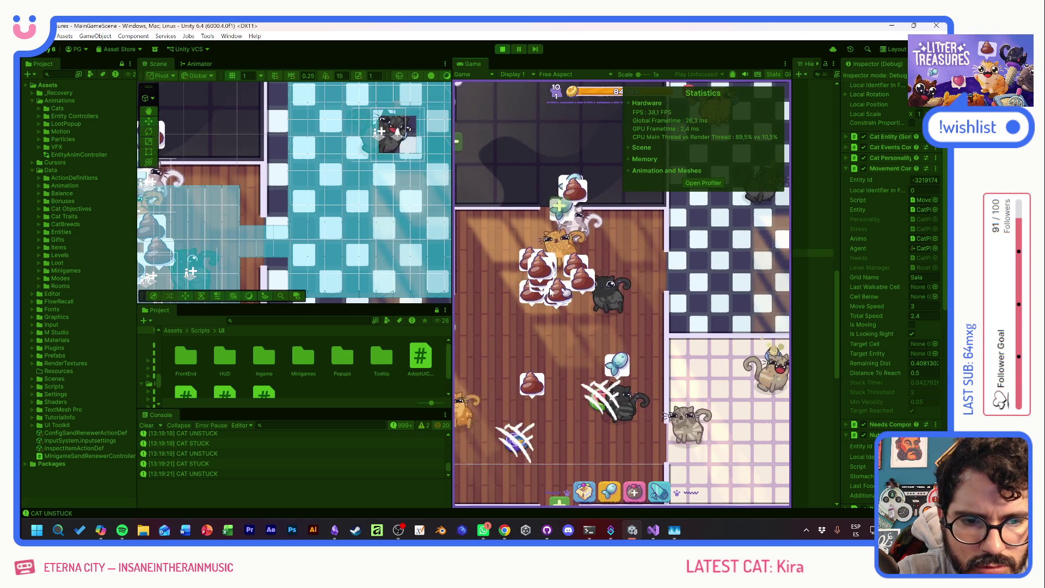
scroll(531, 357, "down", 3)
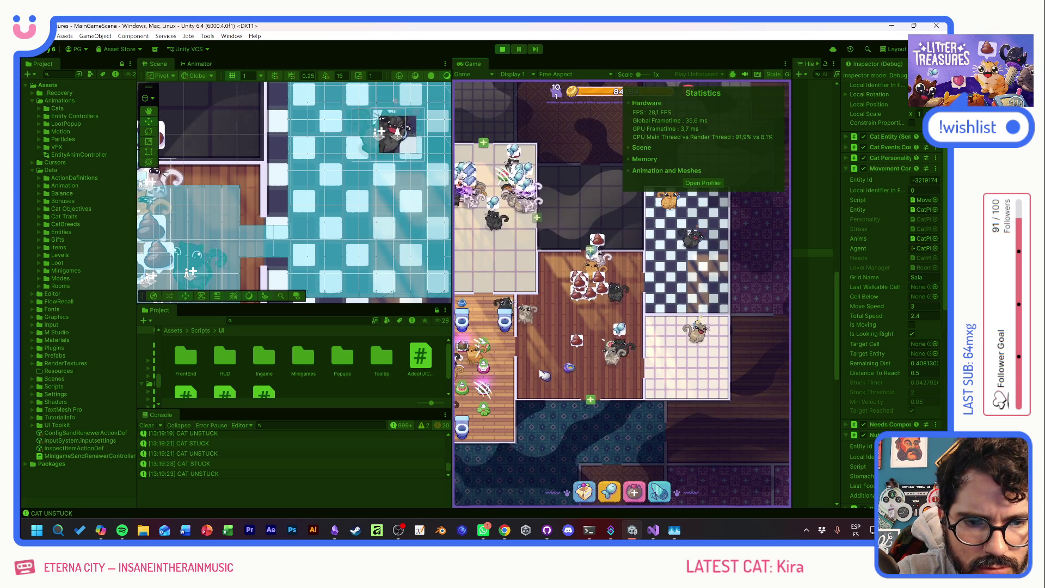
scroll(541, 373, "up", 3)
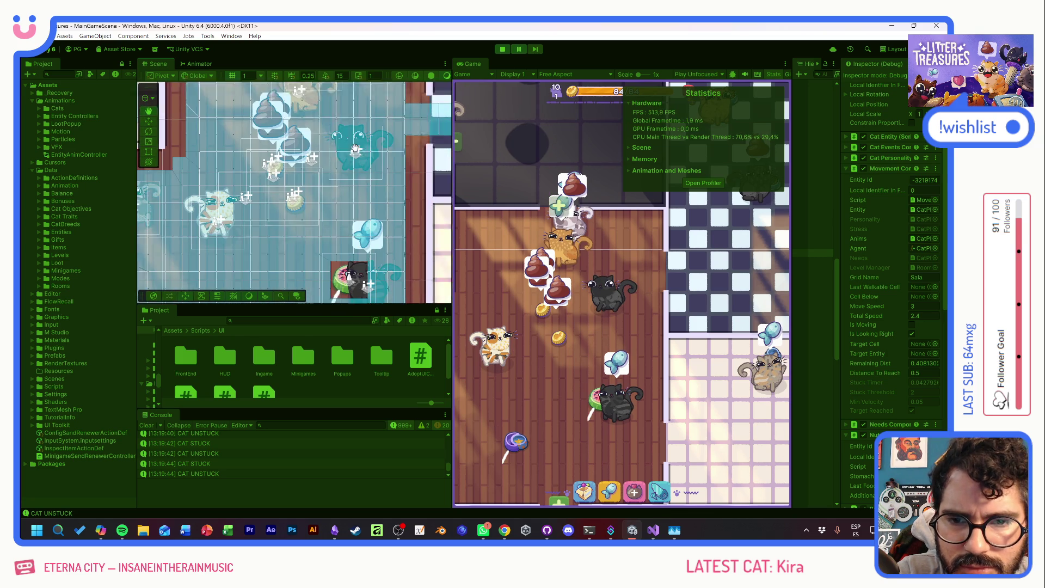
left_click(311, 194)
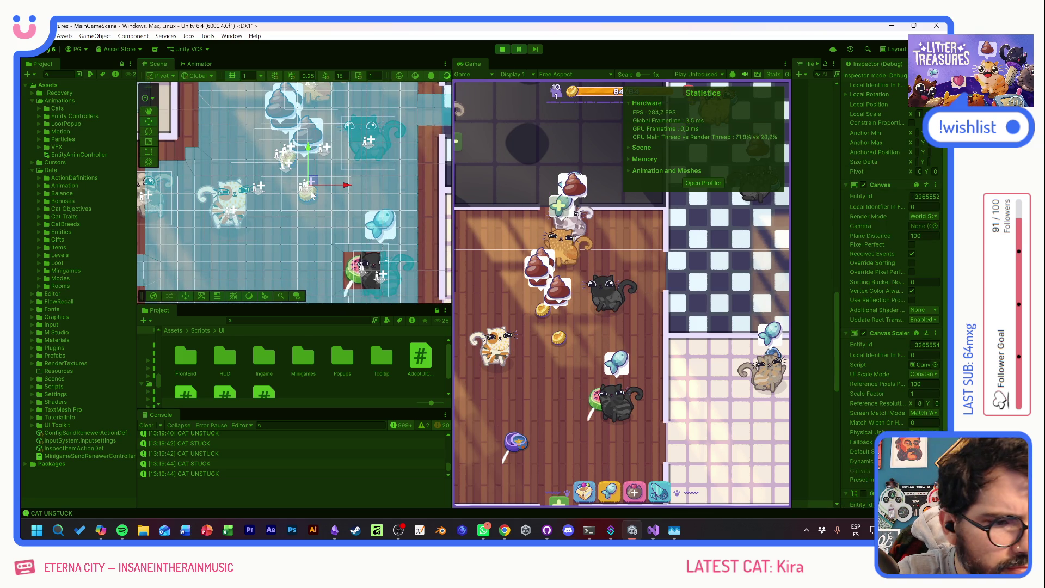
- Widen the Hierarchy list and the Inspector panel
left_click_drag(791, 252, 702, 253)
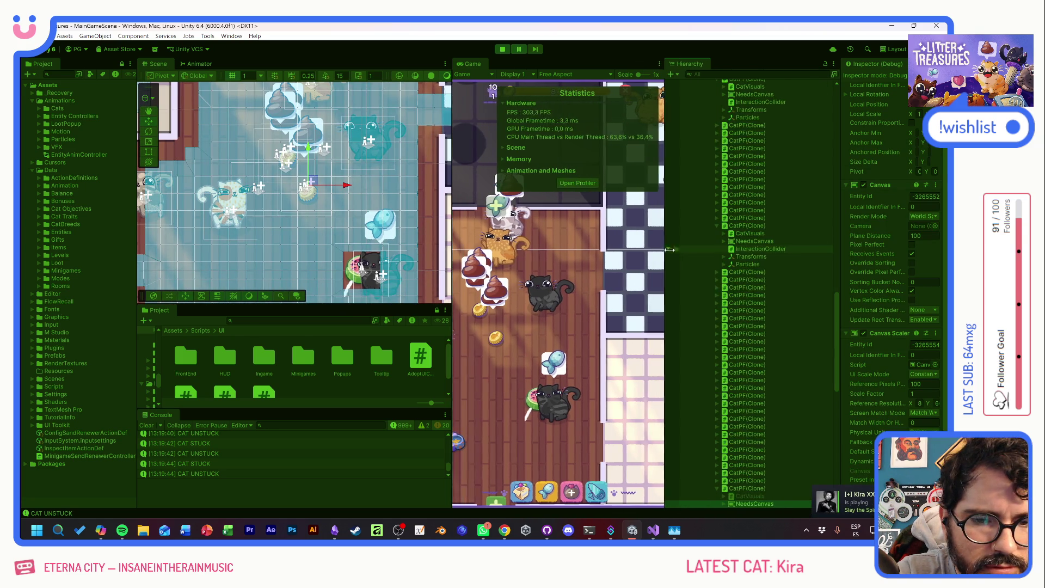
left_click_drag(838, 257, 675, 266)
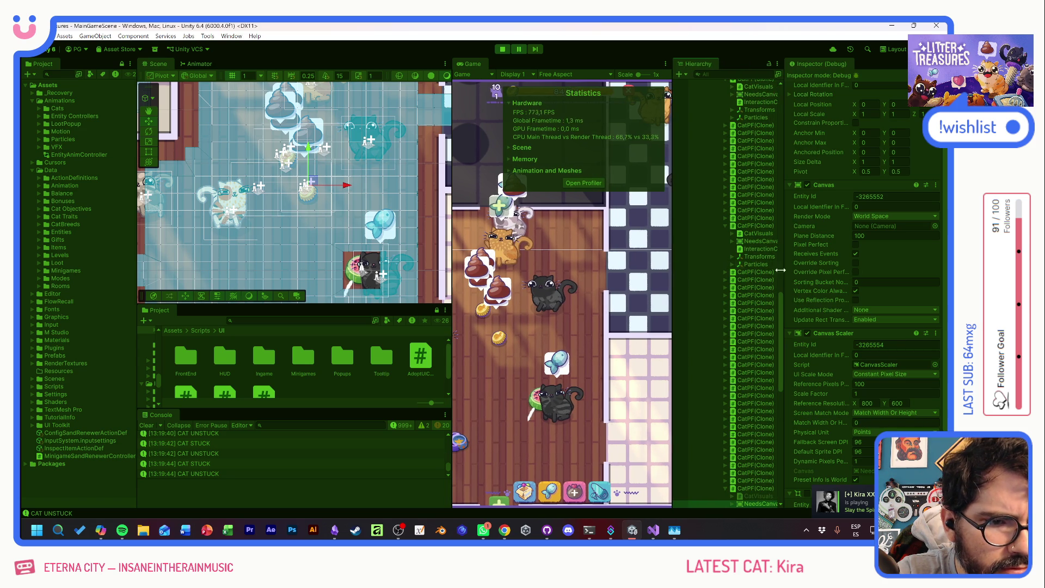
scroll(762, 452, "down", 3)
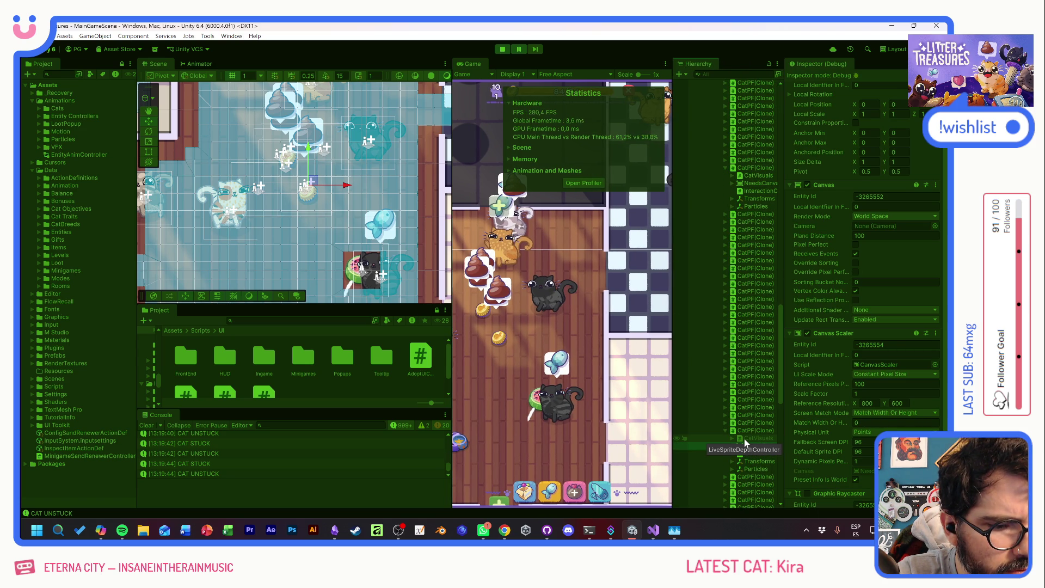
- Inspect a cat's CatVisuals components, then resume the game and open the item inventory
left_click(744, 439)
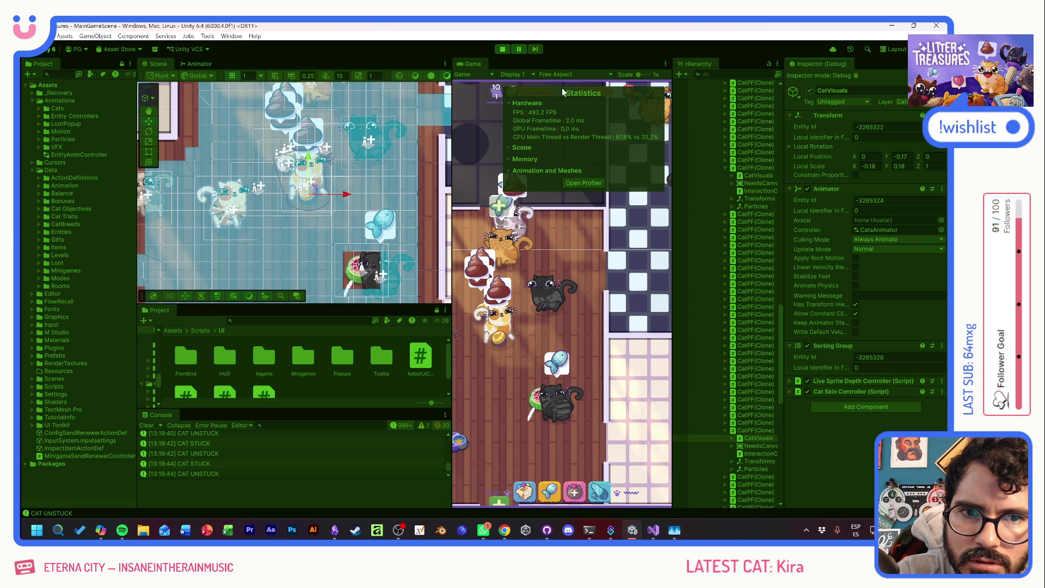
left_click(521, 47)
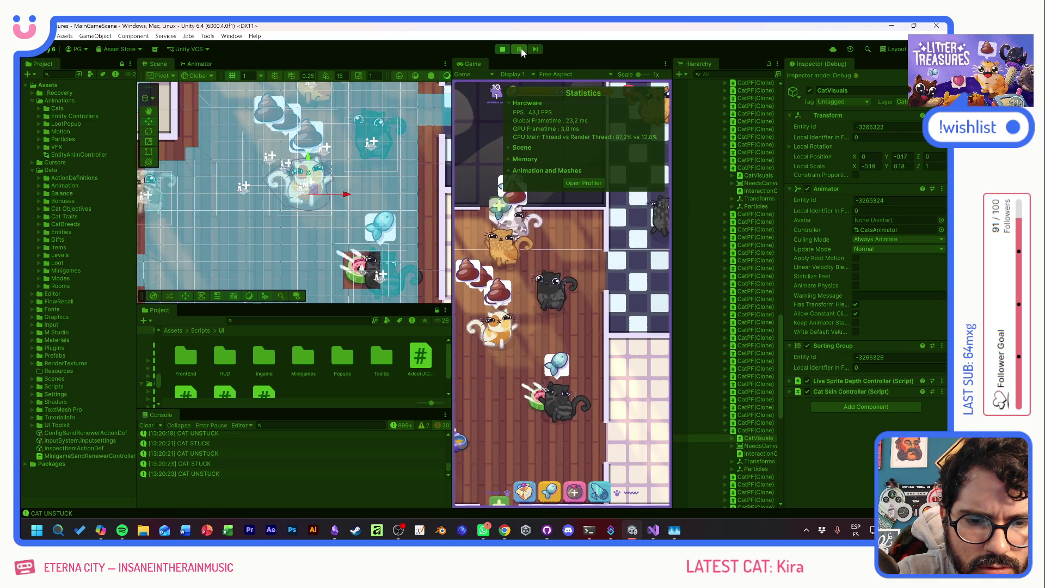
left_click(526, 497)
left_click(554, 422)
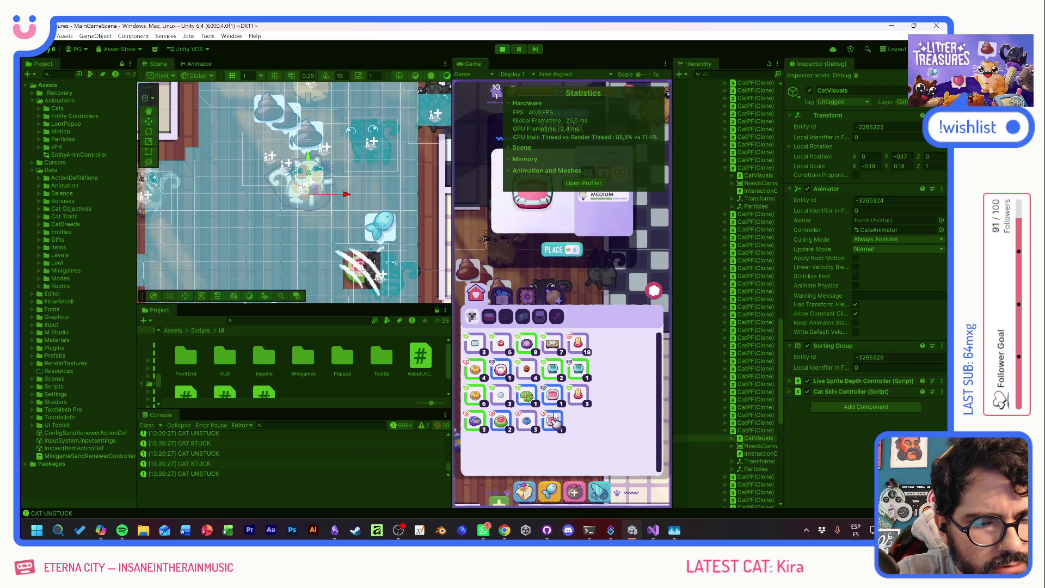
left_click(553, 251)
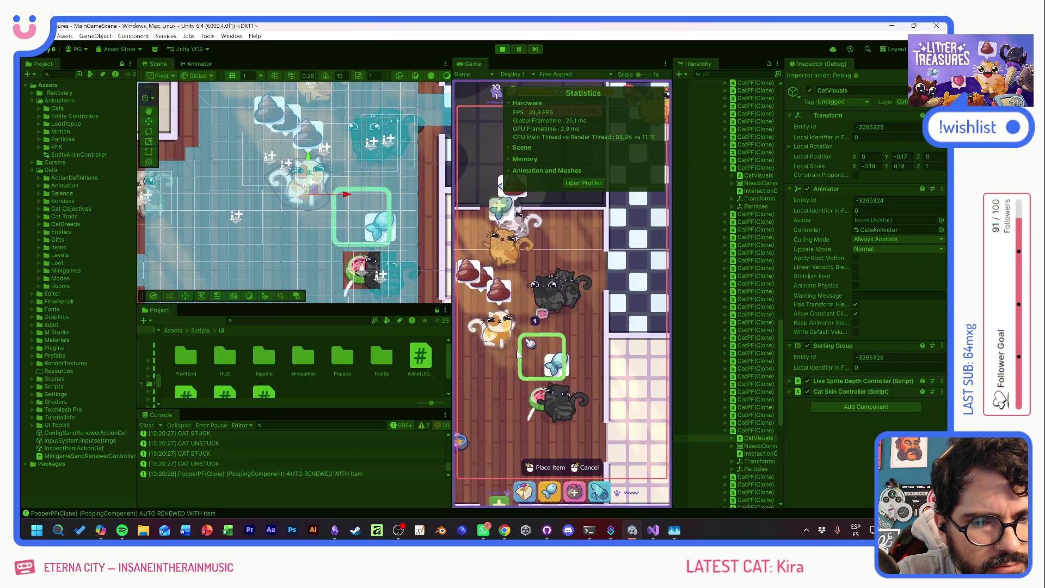
left_click(501, 362)
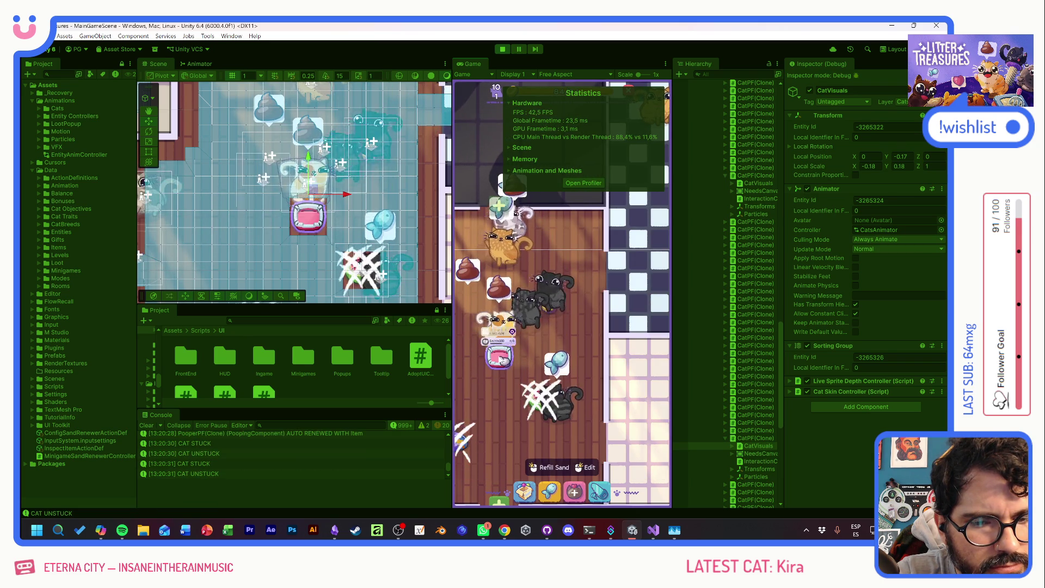
left_click(550, 495)
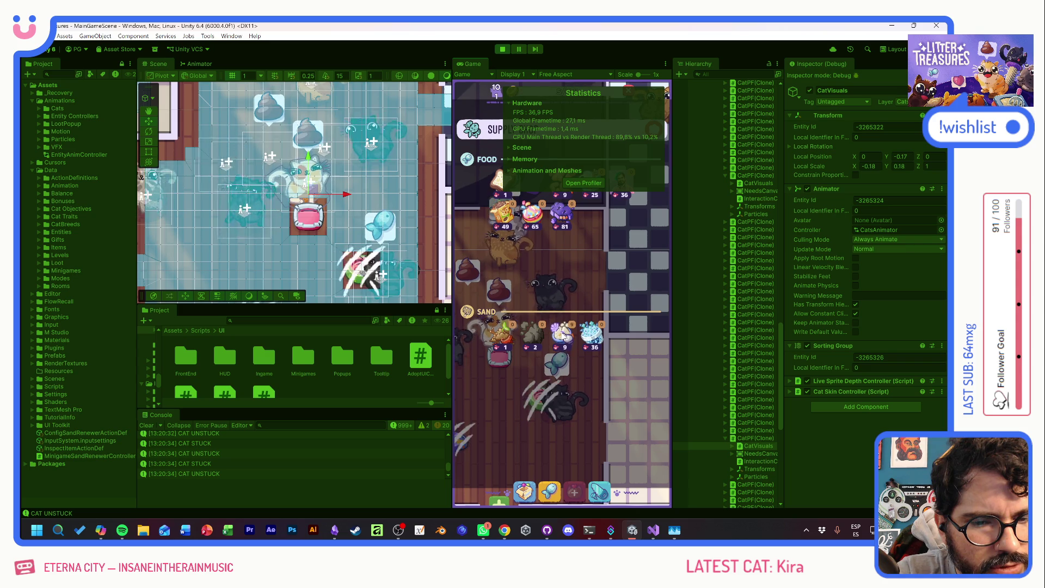
left_click(654, 415)
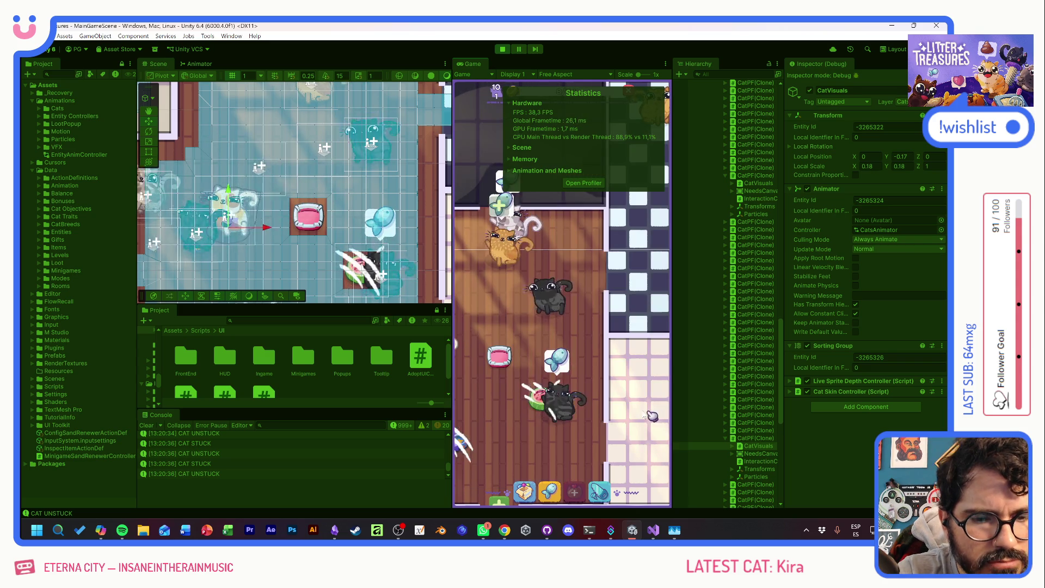
left_click_drag(487, 325, 594, 323)
left_click_drag(518, 375, 623, 376)
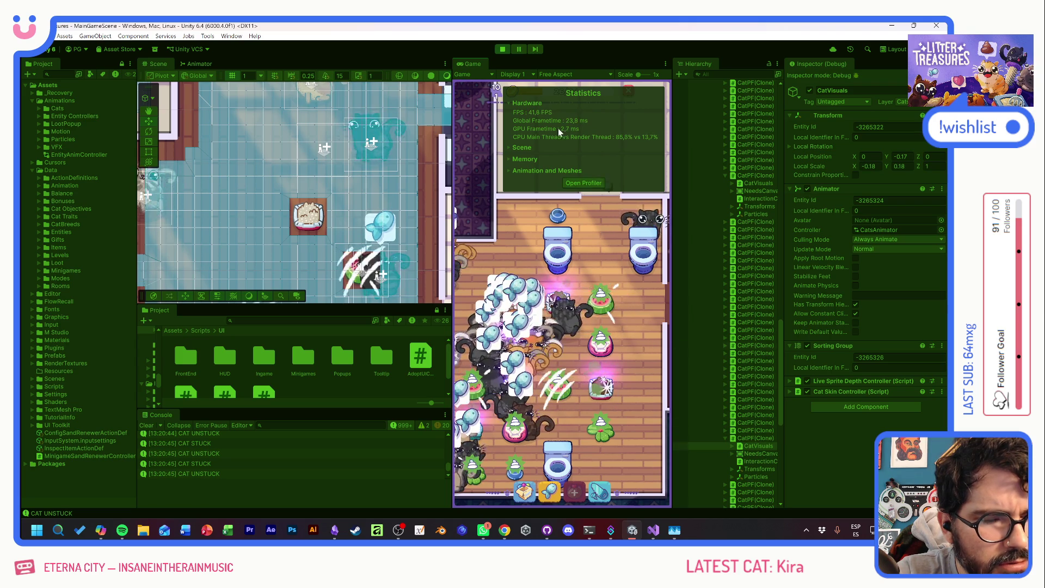
left_click(502, 50)
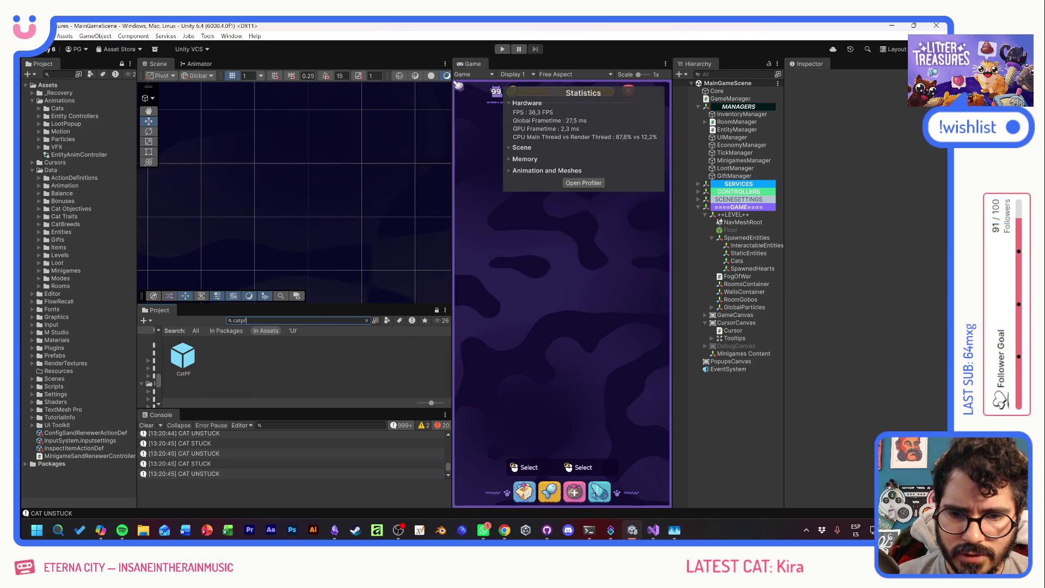
- Open the CatPF prefab, inspect its CatVisuals and root objects, then switch to GitHub Desktop
left_click(186, 355)
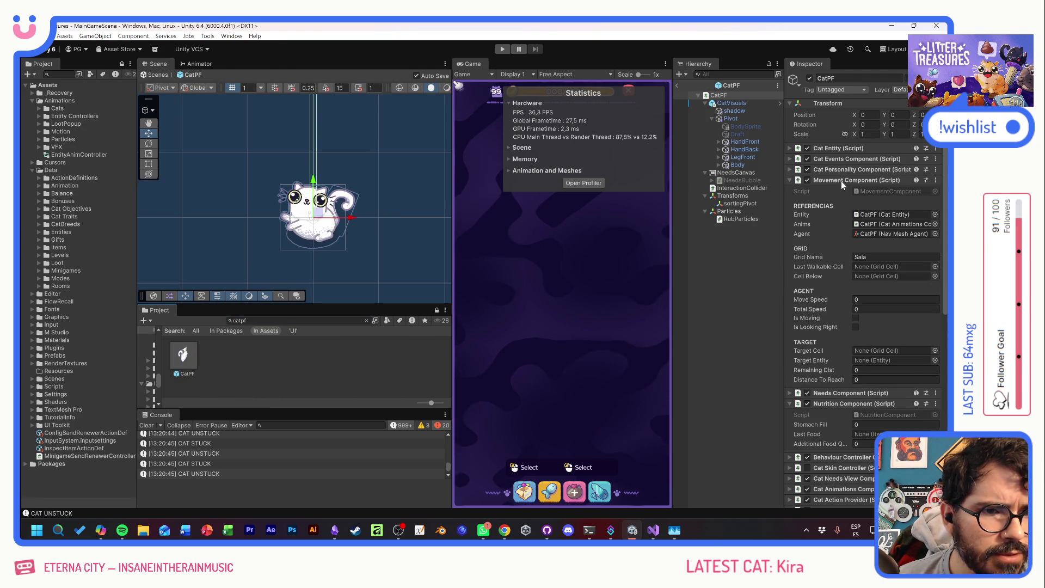
left_click(739, 103)
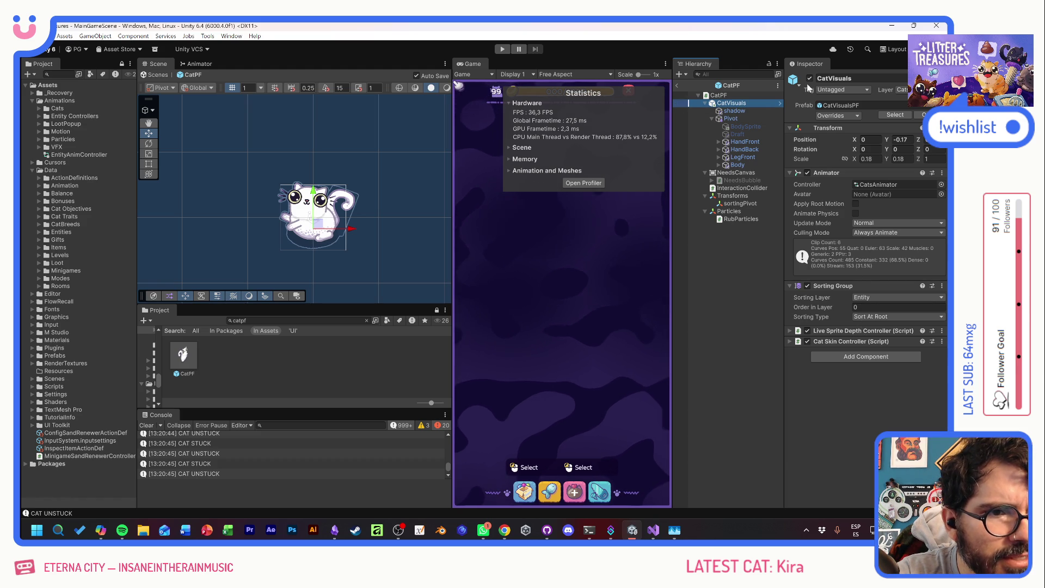
left_click(738, 95)
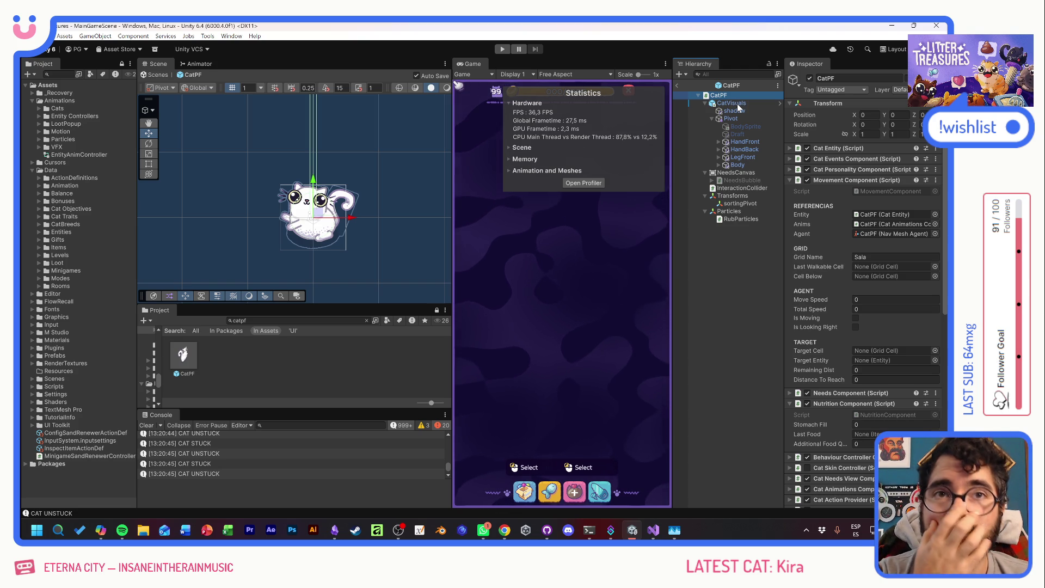
left_click(569, 277)
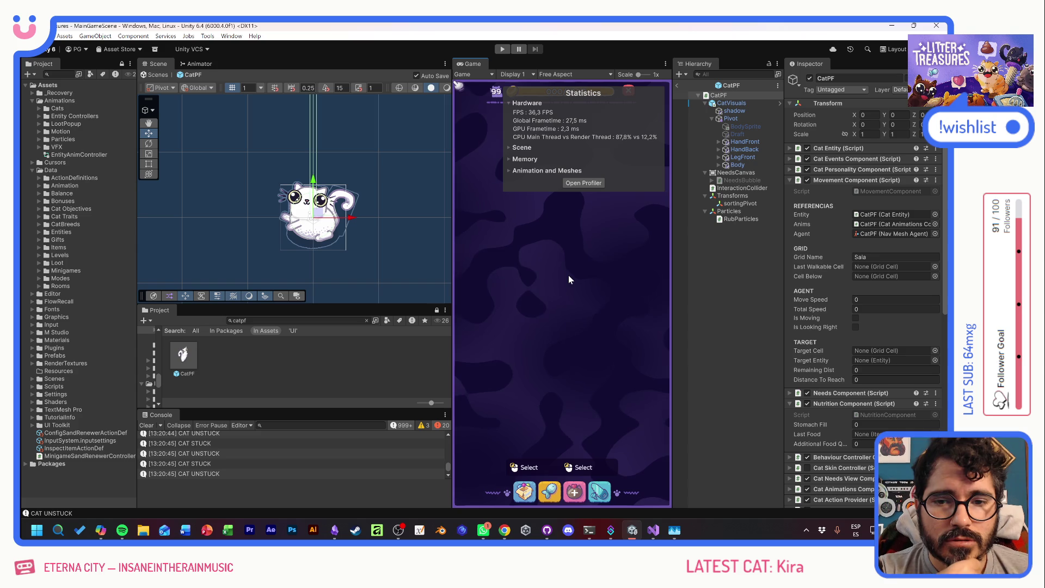
left_click(546, 531)
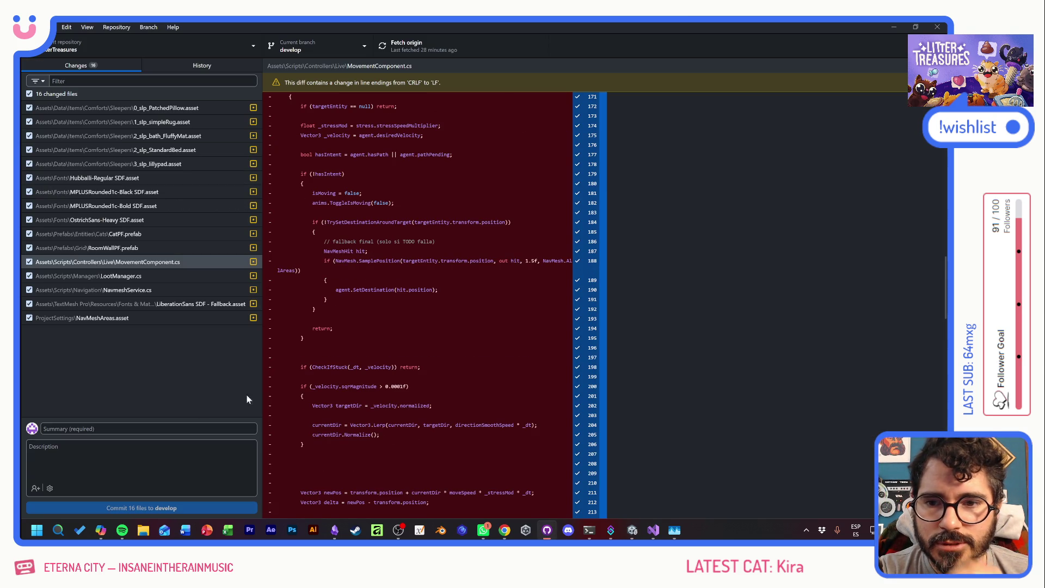
- Commit the 16 changed files to develop as 'Al fin AI NAVIGATION' and push to origin
left_click(170, 428)
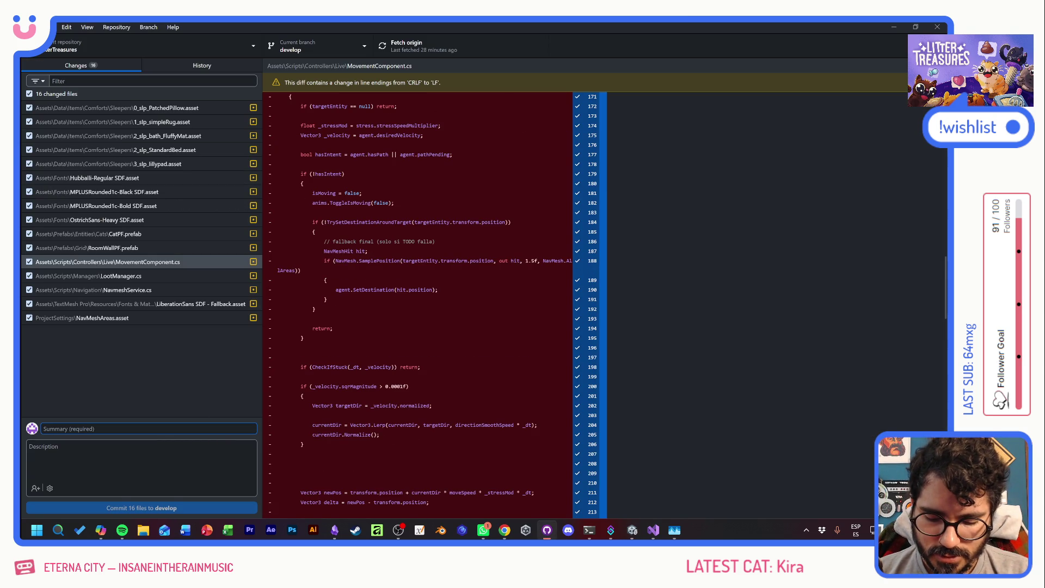
type("Al fin")
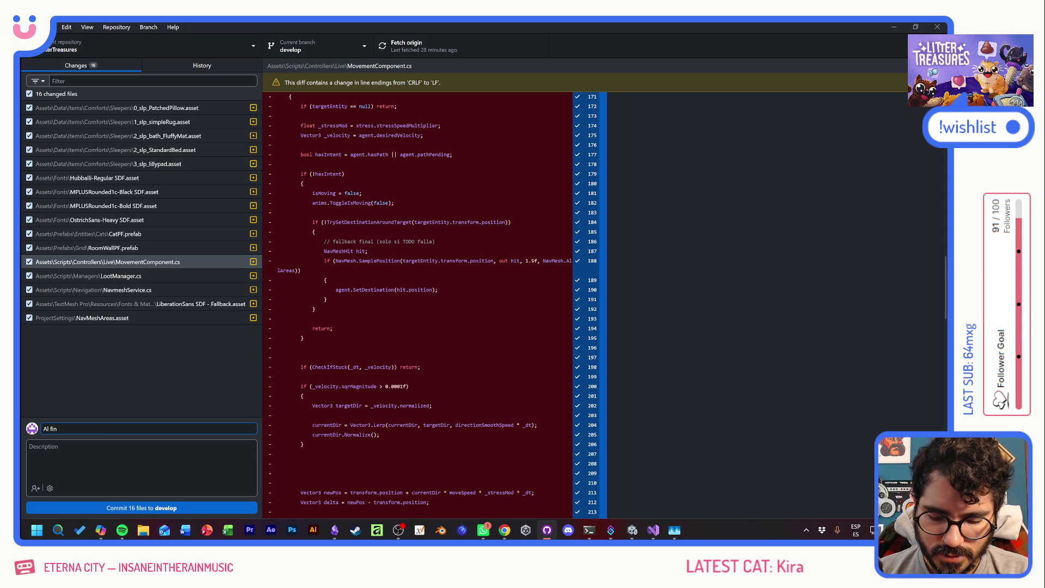
type(" AI NAVIGATION")
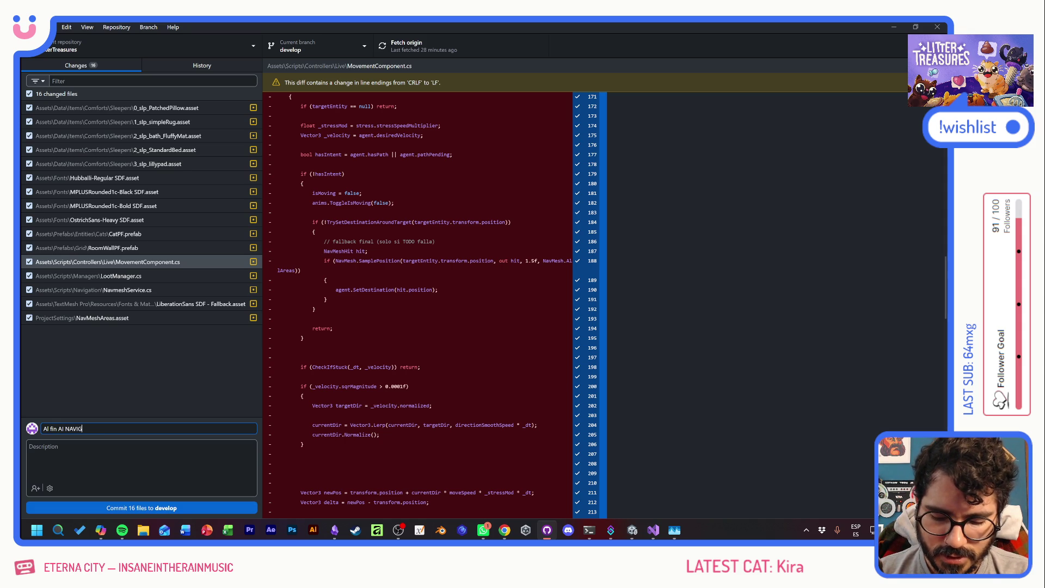
left_click(146, 508)
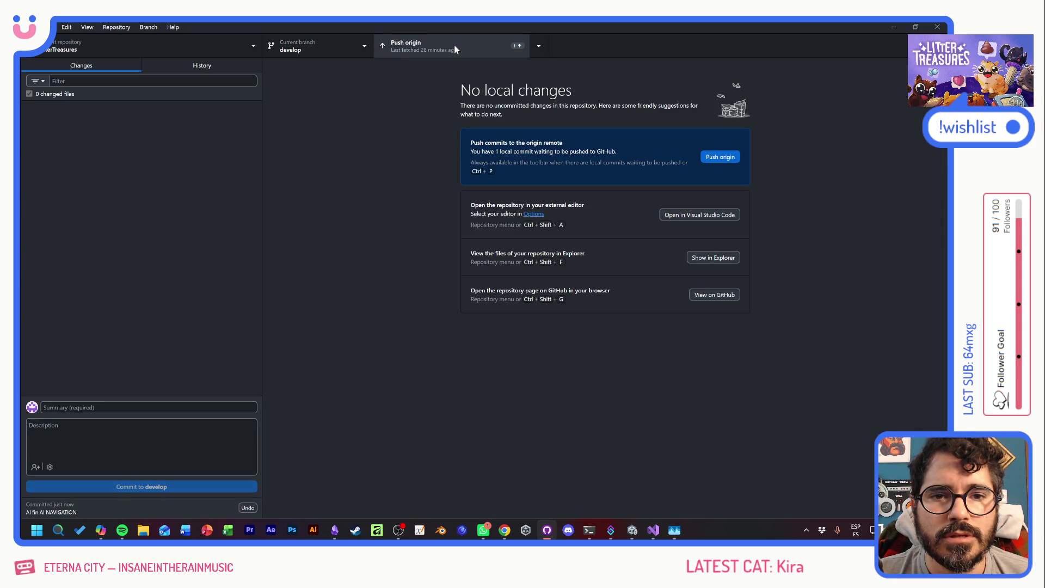
left_click(453, 45)
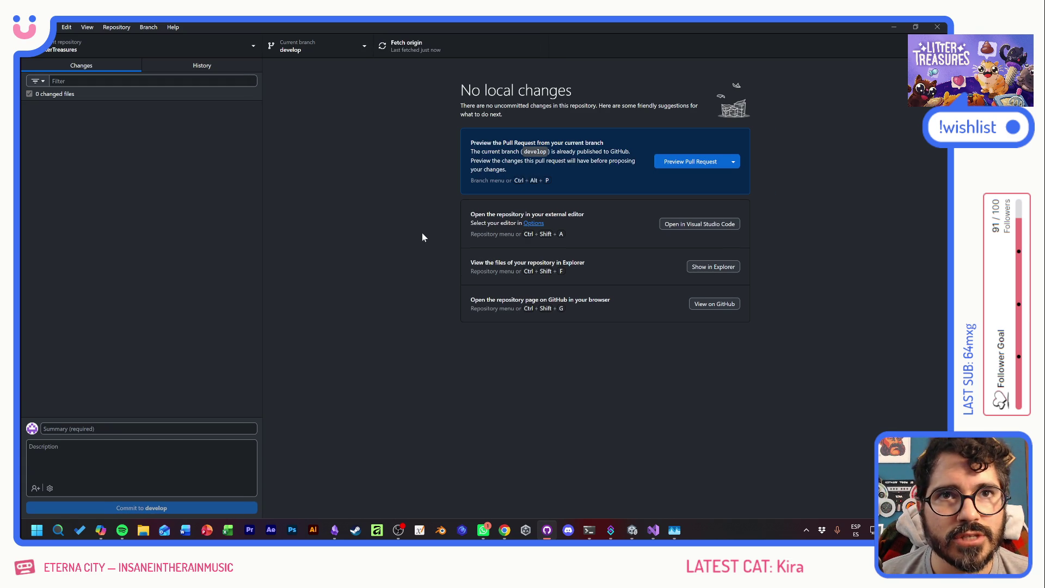
key("alt+Tab")
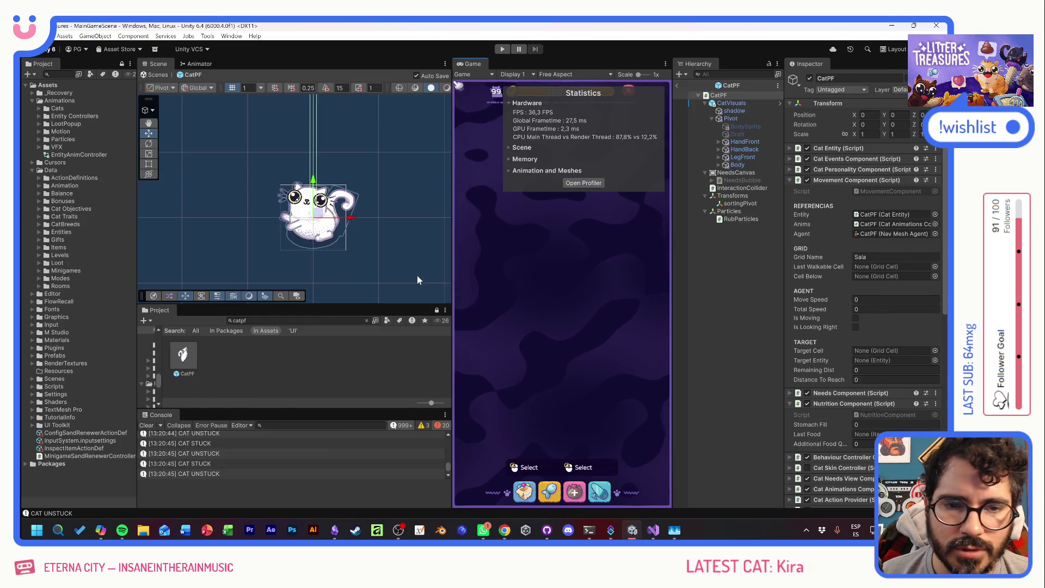
- Check off the Stress test task in the NavmesAgent fix card on the Obsidian board
key("alt+Tab")
left_click(417, 272)
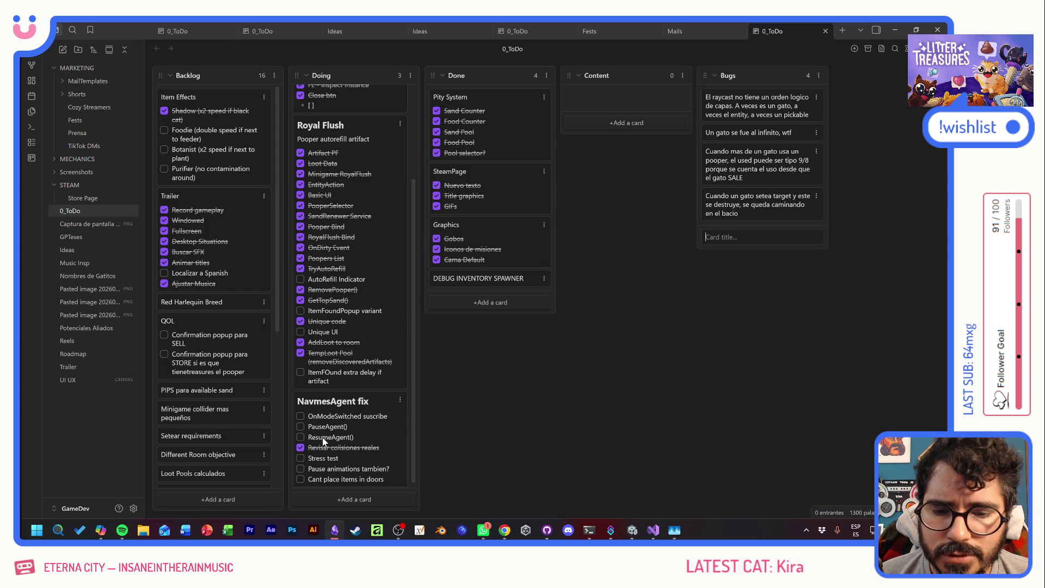
left_click(300, 458)
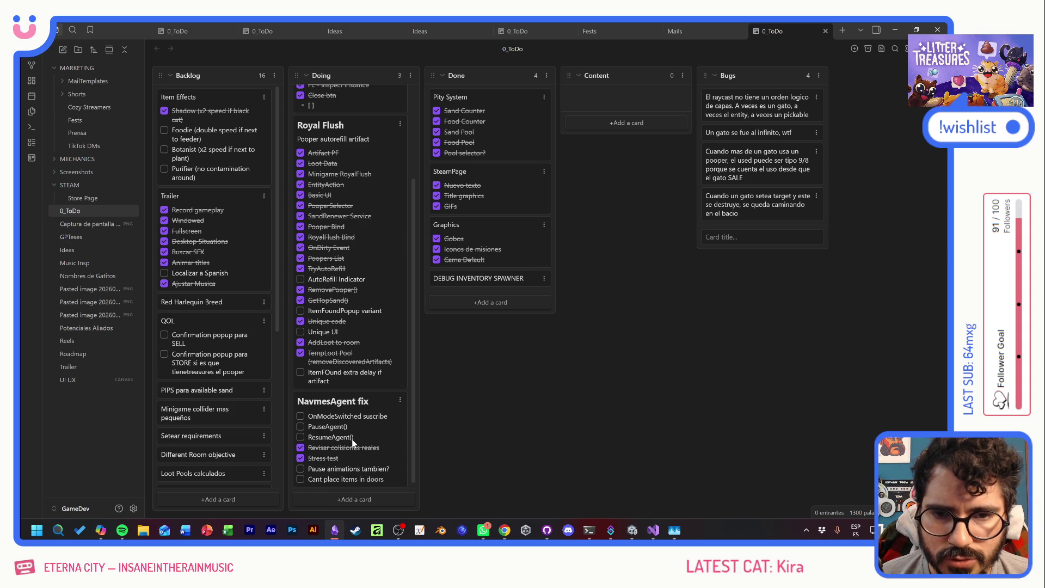
- Delete the 'Un gato se fue al infinito, wtf' card from the Bugs column
scroll(352, 442, "up", 3)
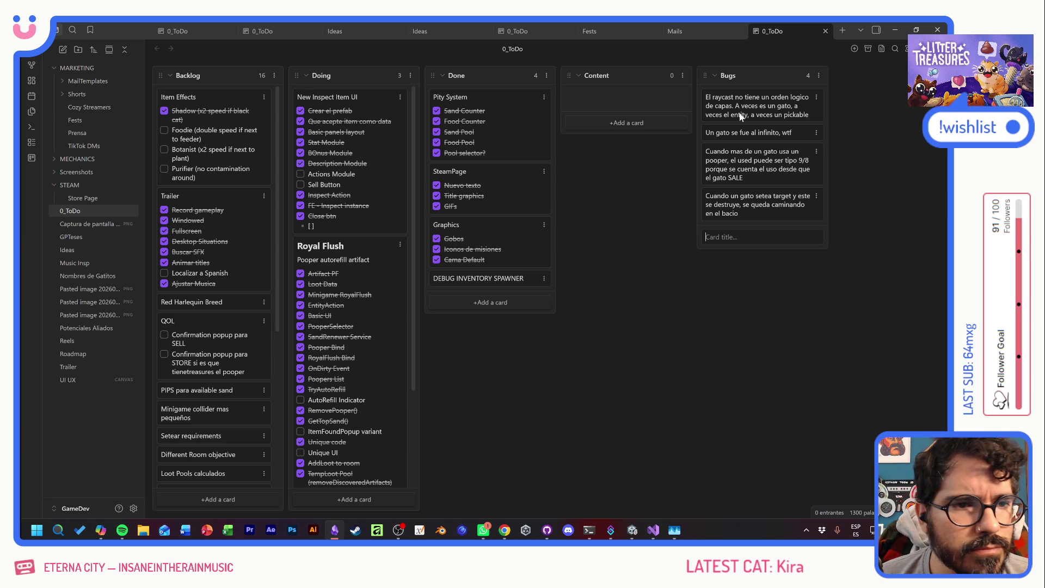
left_click(593, 293)
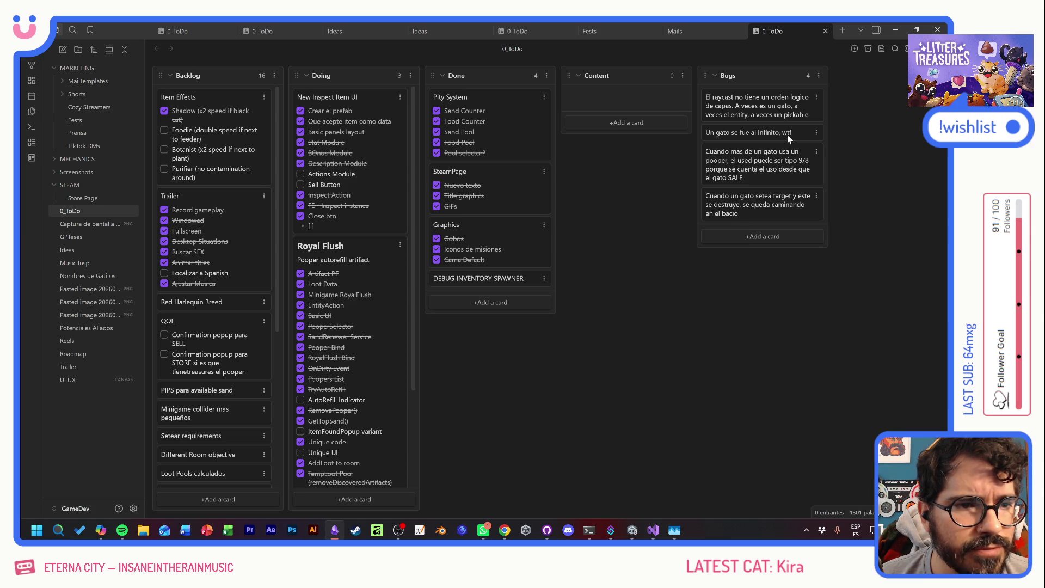
right_click(780, 132)
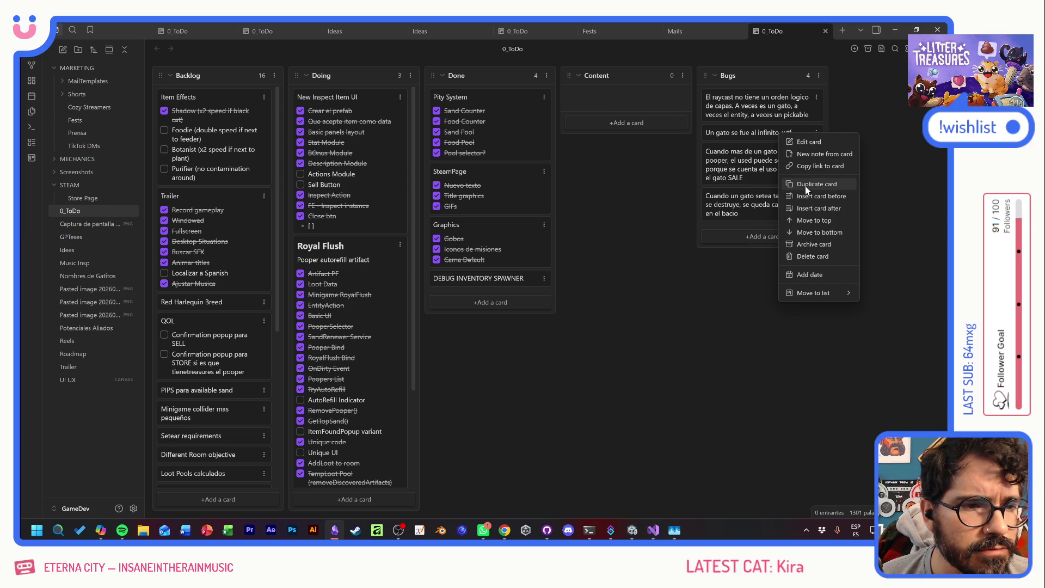
left_click(813, 257)
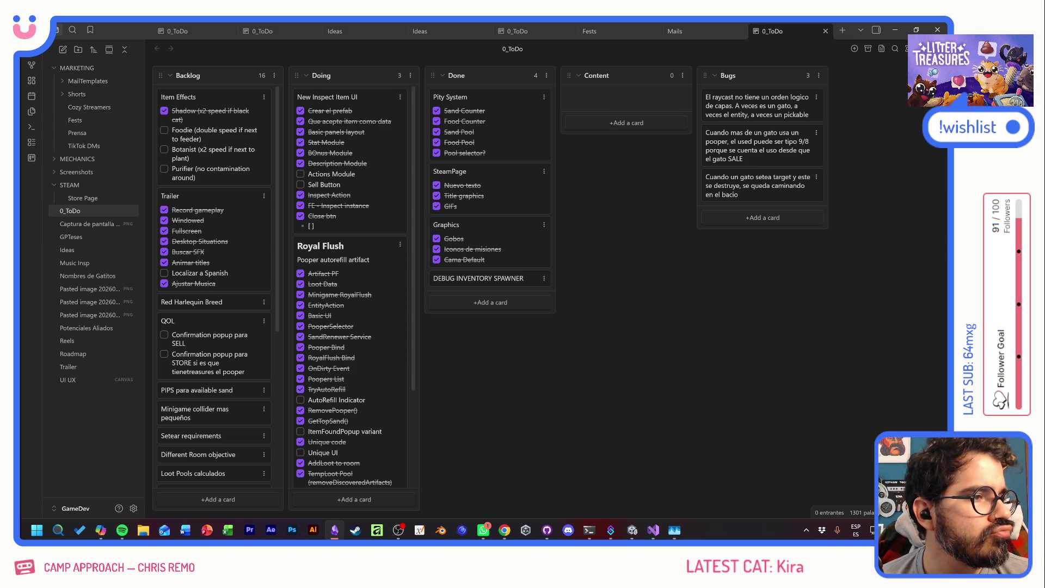
key("alt+Tab")
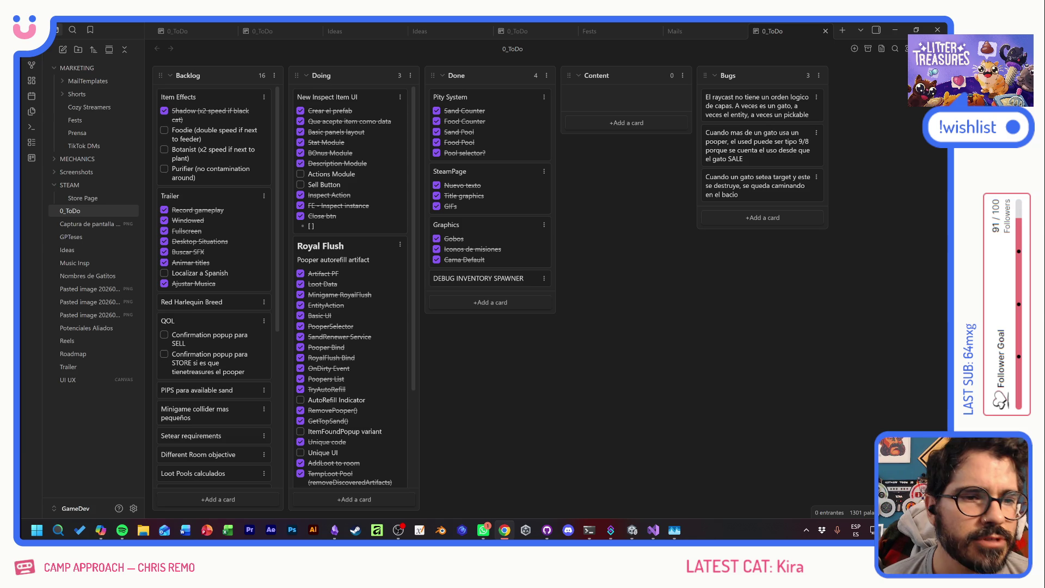
- Tick the Royal Flush subtasks, from Crear prefab through On/Off con place/destroy
left_click(599, 280)
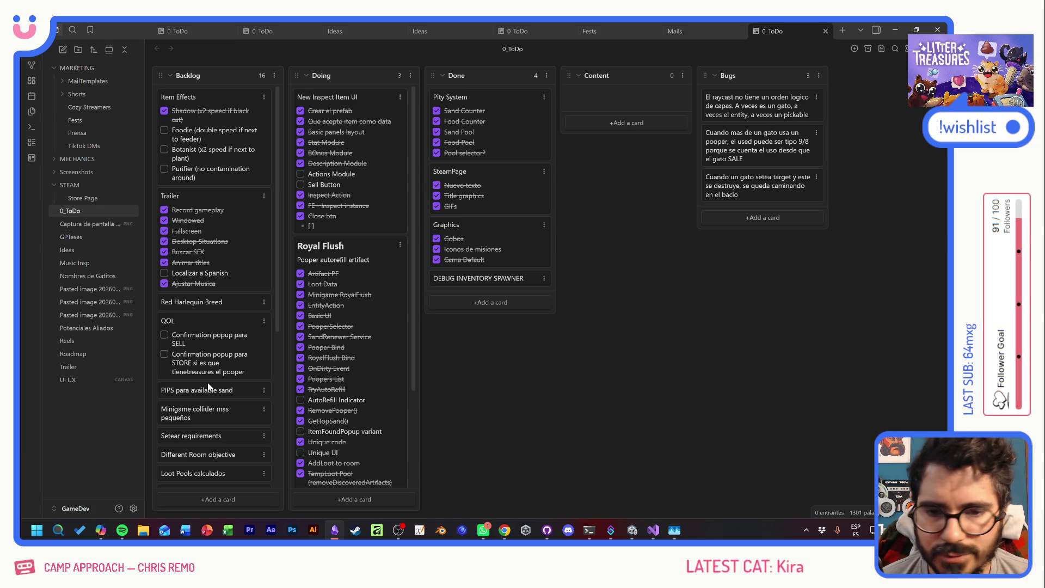
scroll(207, 389, "down", 5)
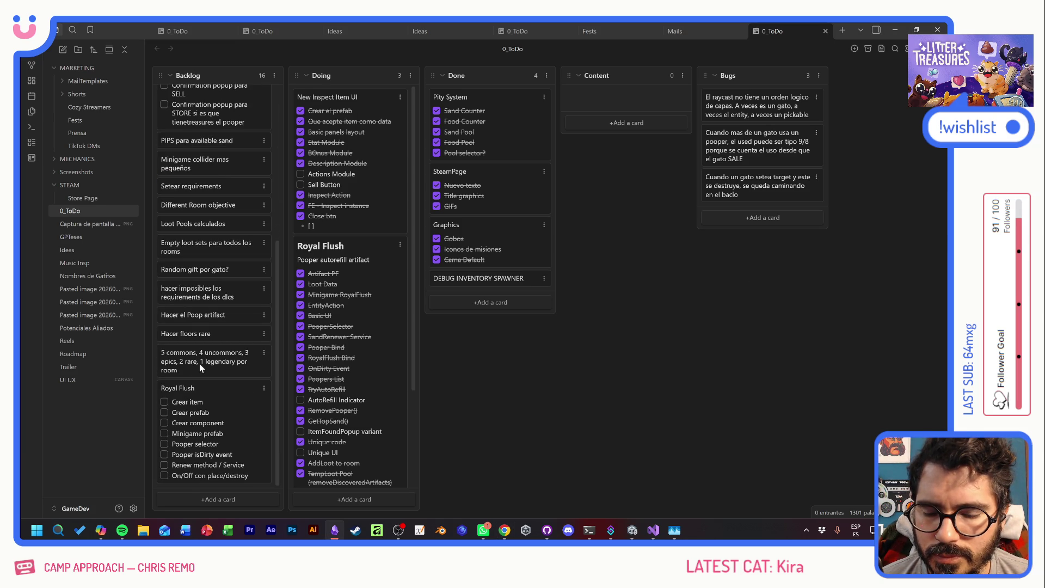
left_click(164, 412)
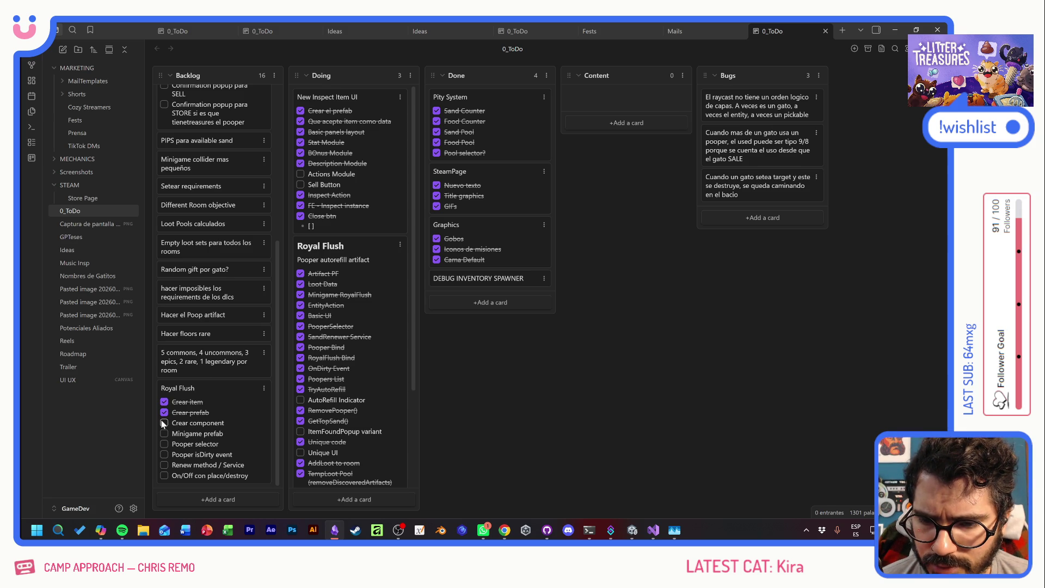
left_click(163, 423)
left_click(164, 434)
left_click(164, 444)
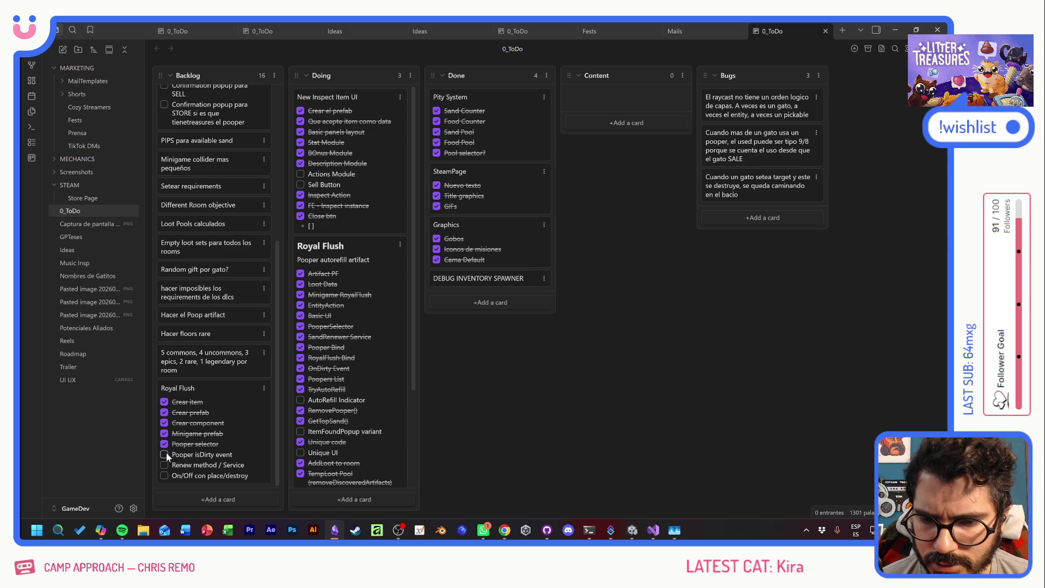
left_click(165, 455)
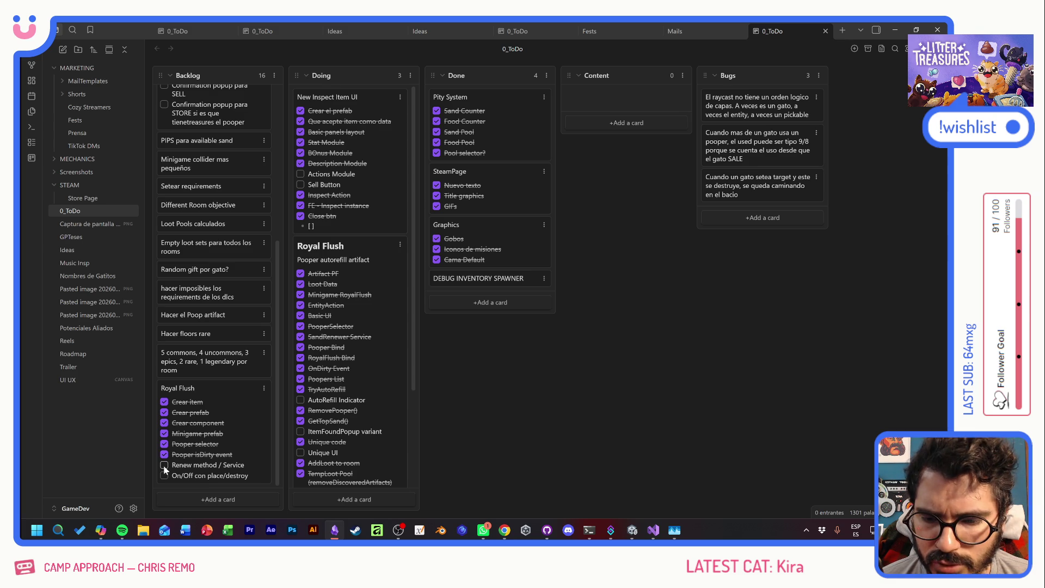
left_click(165, 465)
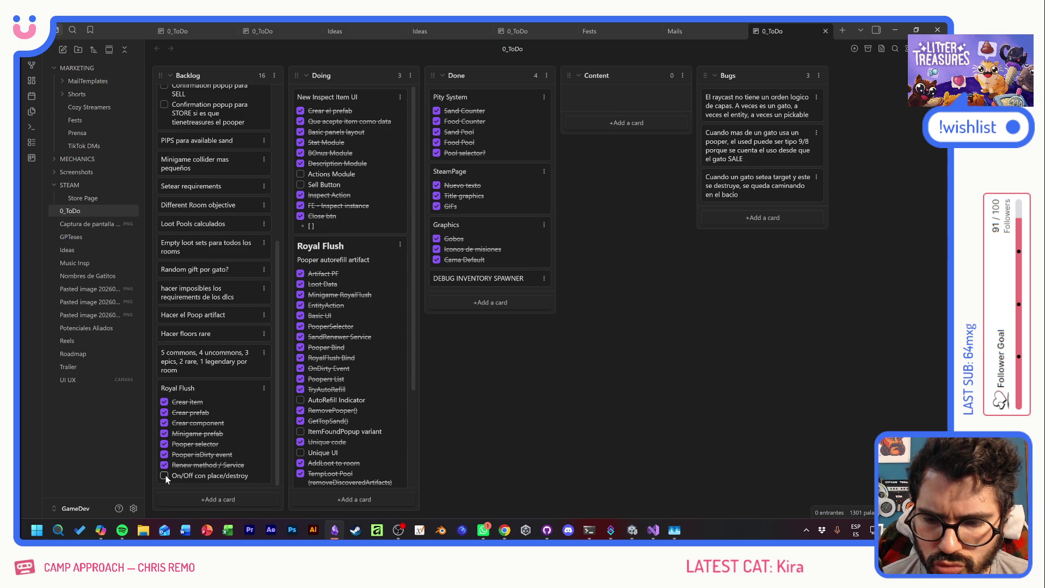
left_click(164, 475)
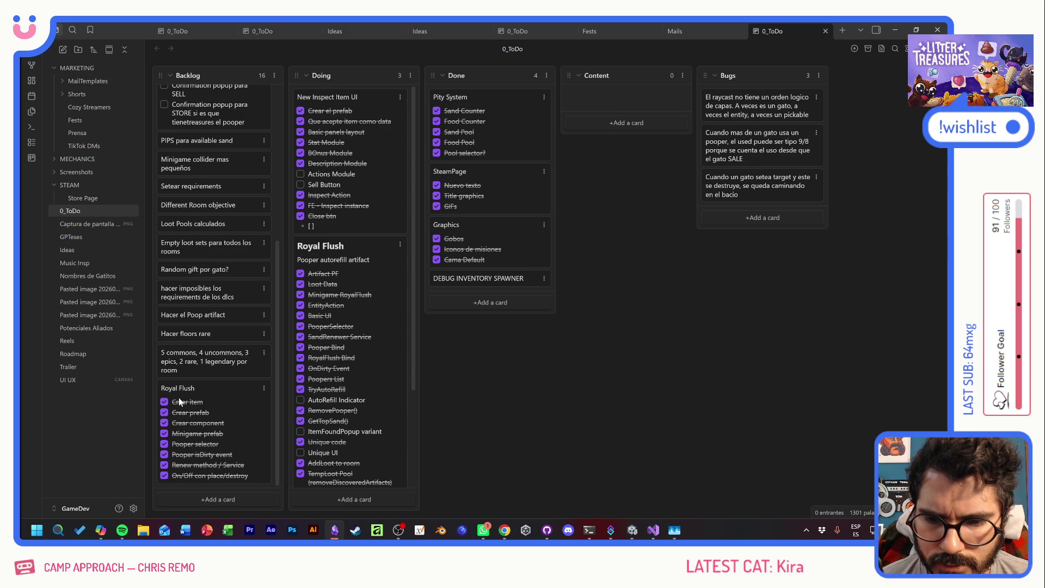